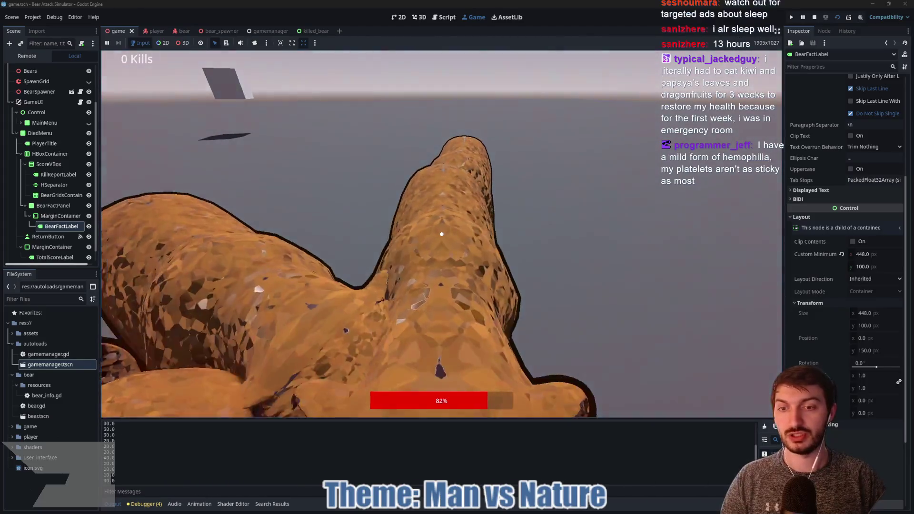
- Play the bear game to the kill report, return to the menu, and stop the test run
click(442, 234)
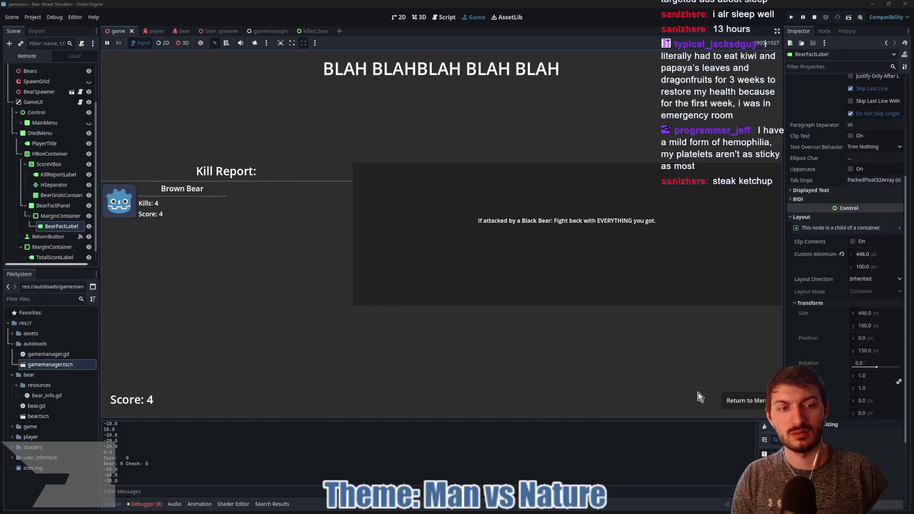
click(737, 404)
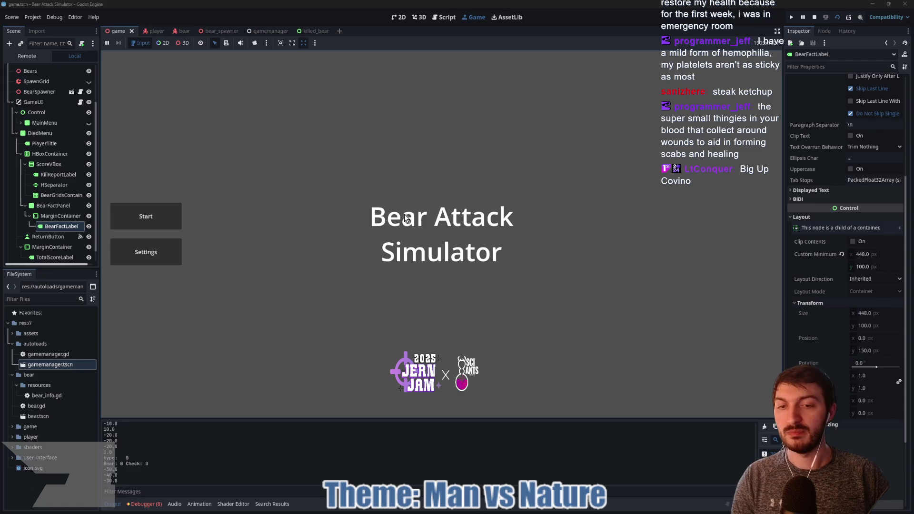
click(816, 18)
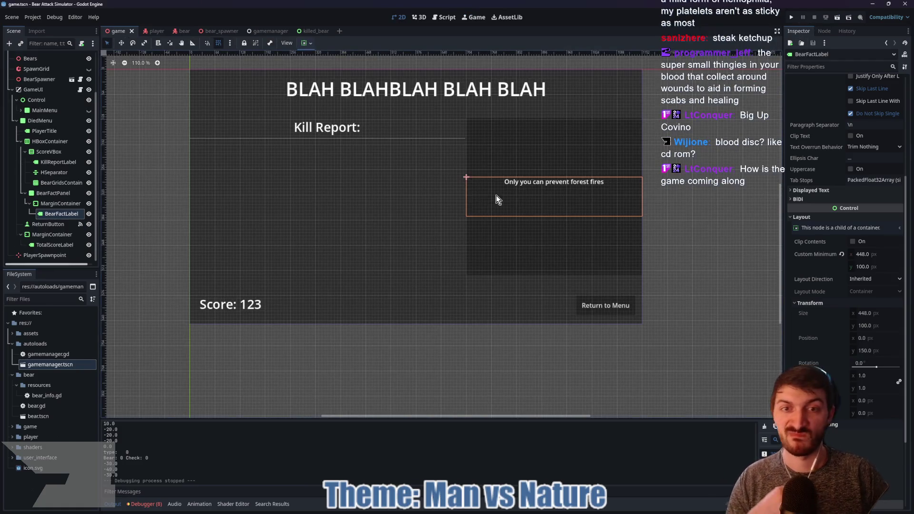
- Give the fact label's MarginContainer a 448×400 custom minimum size and save the scene
click(478, 156)
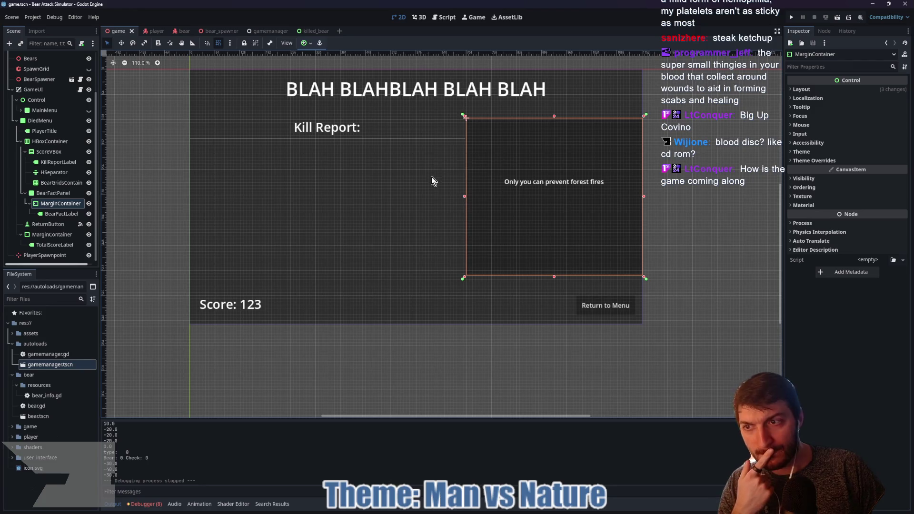
click(800, 89)
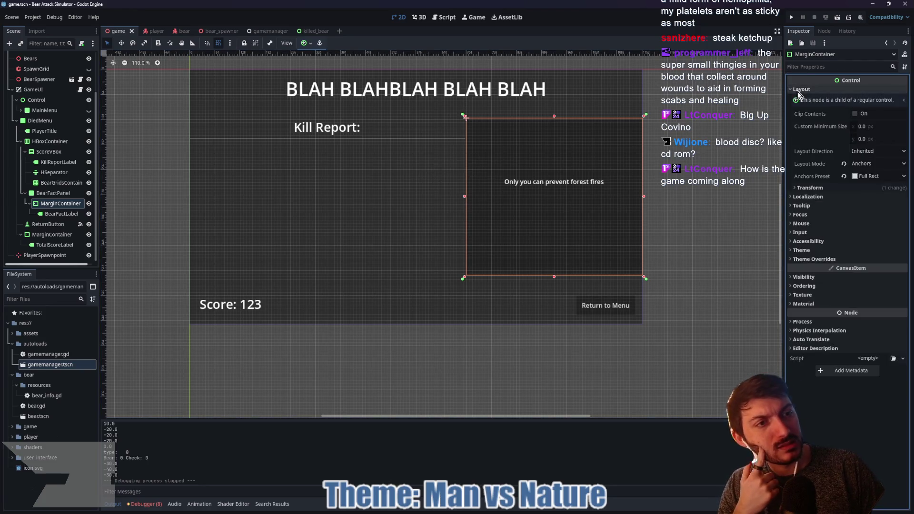
click(811, 188)
click(872, 126)
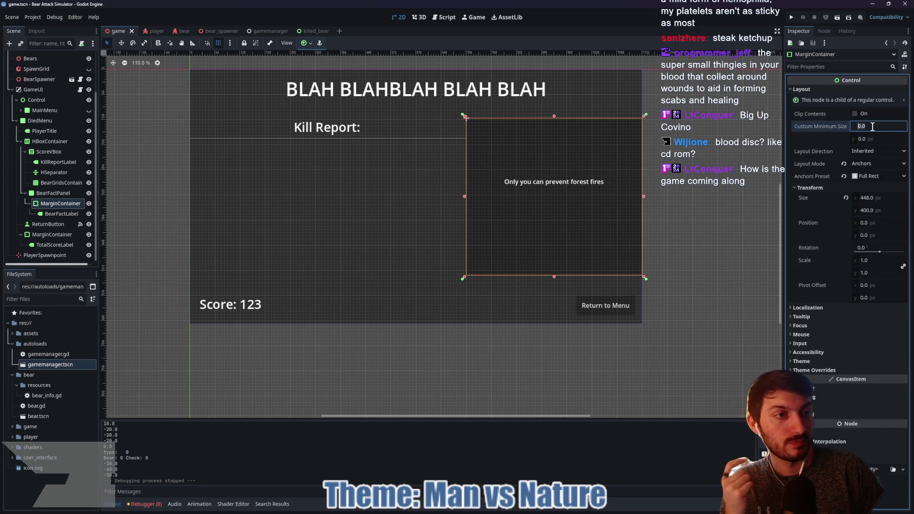
text(448)
key(Tab)
text(0)
key(Return)
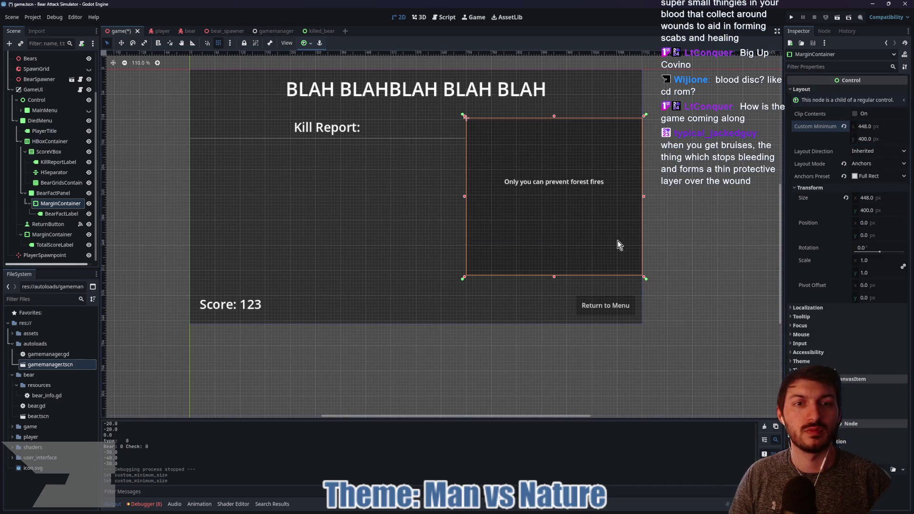
key(ctrl+s)
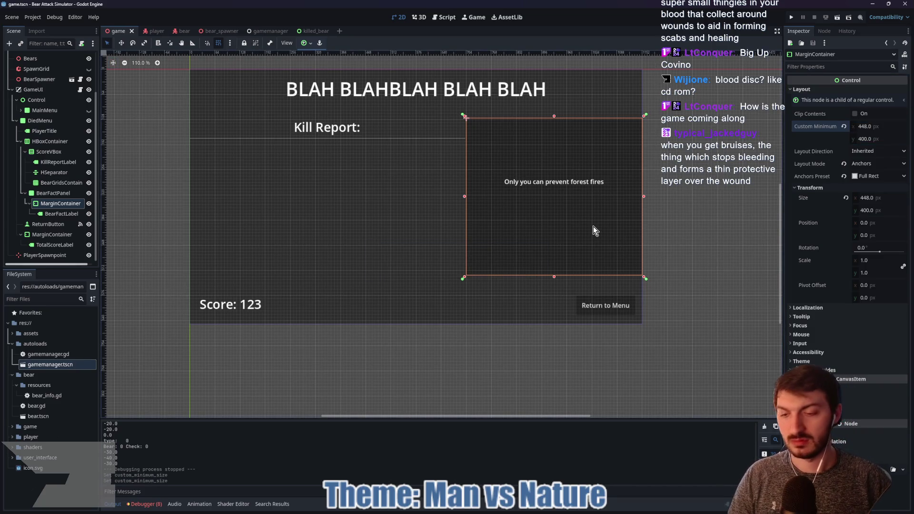
- Set BearFactPanel's custom minimum size to 448×400 and save
click(50, 194)
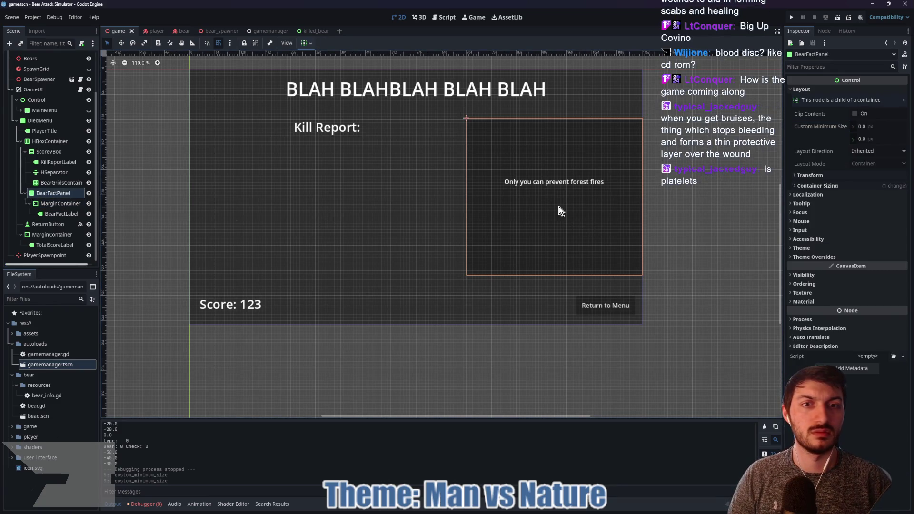
click(810, 175)
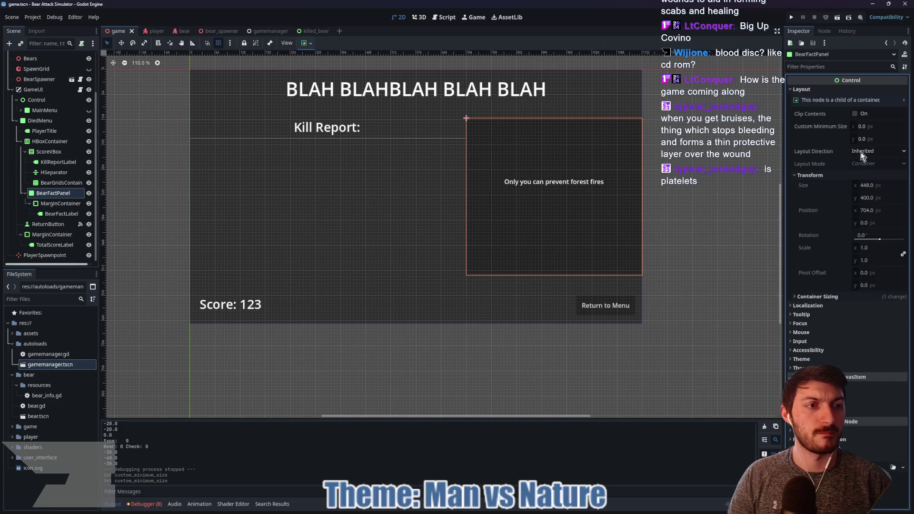
click(875, 127)
text(448)
key(Tab)
key(Return)
key(ctrl+s)
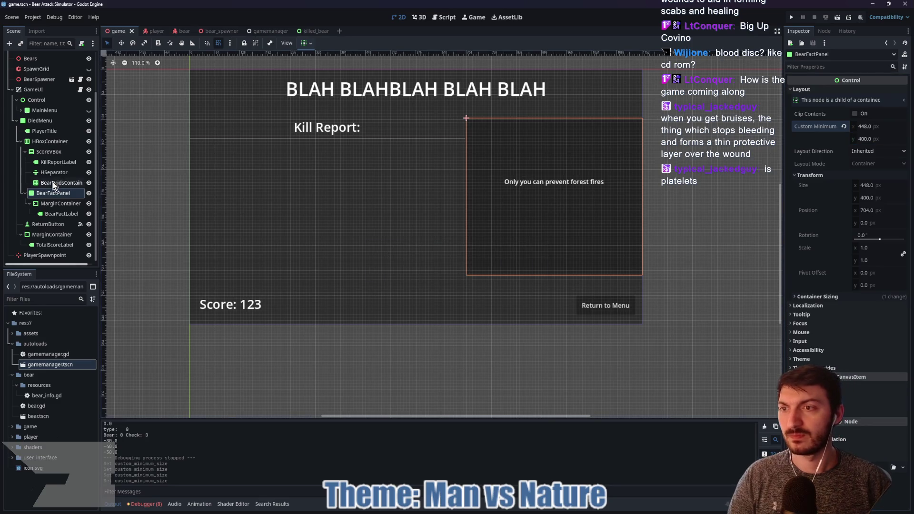
- Set BearGridsContainer's custom minimum size to 700×343 and save
click(53, 183)
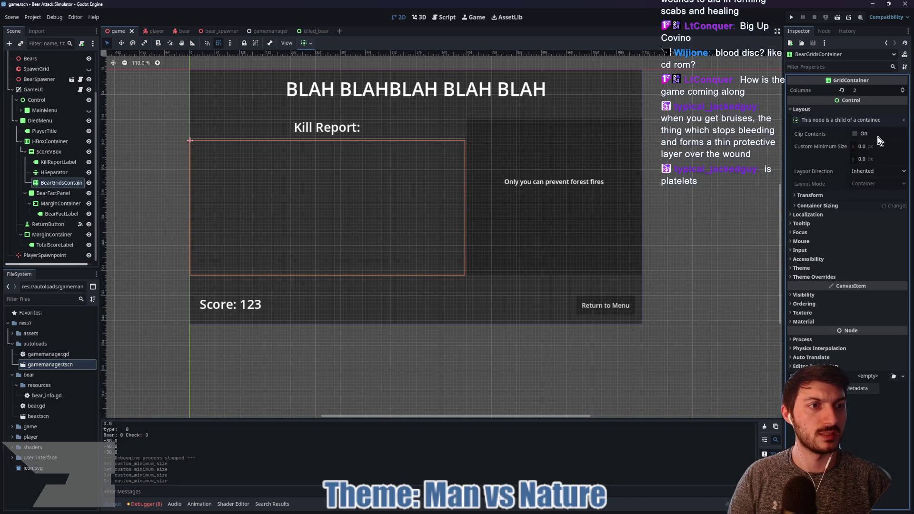
click(869, 147)
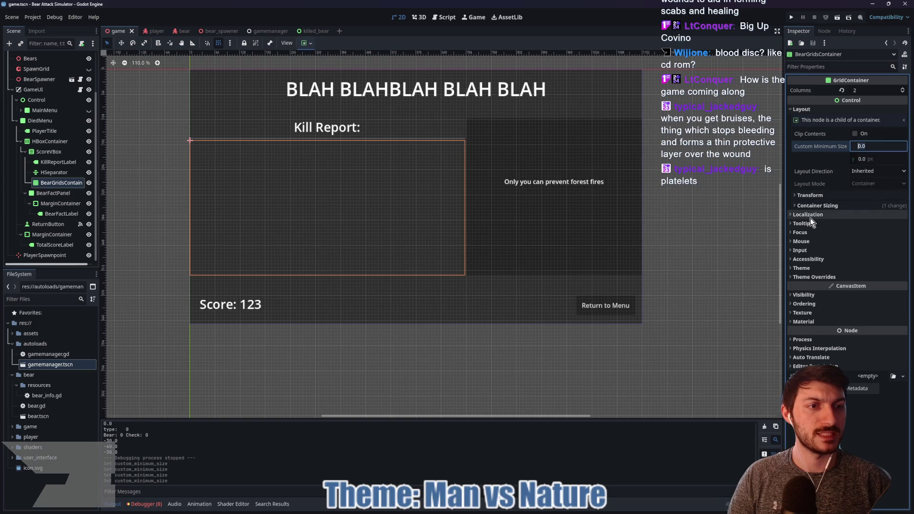
click(812, 196)
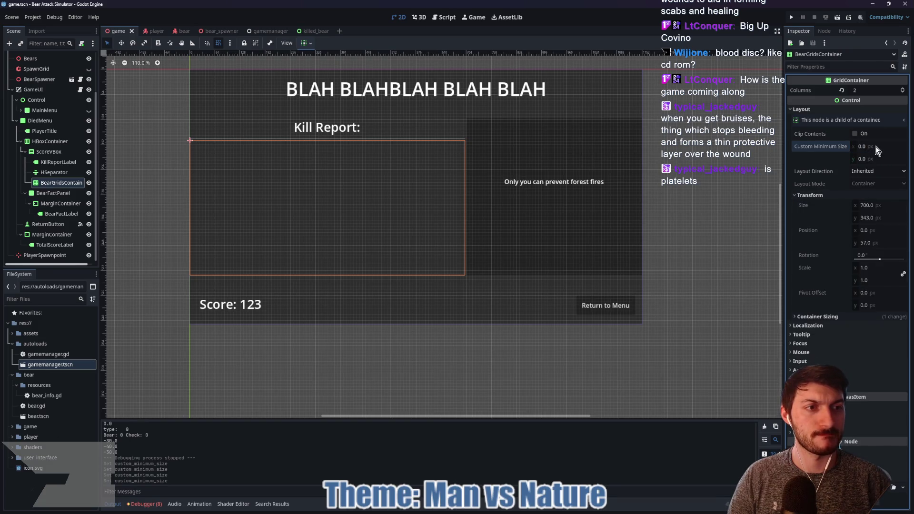
text(7)
key(Tab)
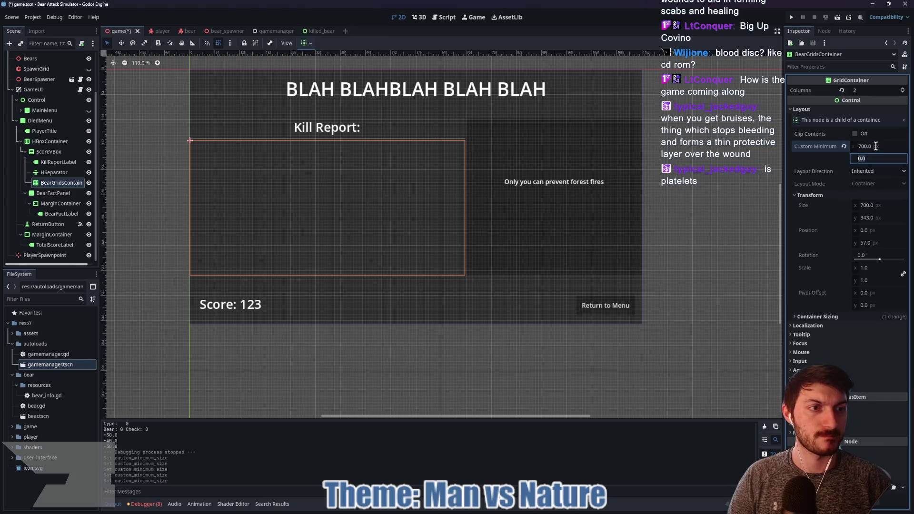
key(Return)
key(ctrl+s)
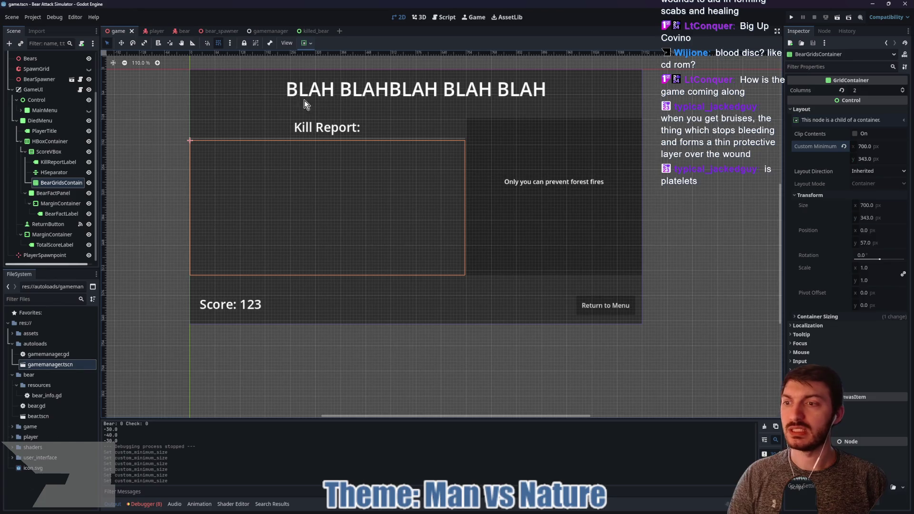
click(80, 90)
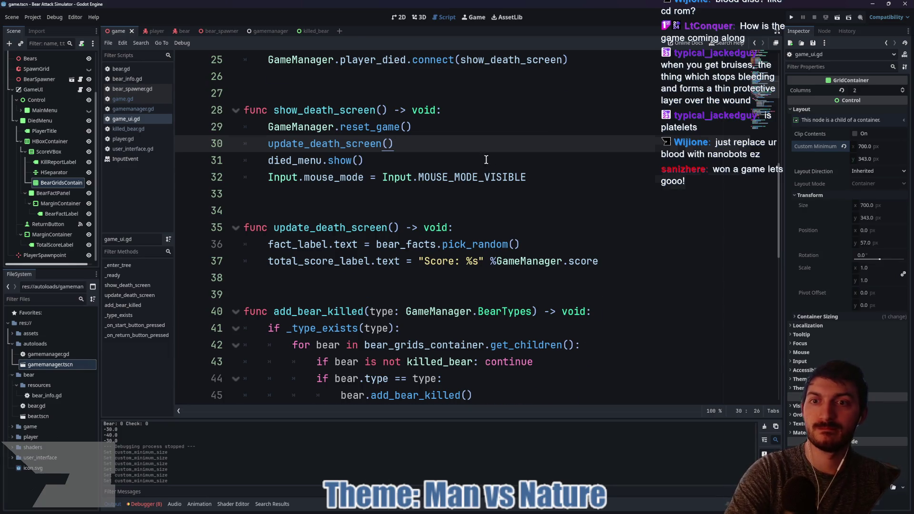
- Scroll through game_ui.gd to review its exported node variables
scroll(484, 161, up, 3)
scroll(484, 158, down, 2)
scroll(484, 157, down, 3)
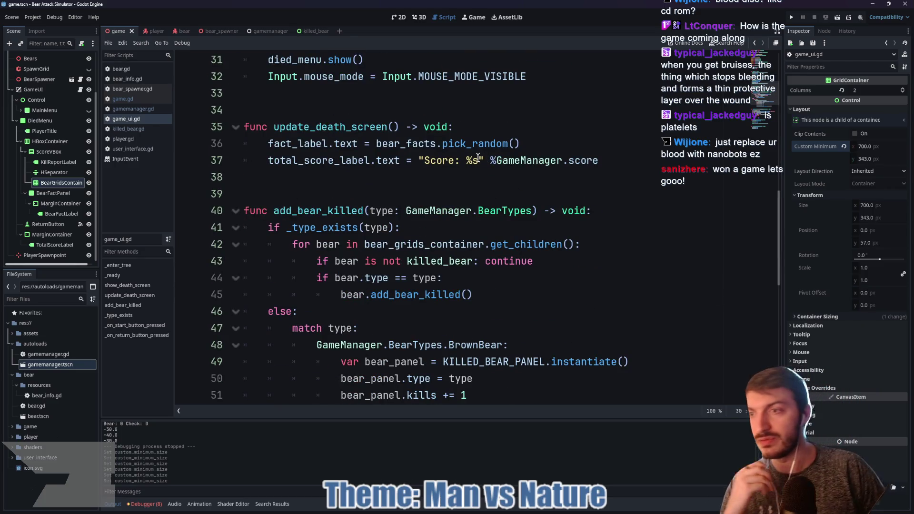
mouse_move(460, 151)
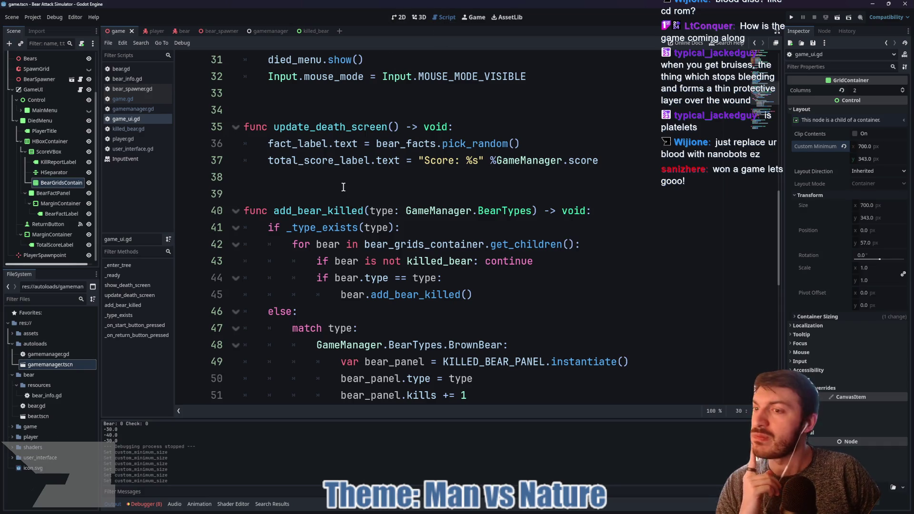
- Check the PlayerTitle label in the 2D scene, then return to the total_score_label line in game_ui.gd
click(399, 17)
click(400, 87)
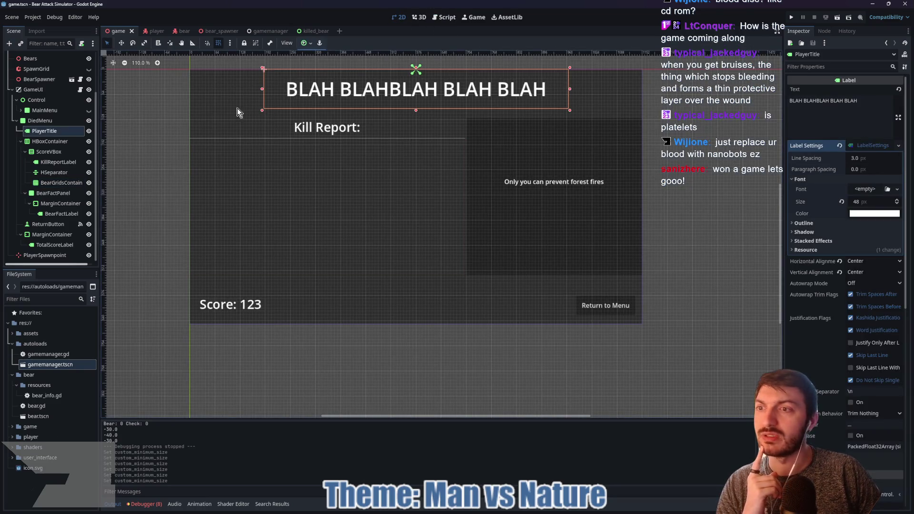
click(82, 90)
scroll(413, 168, up, 9)
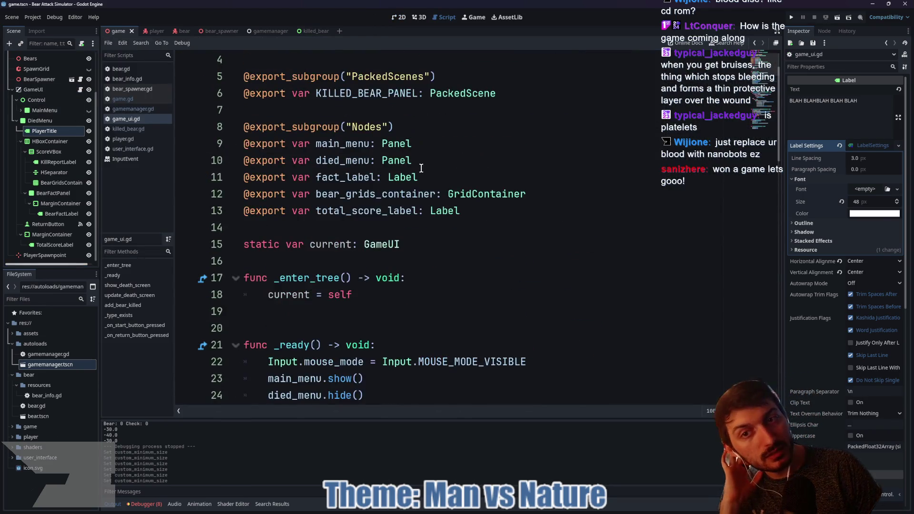
click(524, 216)
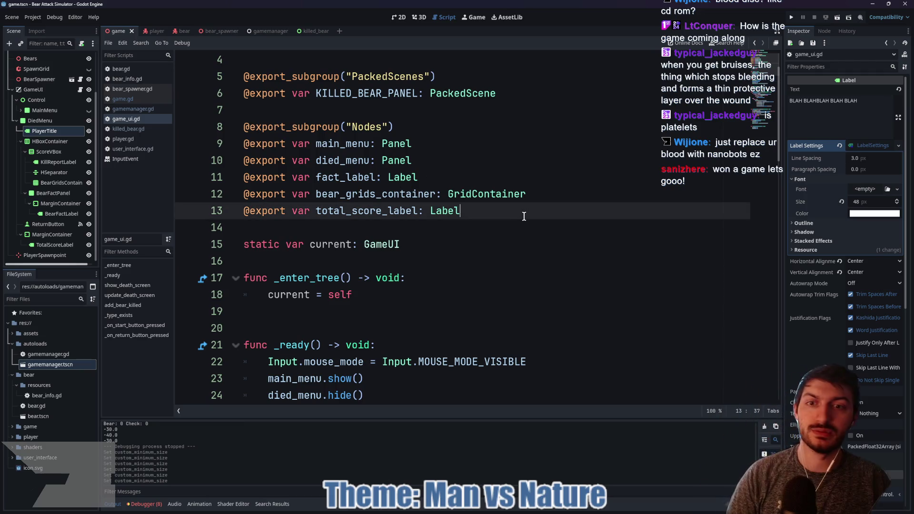
key(Return)
text(@exp)
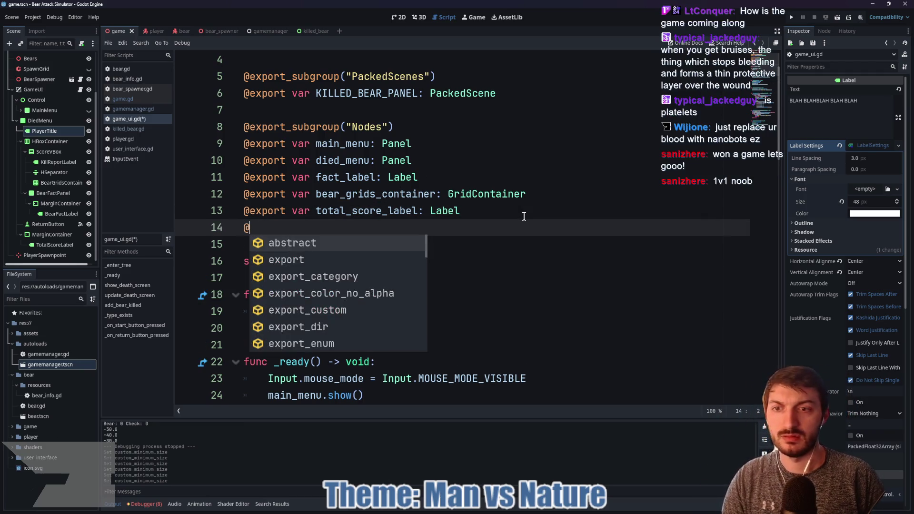
text(ort var player)
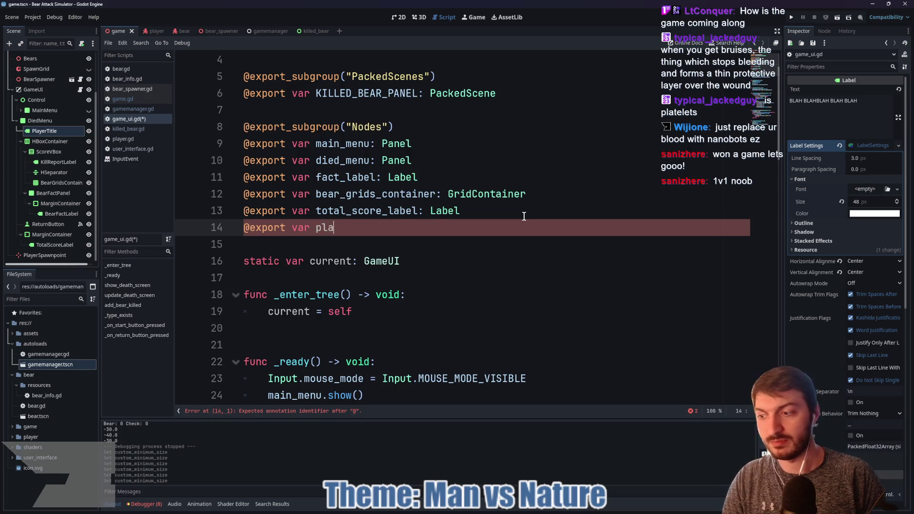
text(_title_lae)
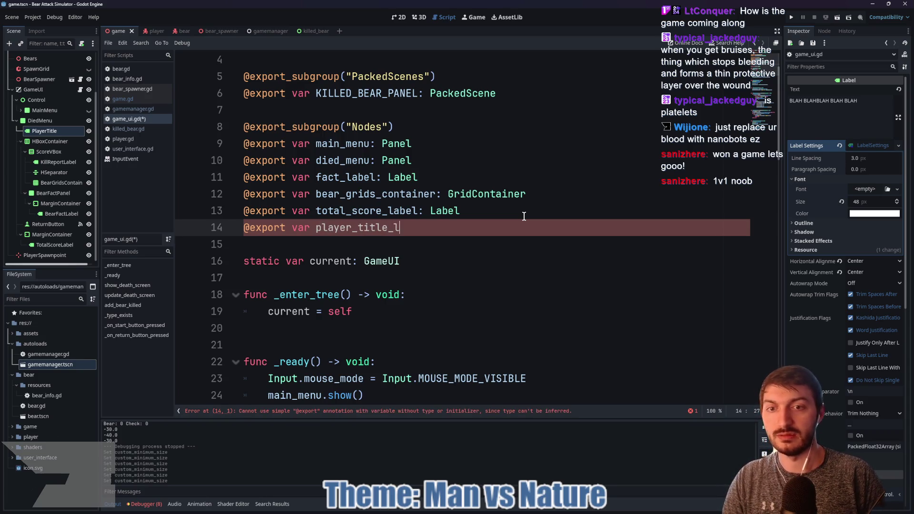
key(BackSpace)
text(bel:)
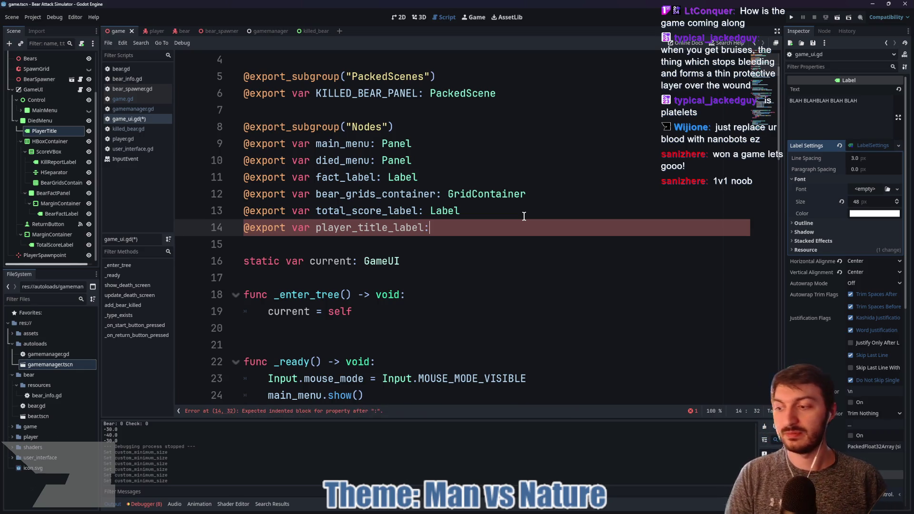
text( Label)
key(ctrl+s)
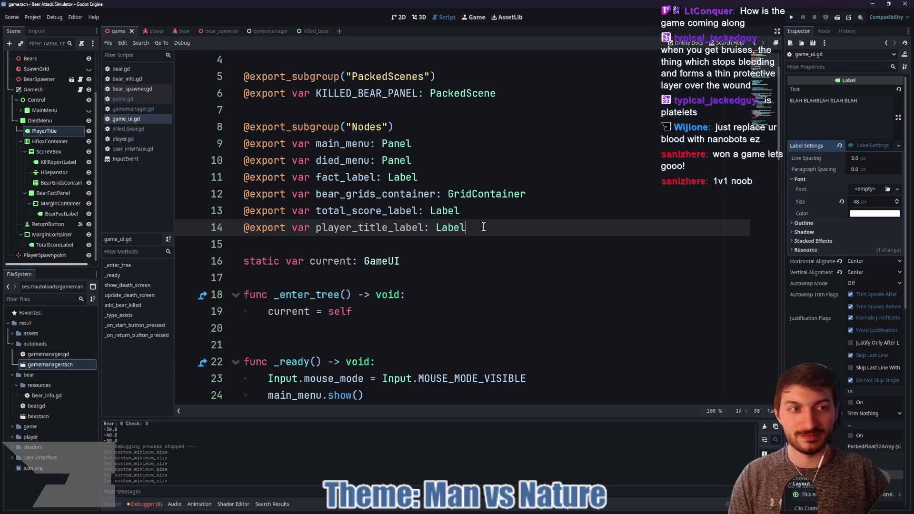
- Scroll to update_death_screen and place the caret after the score label line
scroll(487, 229, down, 4)
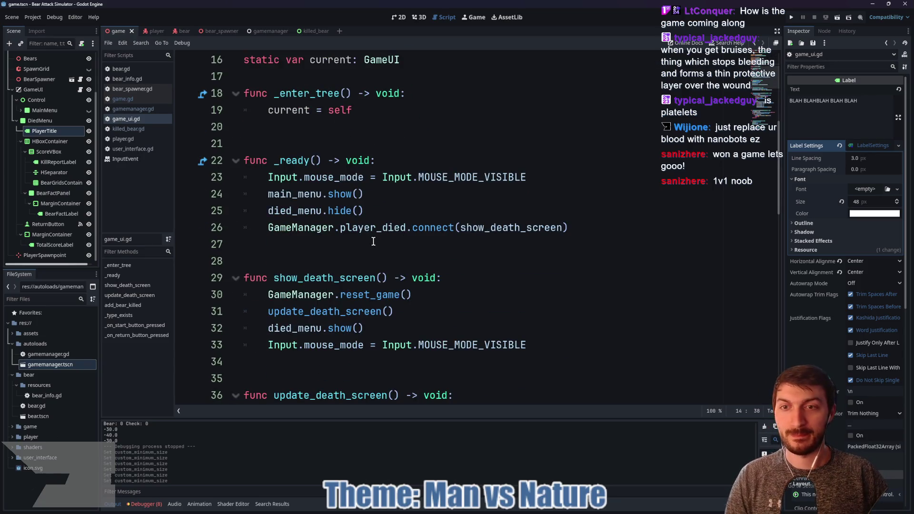
scroll(374, 240, down, 2)
scroll(417, 219, down, 2)
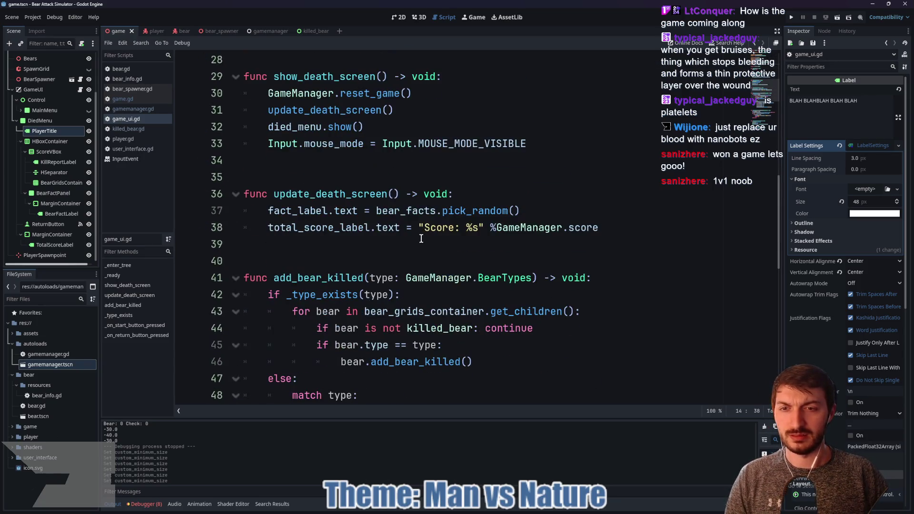
click(624, 229)
- Add the line 'player_title_label.text = get_player_title()' below the score assignment
key(Return)
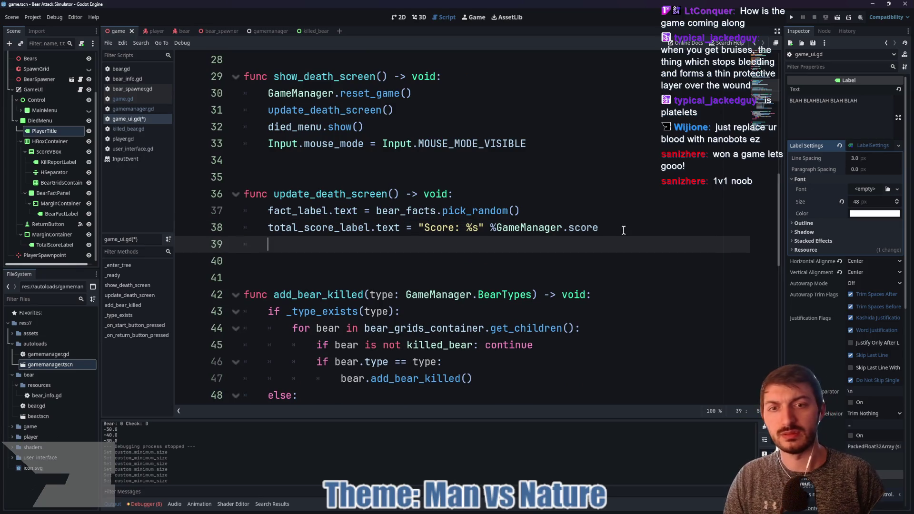
text(play)
key(Return)
text(.text =)
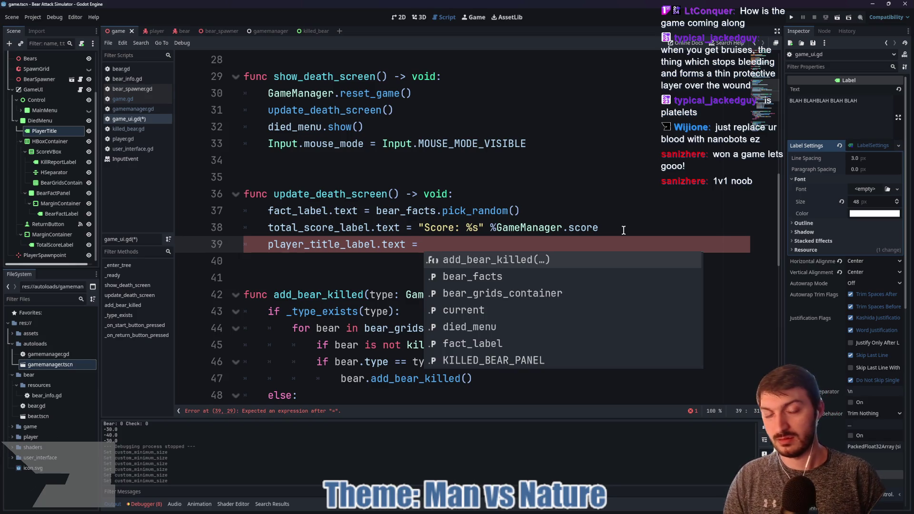
text(player_titles)
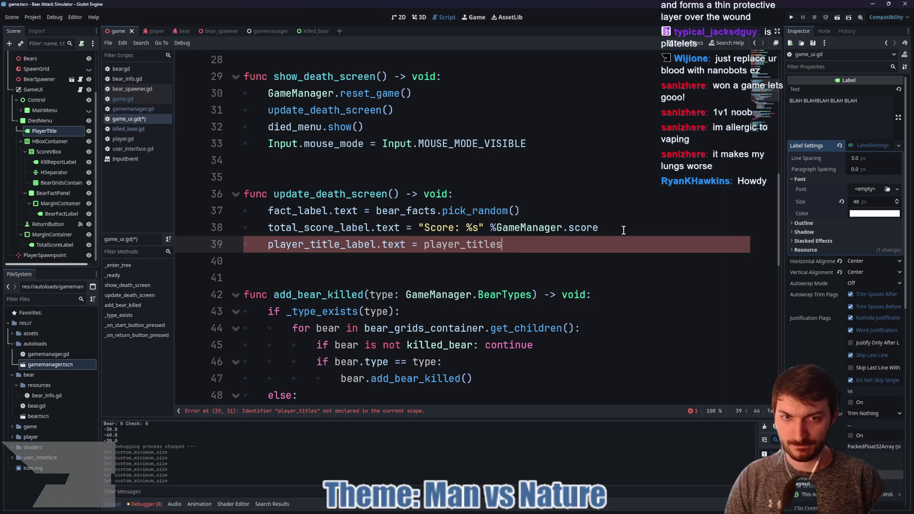
key(BackSpace)
key(BackSpace)
key(BackSpace)
text(get)
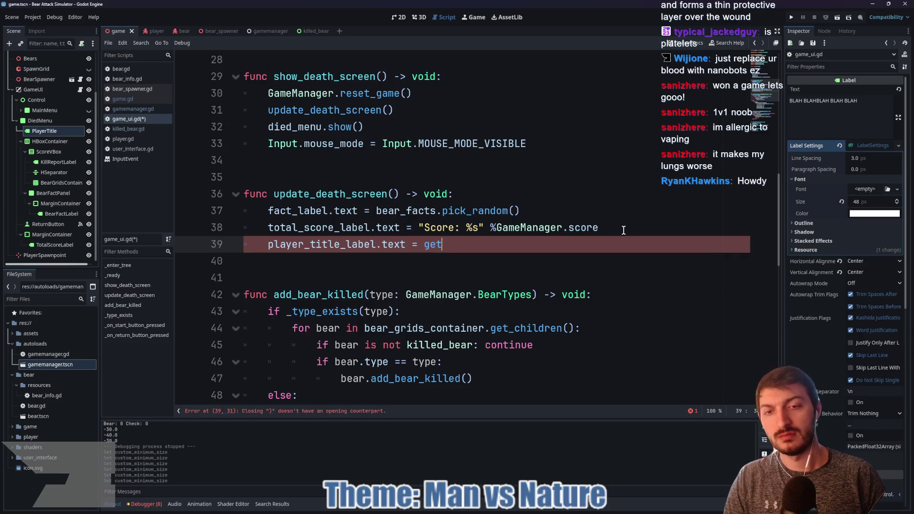
key(BackSpace)
text(_play)
text(er()
key(BackSpace)
text(_title)
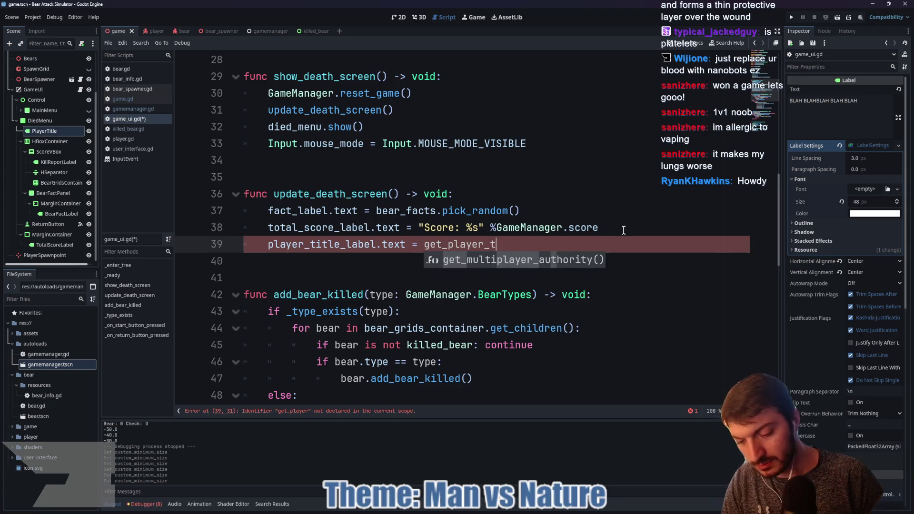
text(())
scroll(407, 268, down, 10)
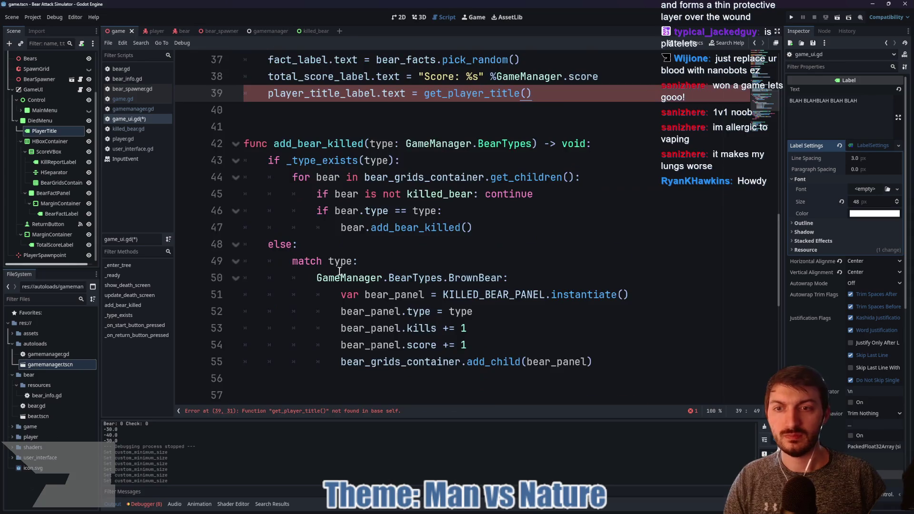
- Below _type_exists, create 'func get_player_title() -> String:' returning "Bear Killer" by default
click(270, 201)
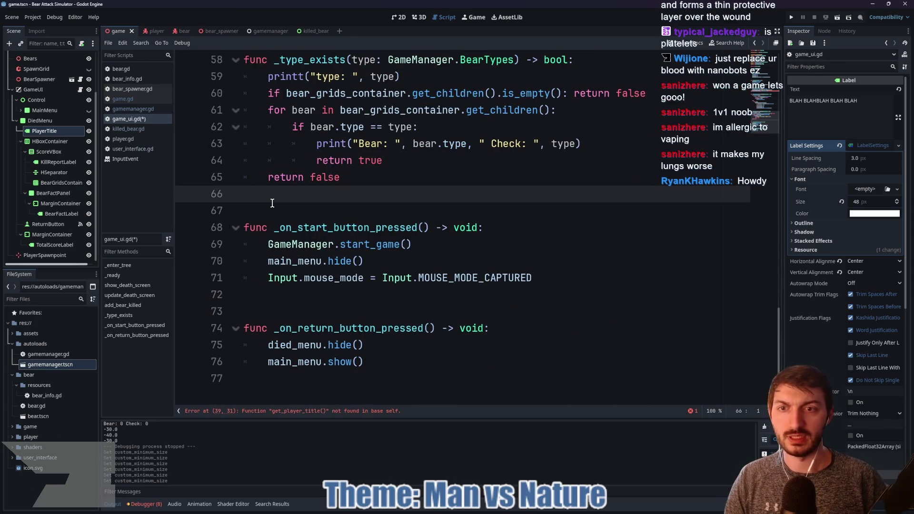
key(Return)
key(Return)
key(Return)
key(Return)
key(Up)
key(Up)
key(Up)
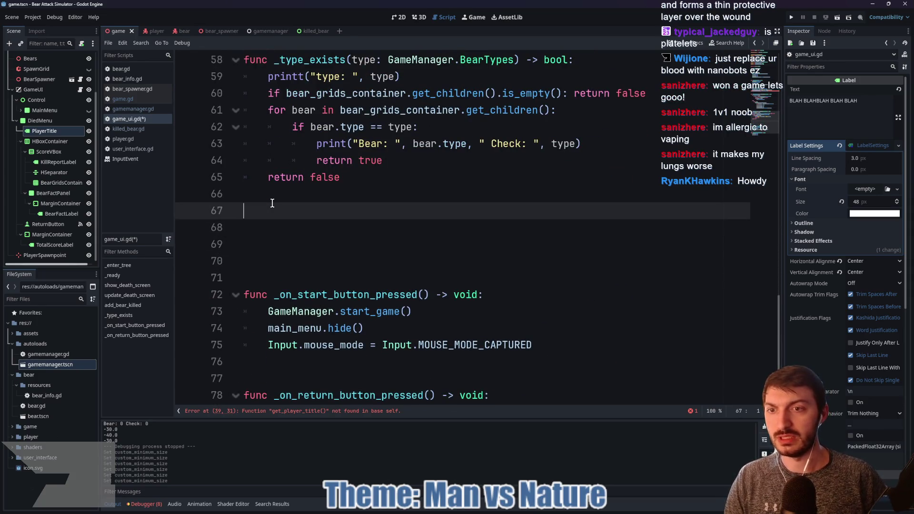
key(Down)
text(func get_)
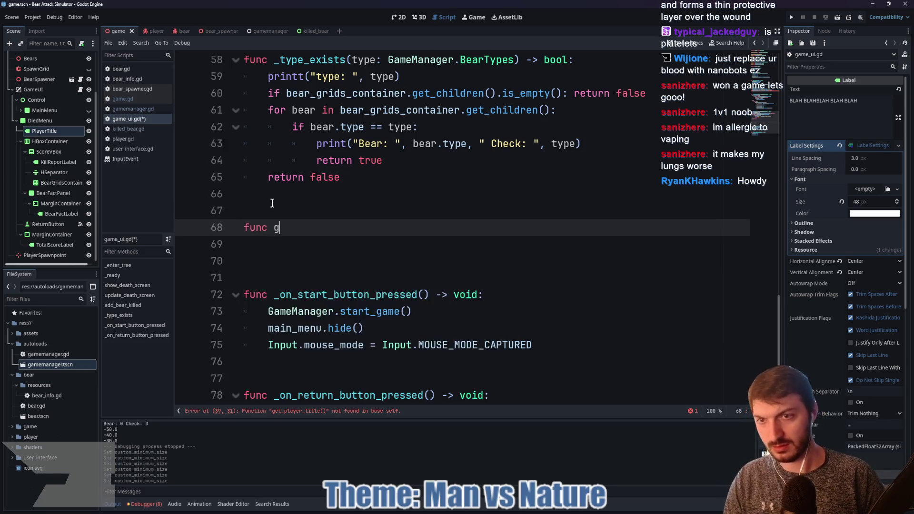
text(player_title()
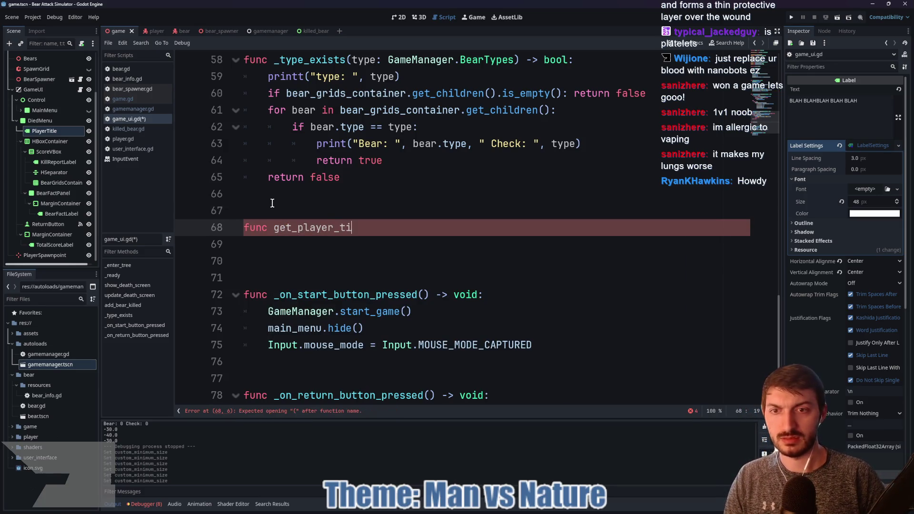
text() -> )
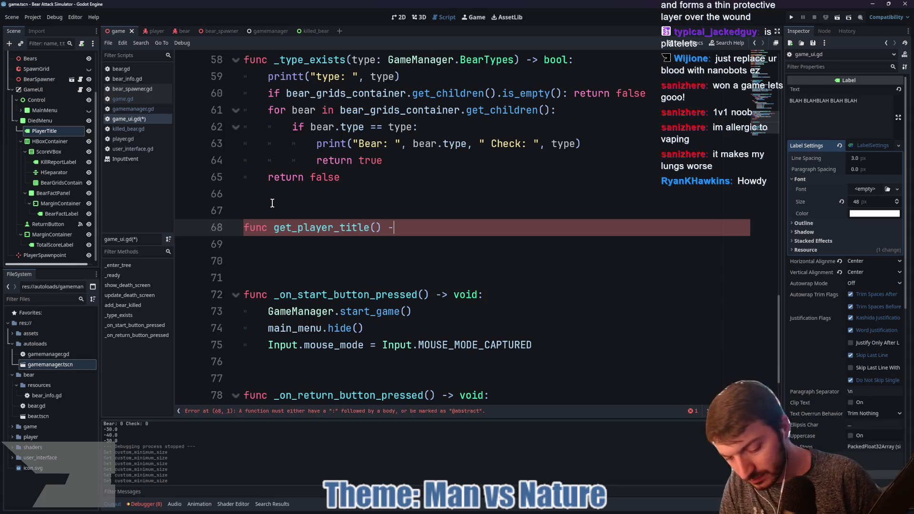
text(ret)
key(BackSpace)
key(BackSpace)
key(BackSpace)
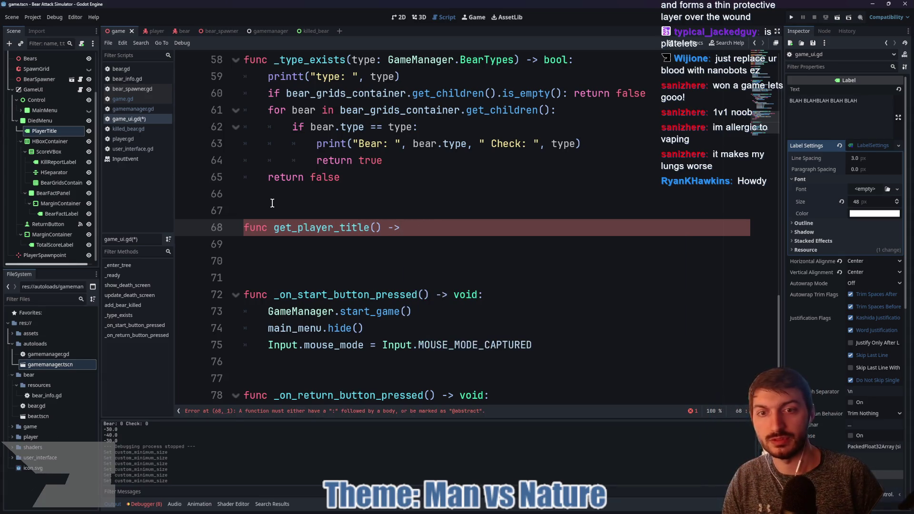
text(String:)
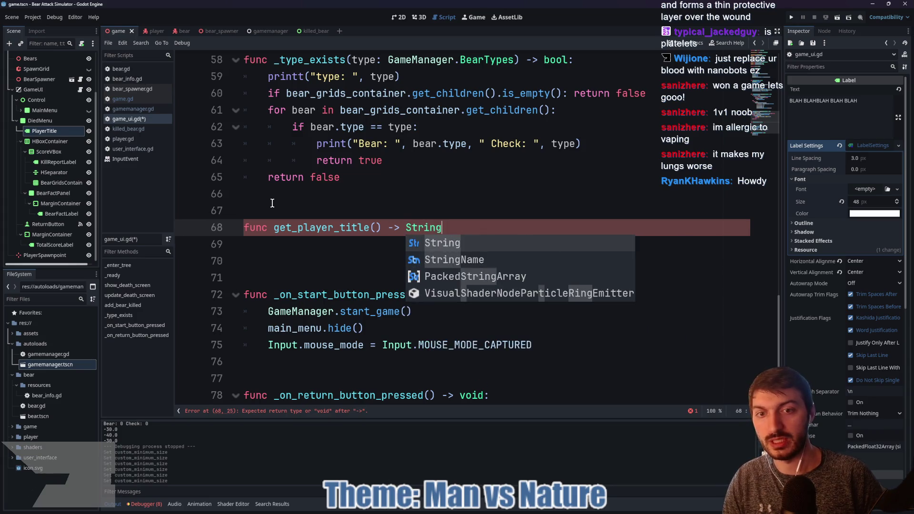
key(Return)
text(return )
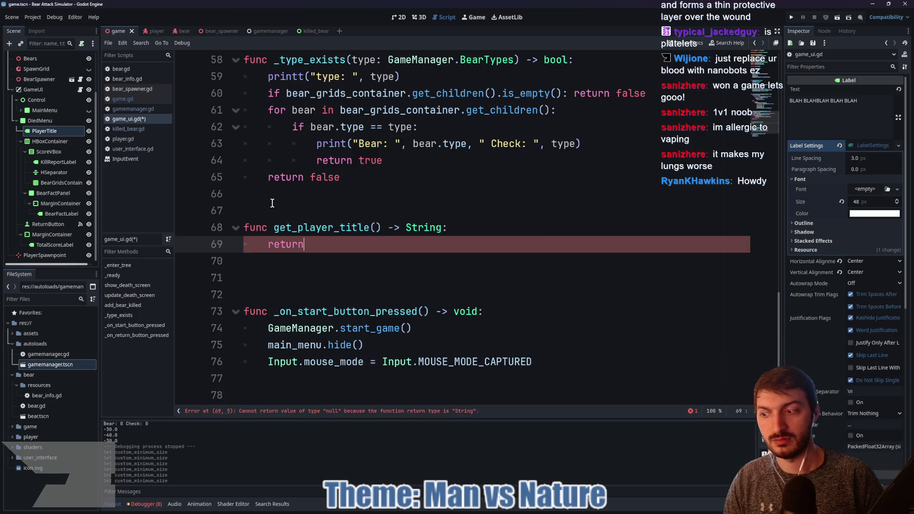
text("B)
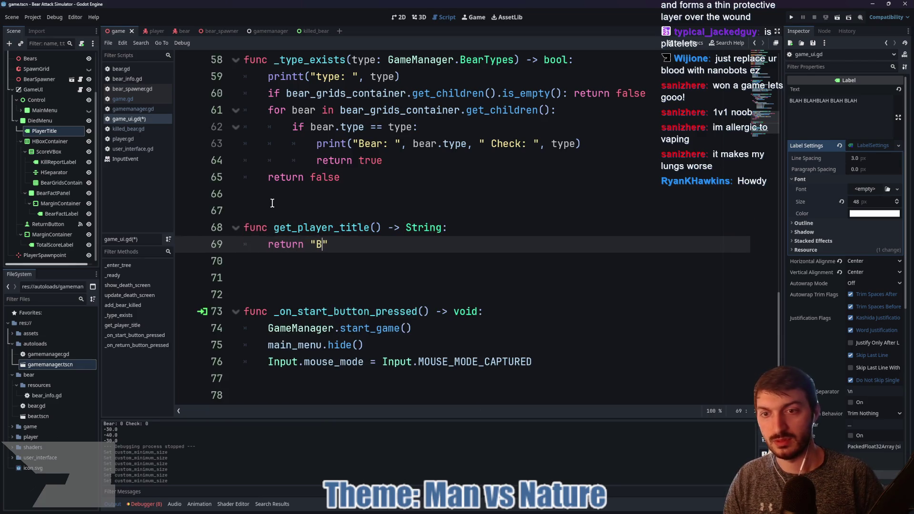
text(ear Killer)
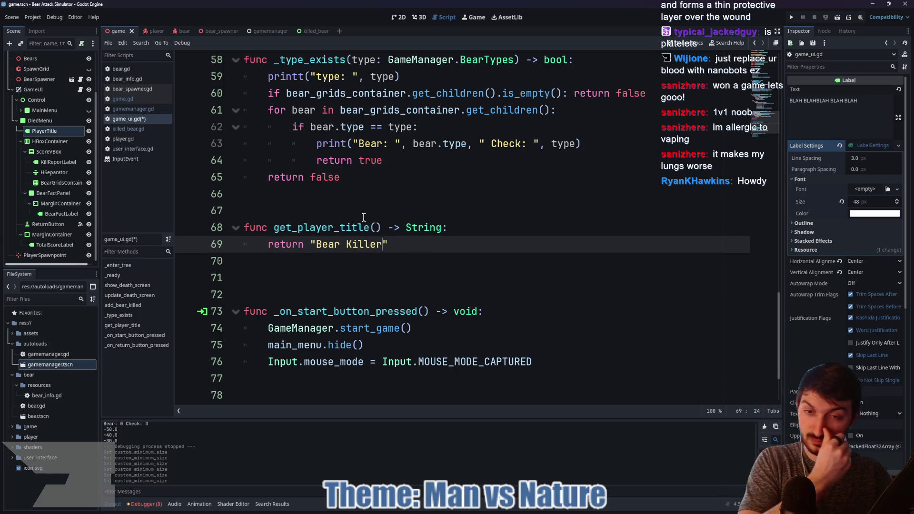
- Add an 'if GameManager.score >= 5:' check that returns "Bearly Made It"
click(476, 228)
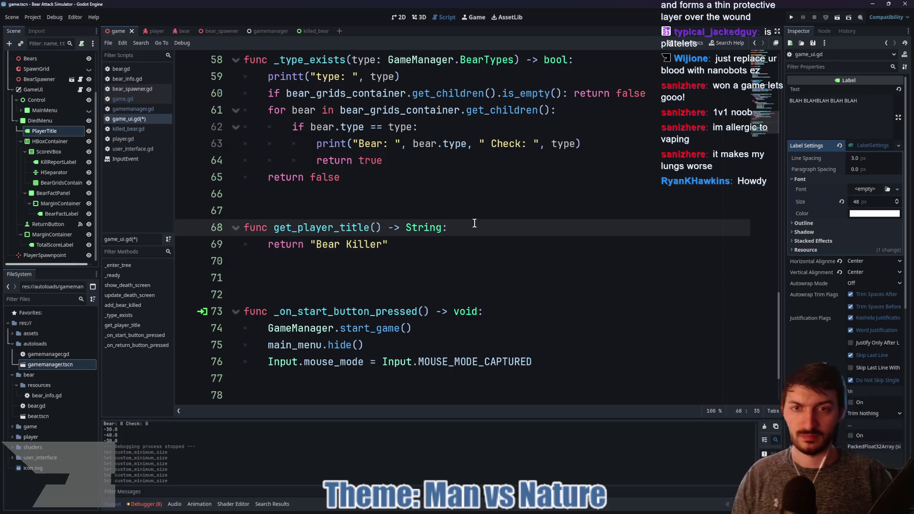
key(Return)
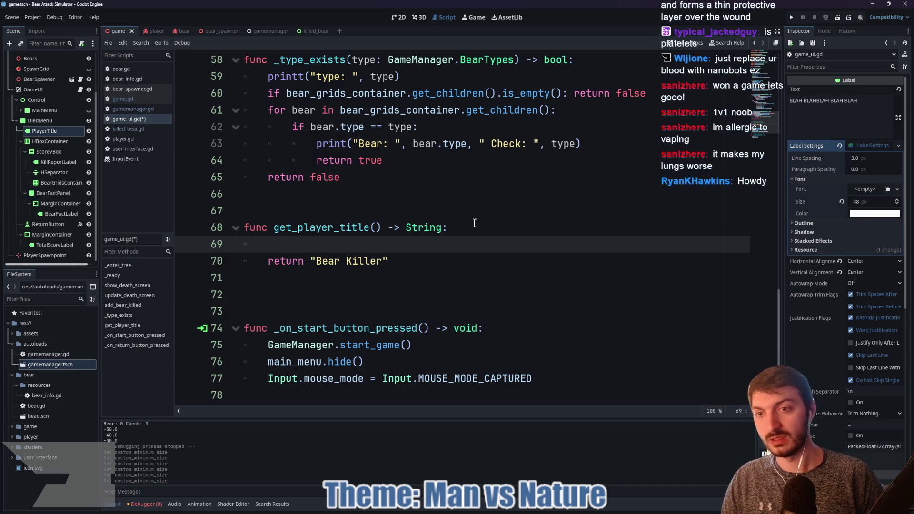
text(if )
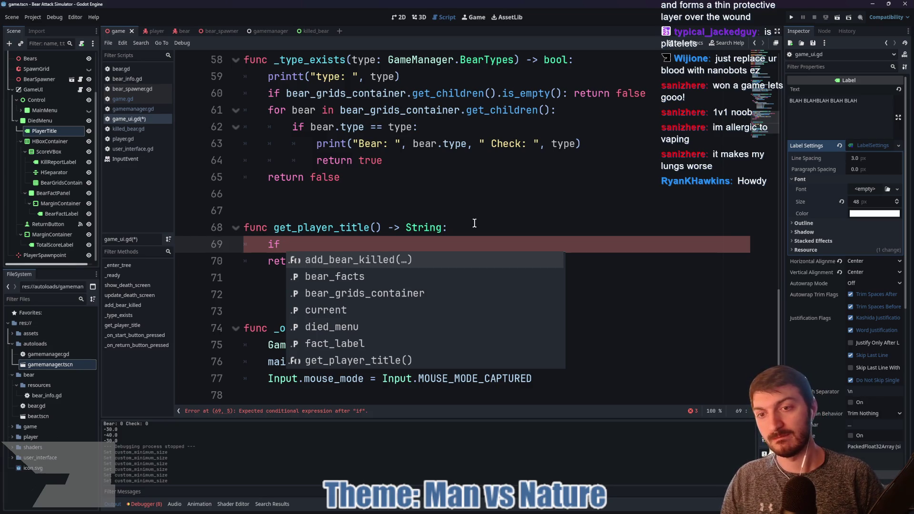
text(GameManager.s)
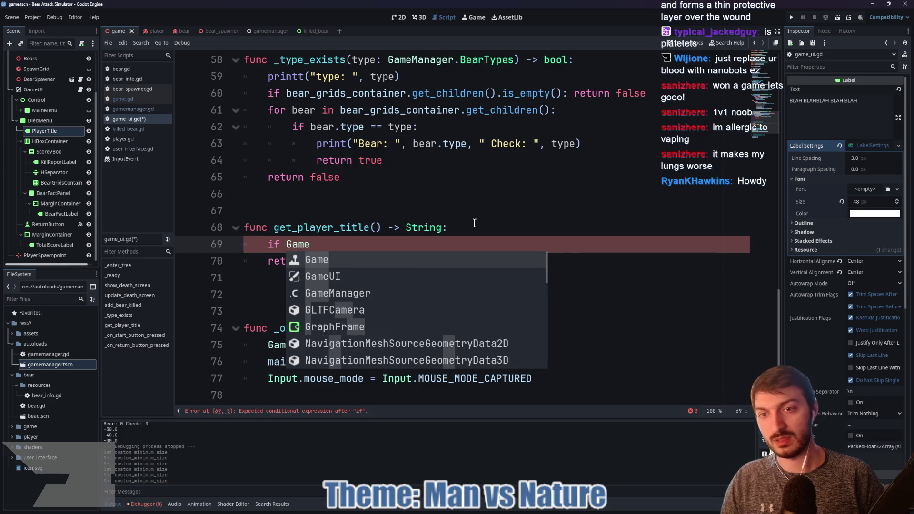
text(core )
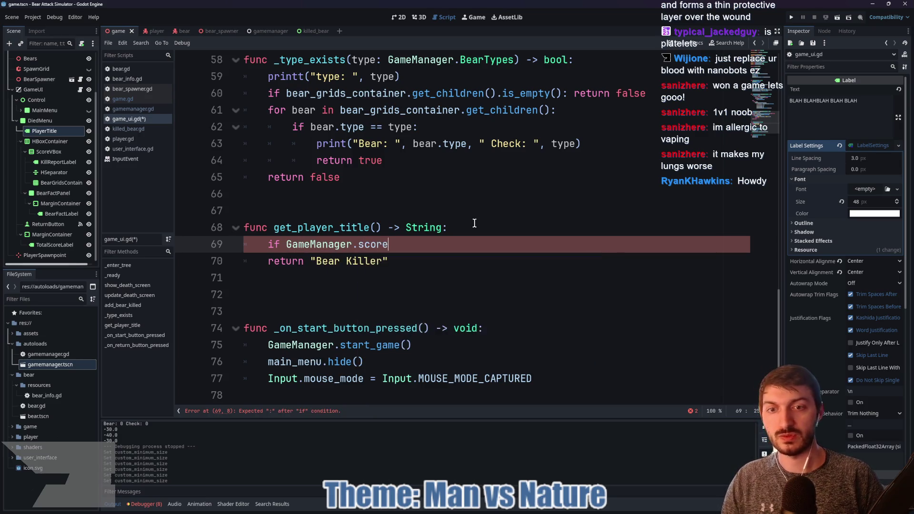
text(>= )
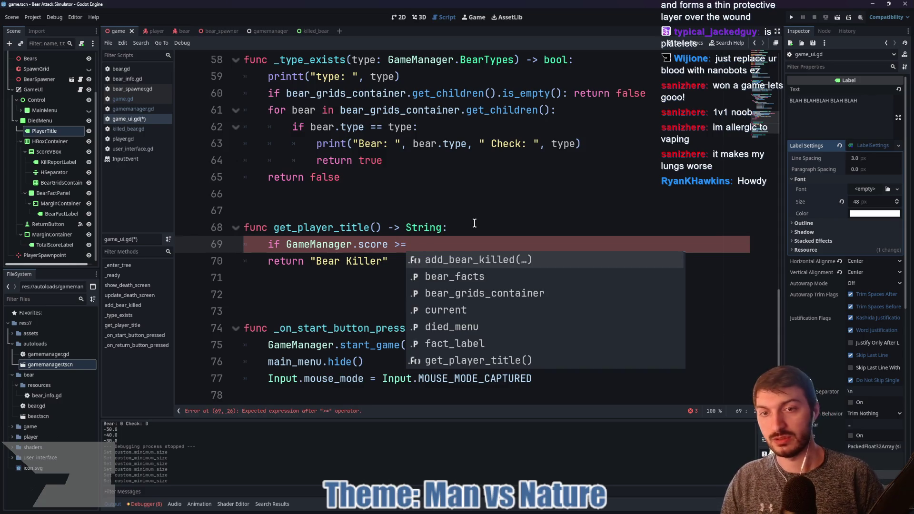
text(5:)
key(Return)
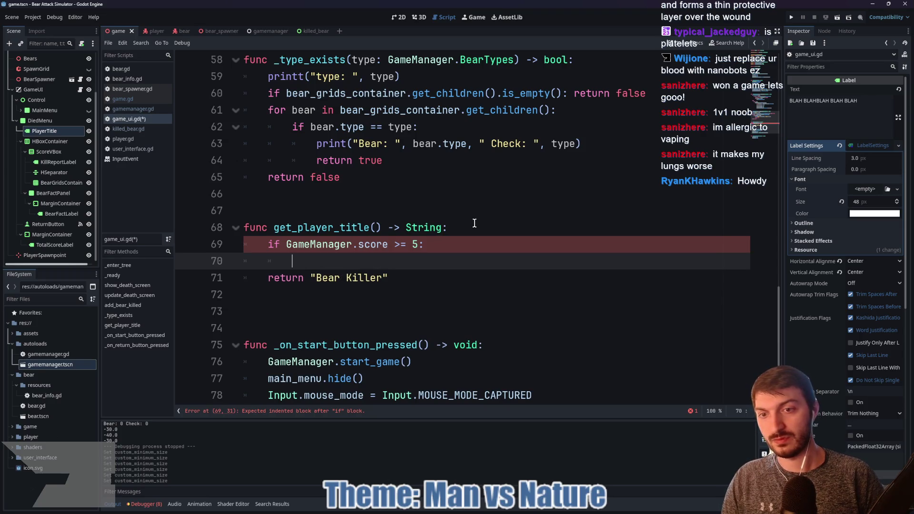
text(return ")
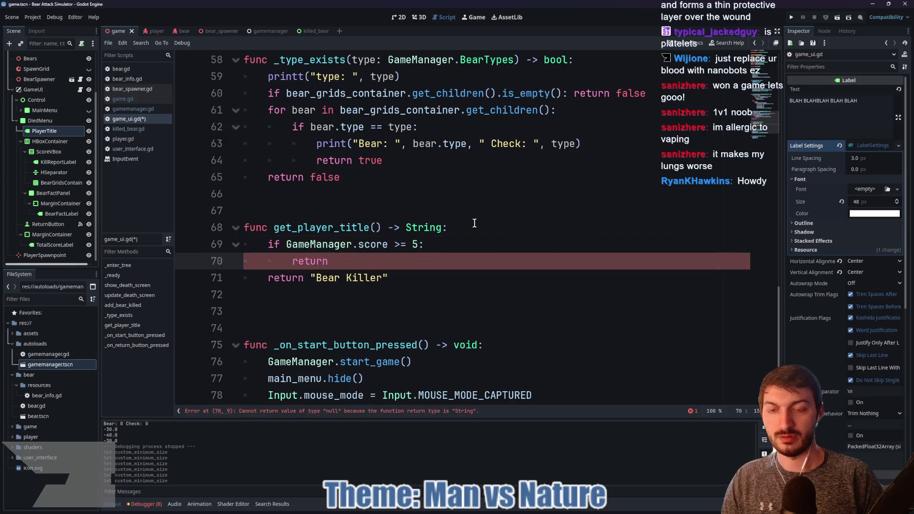
text(Bearly Made )
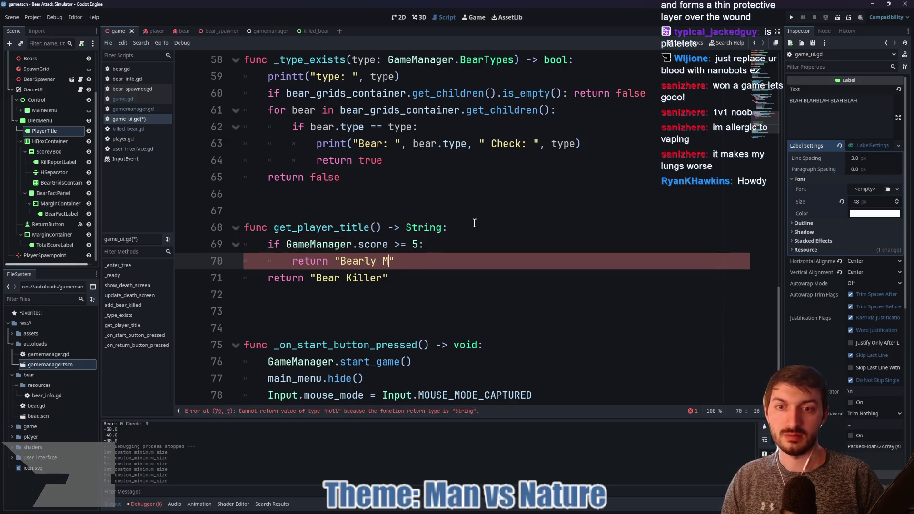
text(It)
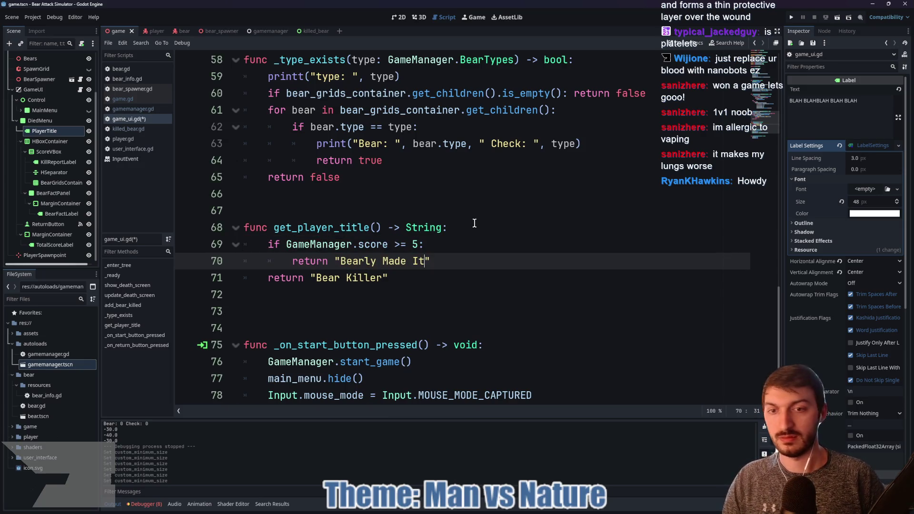
key(Return)
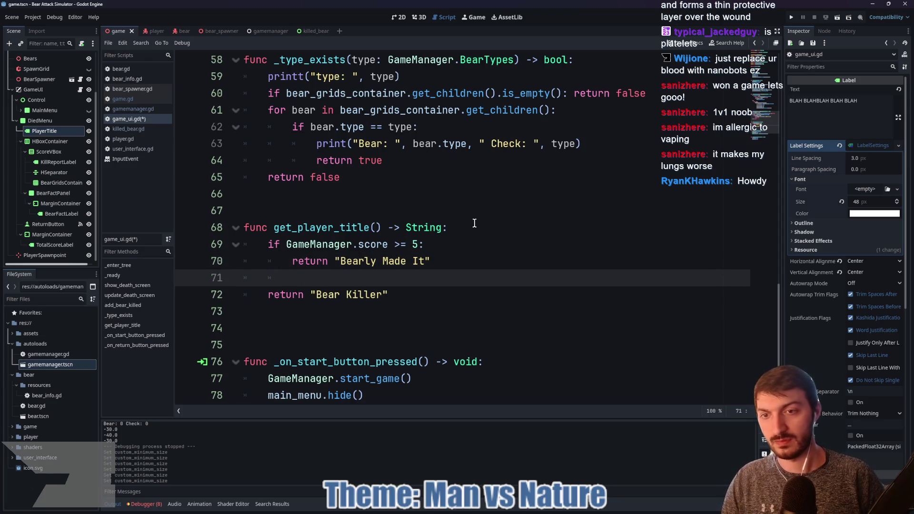
- Change the first check to score <= 5 and add an 'elif GameManager.score <= 10:' branch
text(elif:)
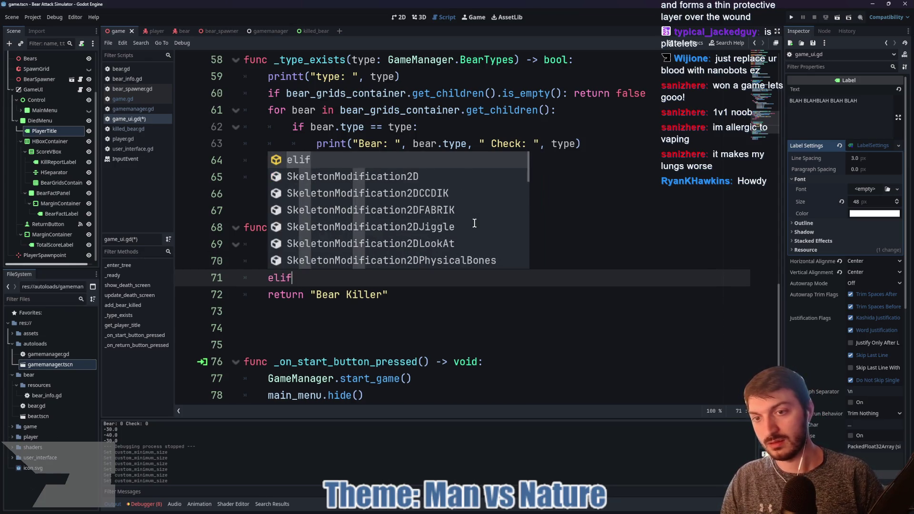
key(Return)
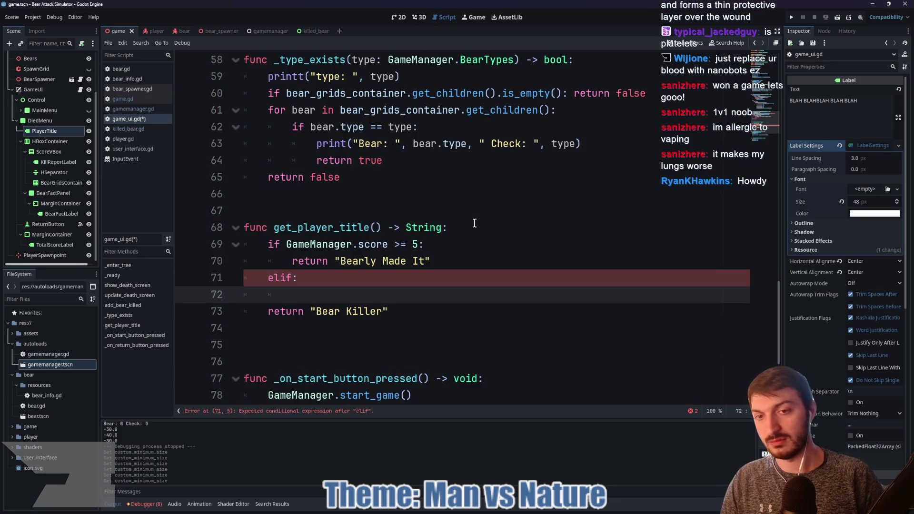
text(re)
key(BackSpace)
key(BackSpace)
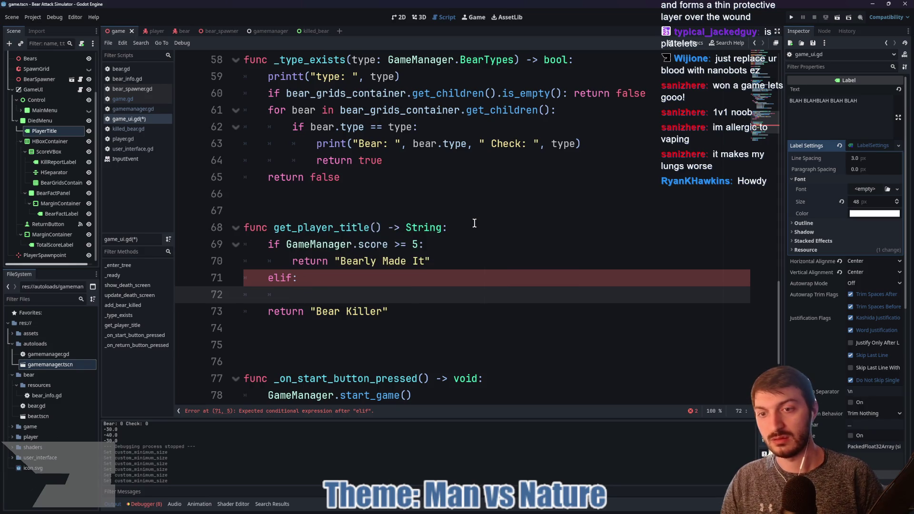
key(Up)
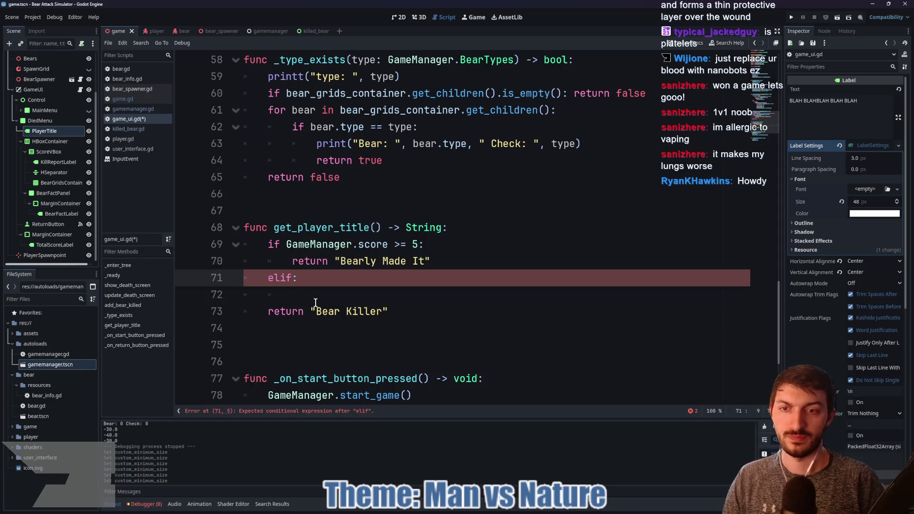
text(GameManager.score)
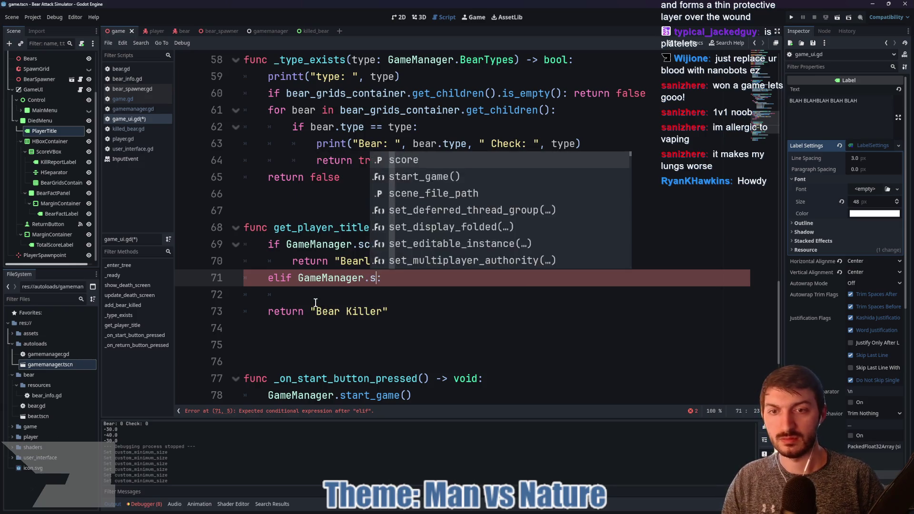
text( >)
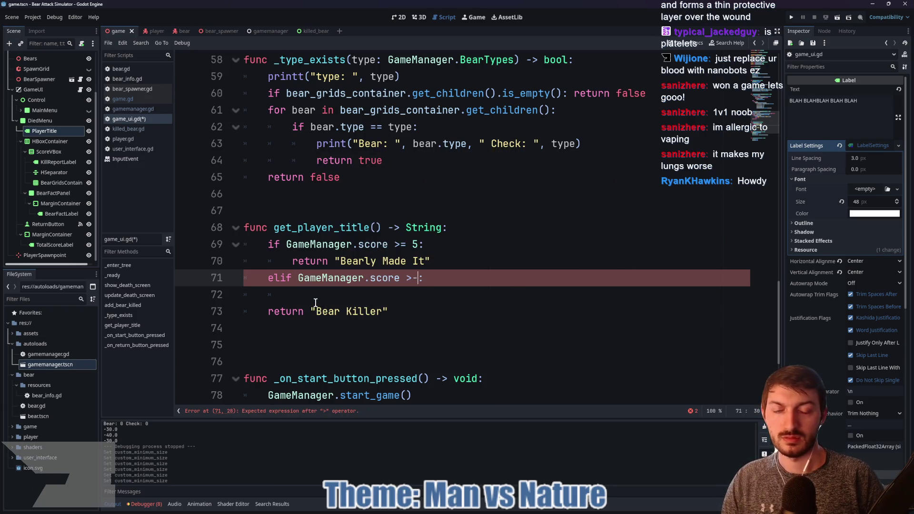
text(=)
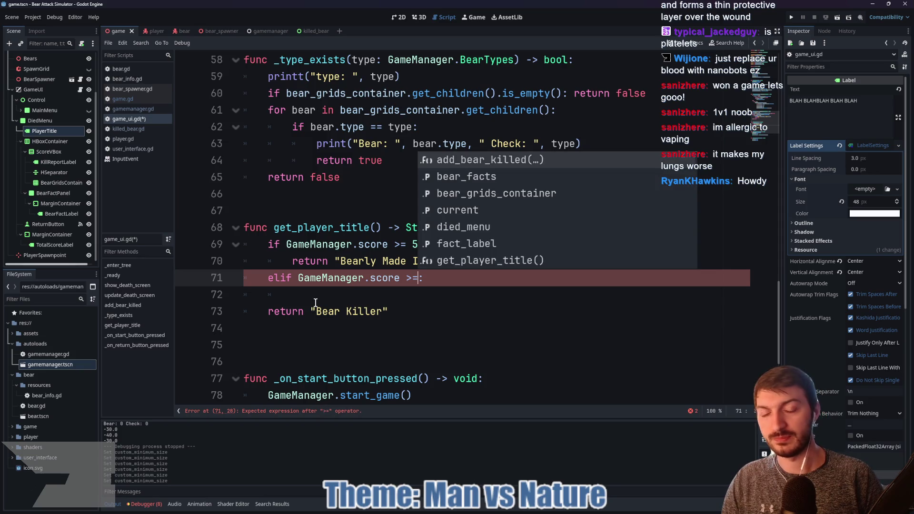
click(396, 244)
text(<)
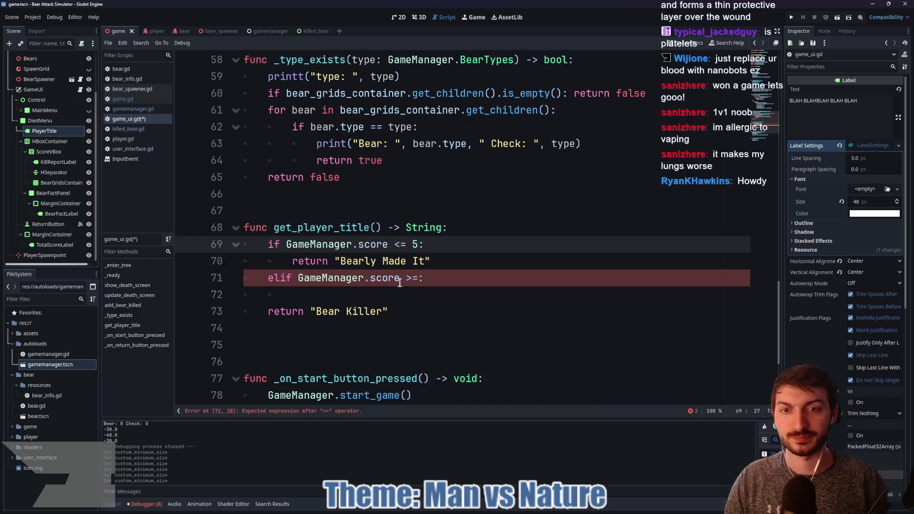
click(412, 279)
key(BackSpace)
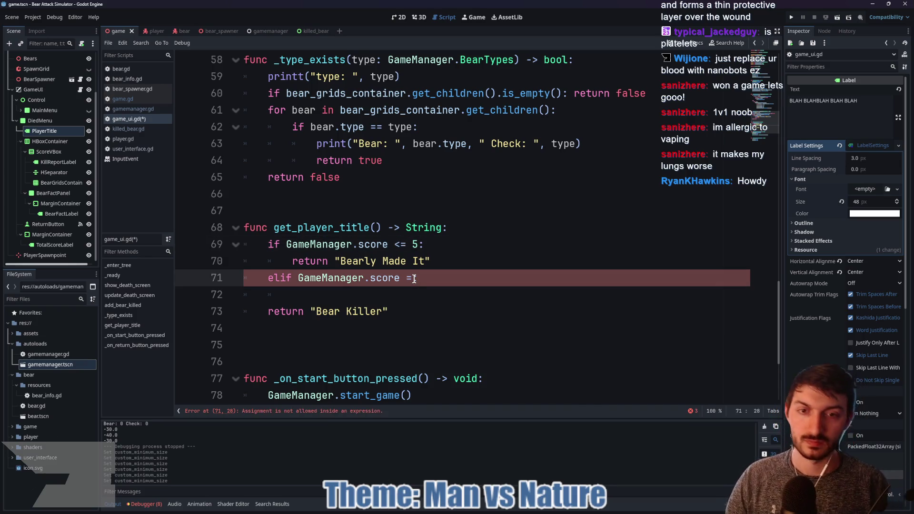
text(<)
key(Right)
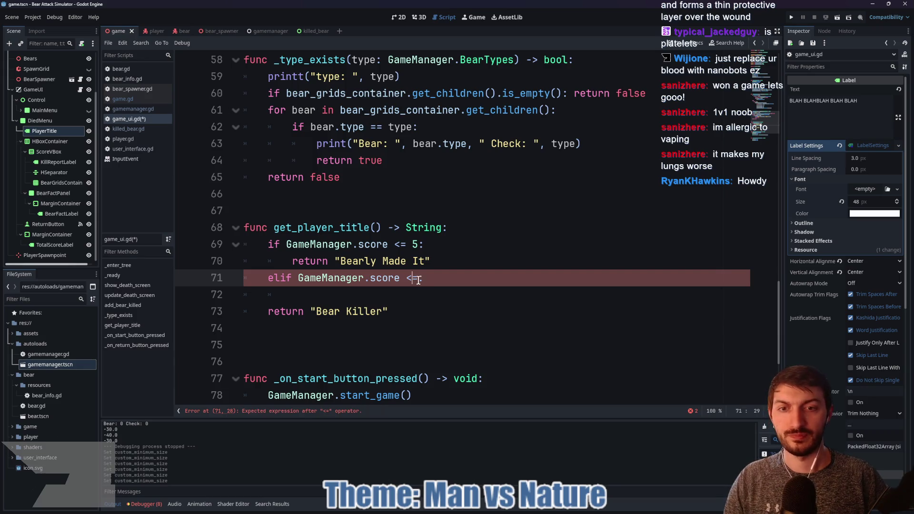
text(10:)
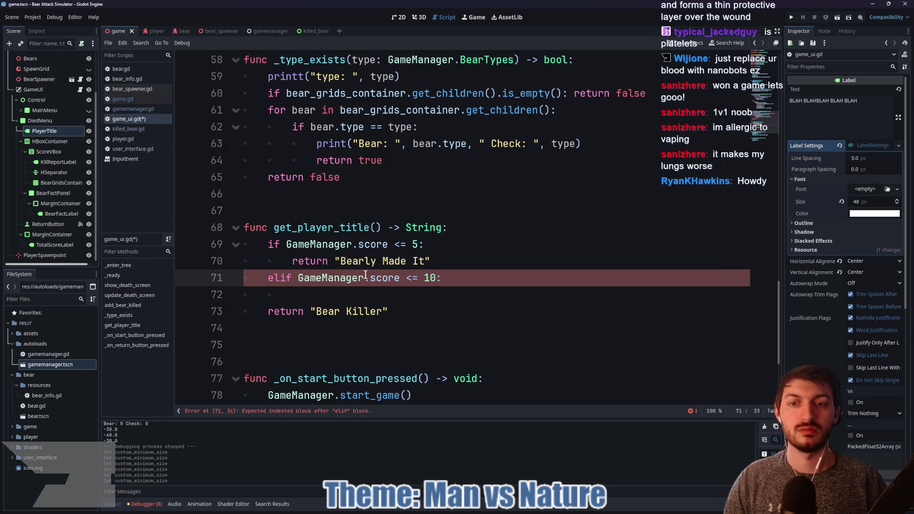
- Make the elif branch return "The Bearinator"
click(347, 289)
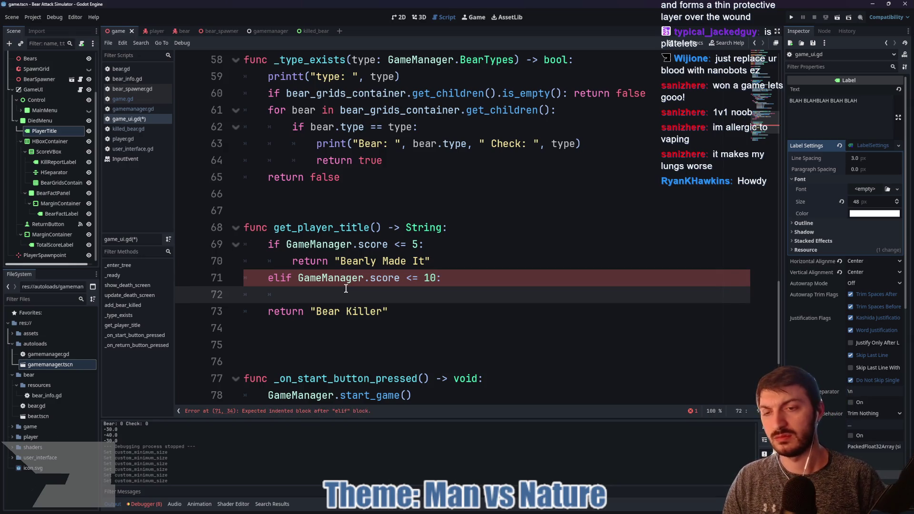
text(return ")
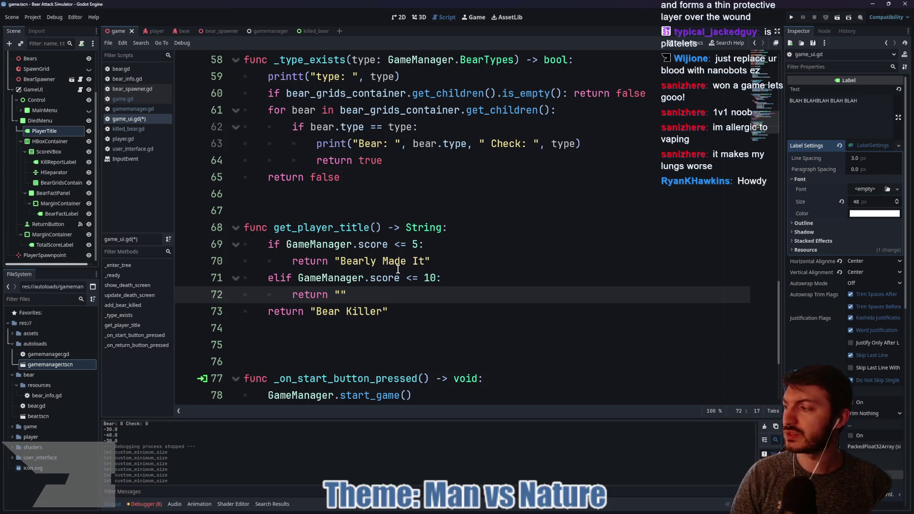
text(B)
key(BackSpace)
text(T)
key(BackSpace)
text(Bearinator)
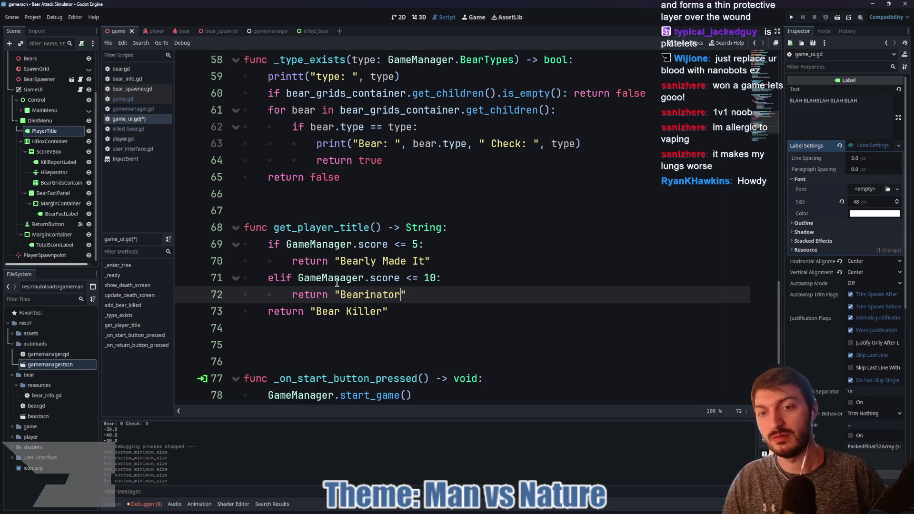
click(339, 294)
text(The)
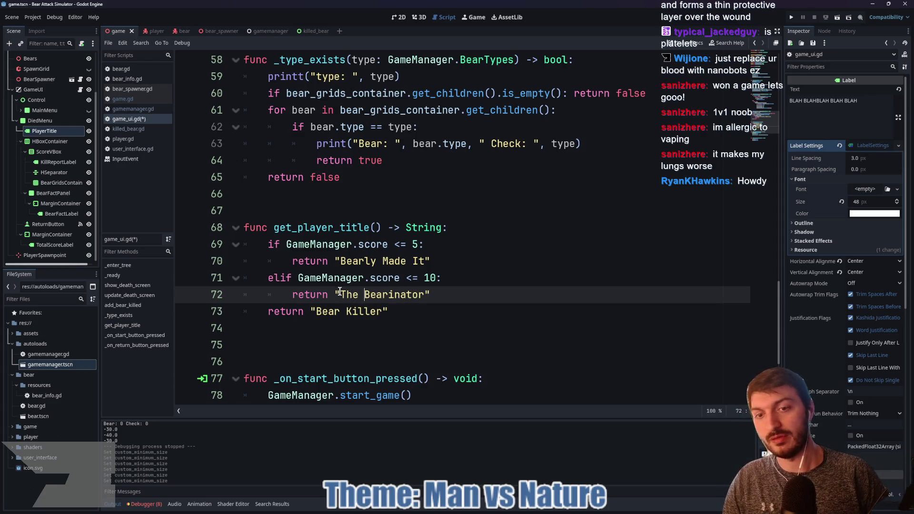
click(468, 296)
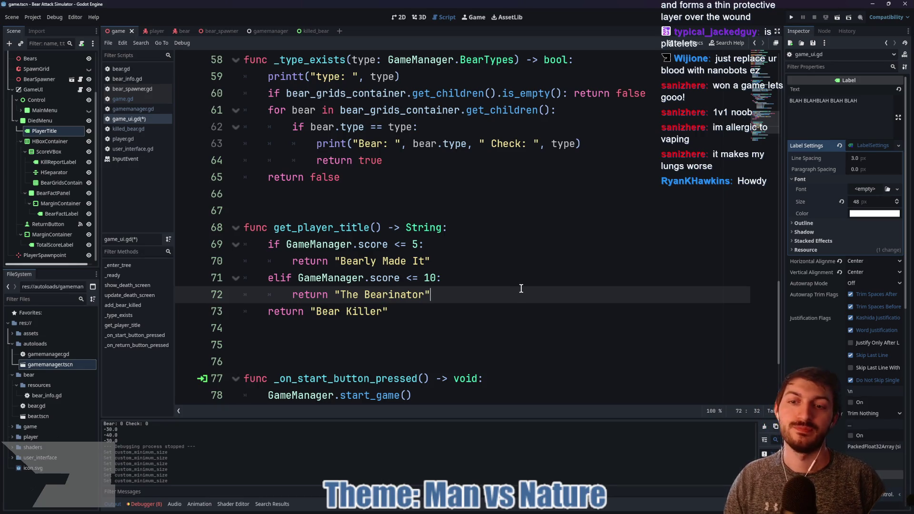
- Add an 'elif GameManager.score <= 15:' branch with an empty return string
key(Return)
key(BackSpace)
text(elf)
key(BackSpace)
text(if GameMan)
key(Return)
text(.)
key(Return)
text(<= 15:)
key(Return)
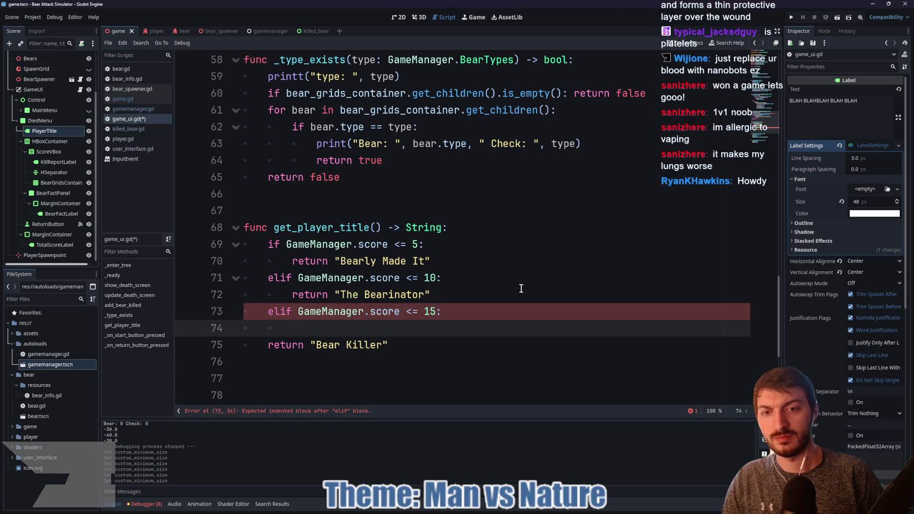
text(return )
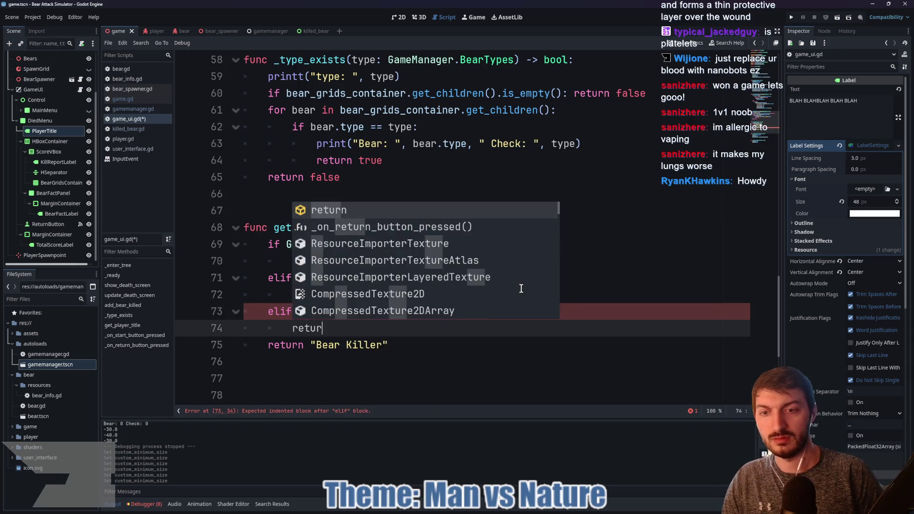
text(")
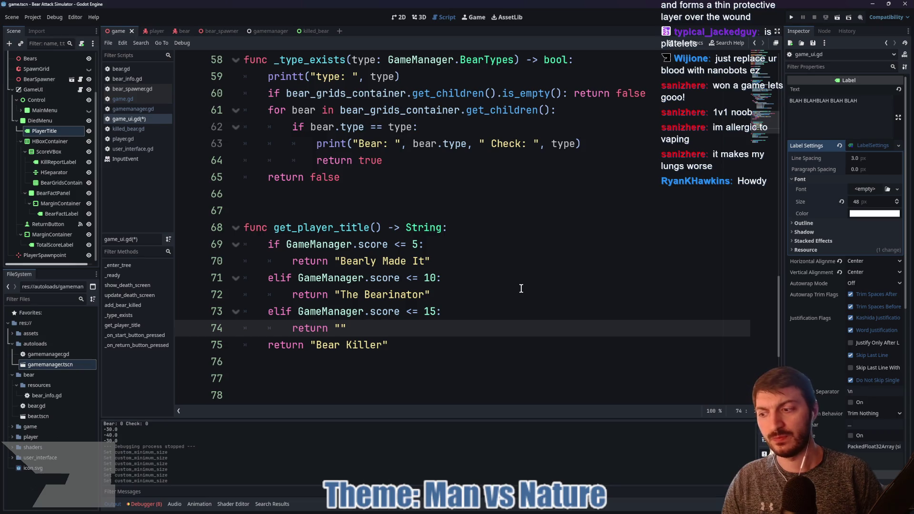
click(519, 508)
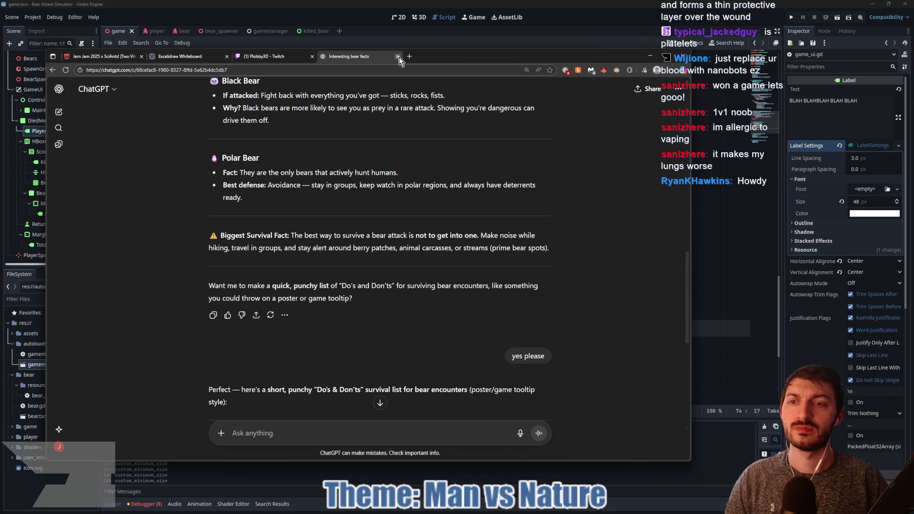
- Google 'gladitorial titles', skim the results, then close the search tab
click(368, 70)
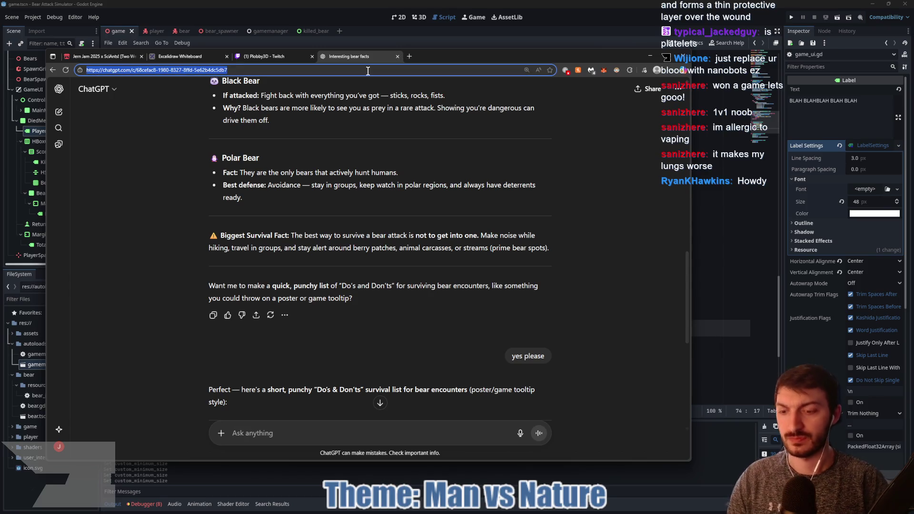
text(bear)
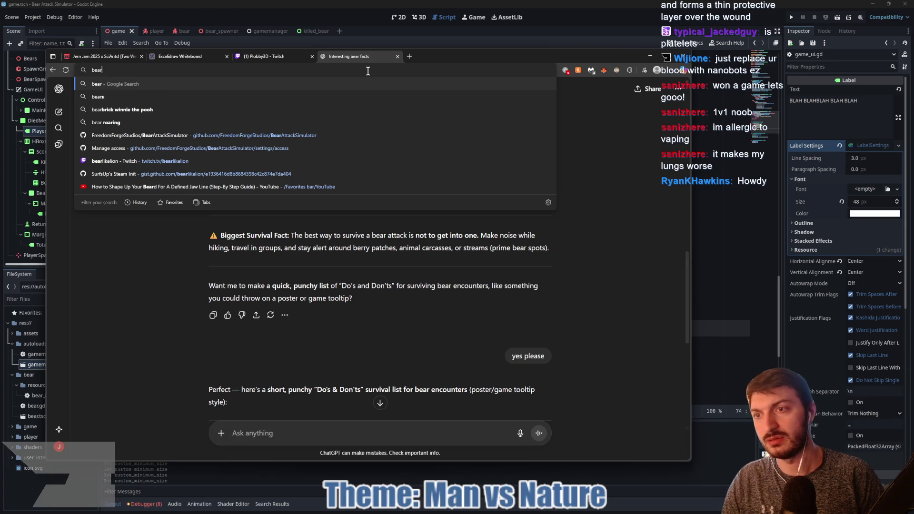
key(BackSpace)
key(BackSpace)
key(BackSpace)
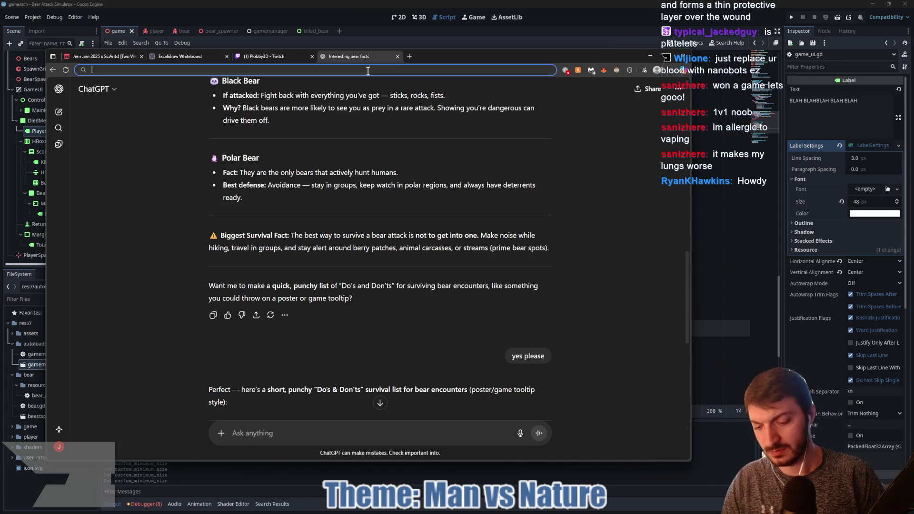
text(gladitor)
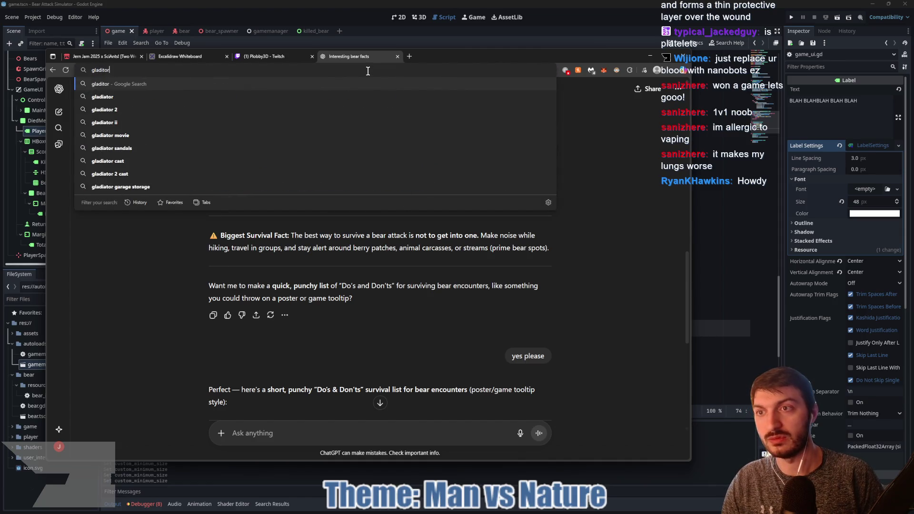
text(ial titles)
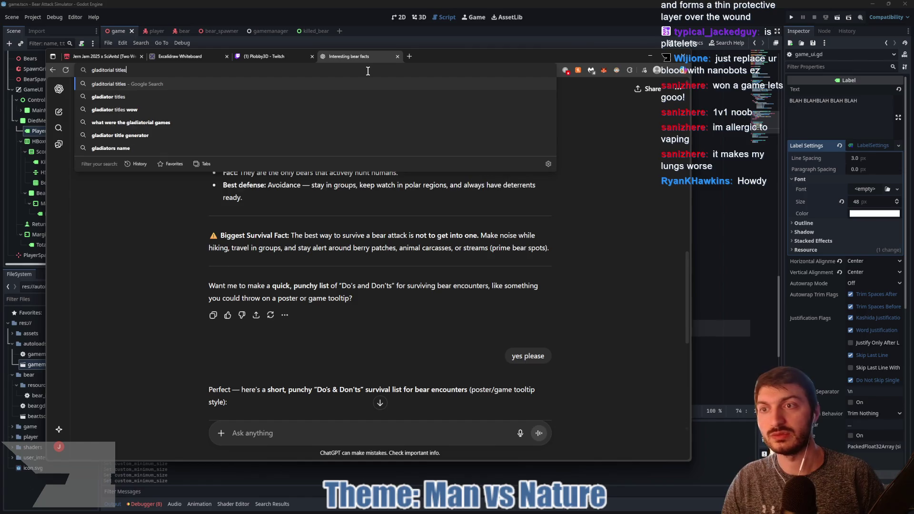
key(Return)
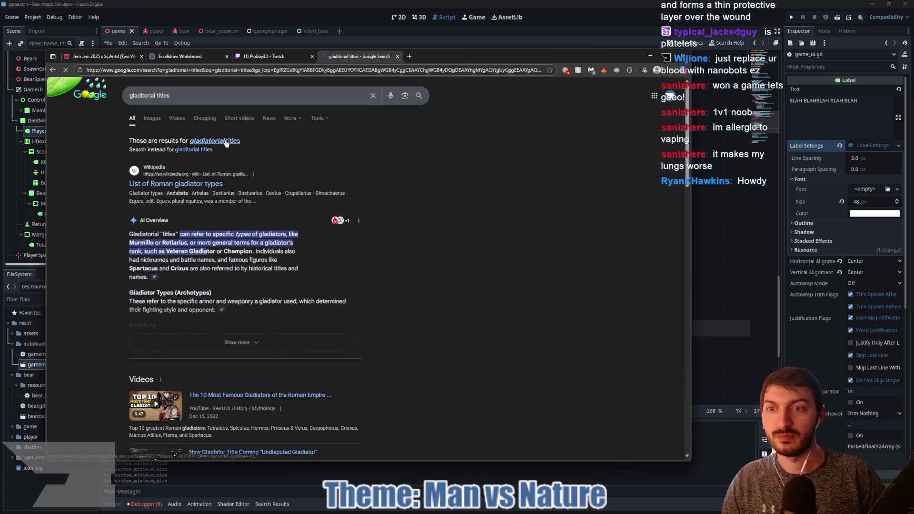
scroll(381, 144, down, 1)
scroll(376, 141, down, 5)
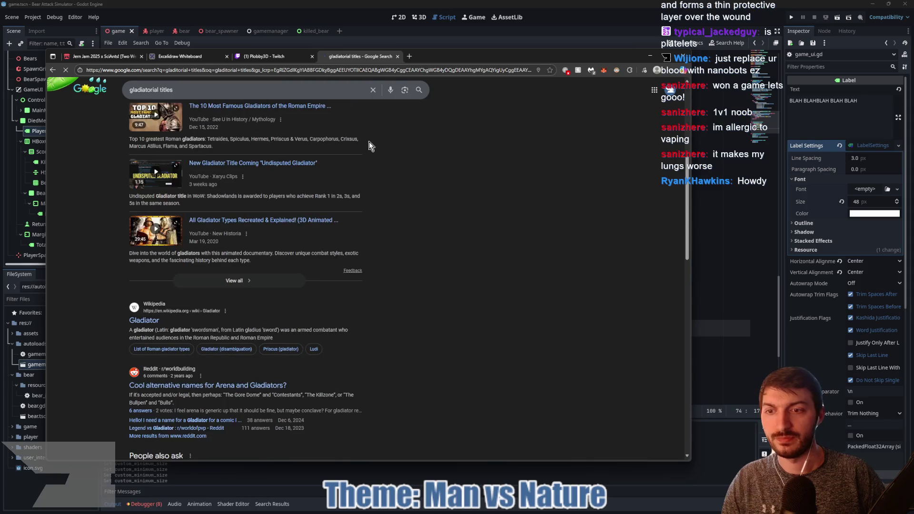
scroll(369, 141, down, 3)
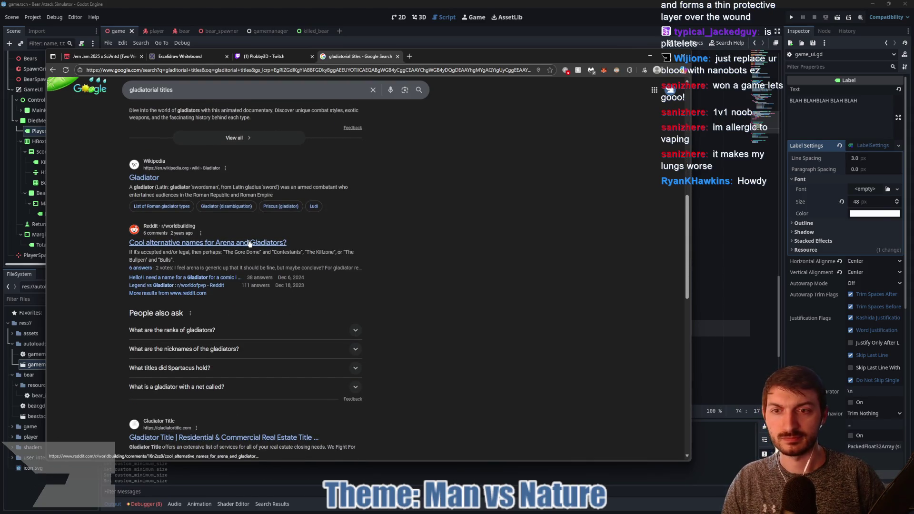
scroll(242, 239, down, 2)
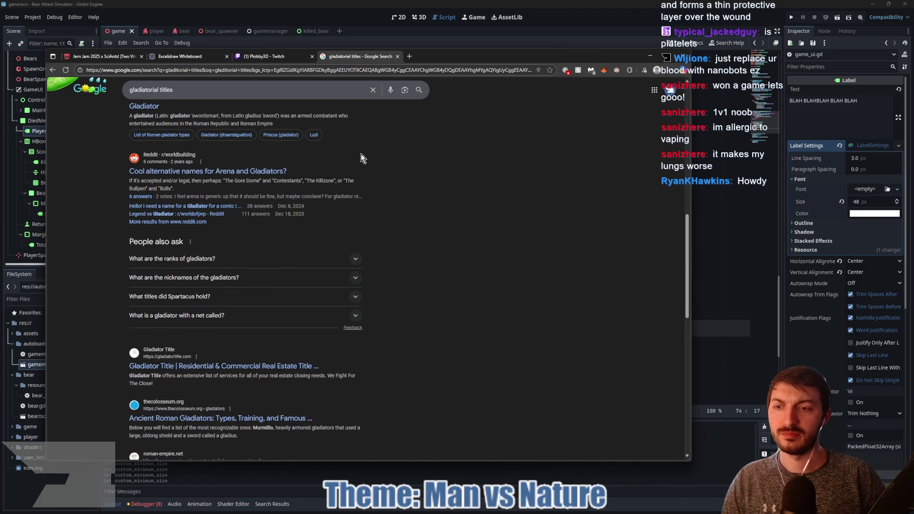
click(398, 57)
click(718, 214)
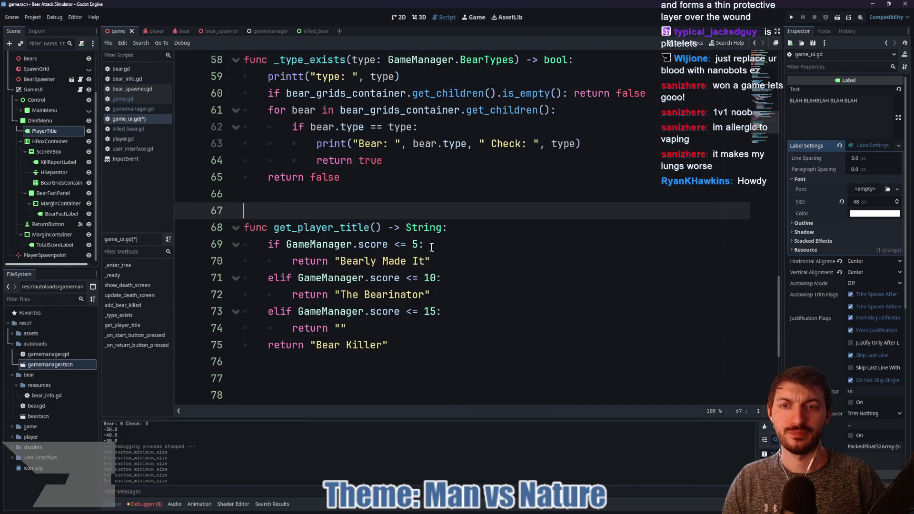
- Make the score <= 15 branch return "Bearcutioner", save game_ui.gd, and run the game with F5
scroll(432, 231, up, 2)
scroll(432, 252, up, 4)
scroll(431, 286, down, 6)
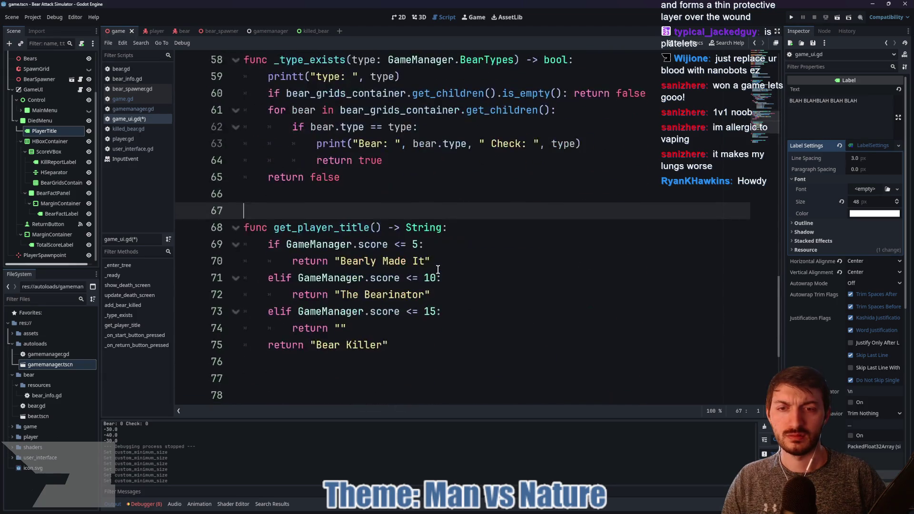
click(342, 328)
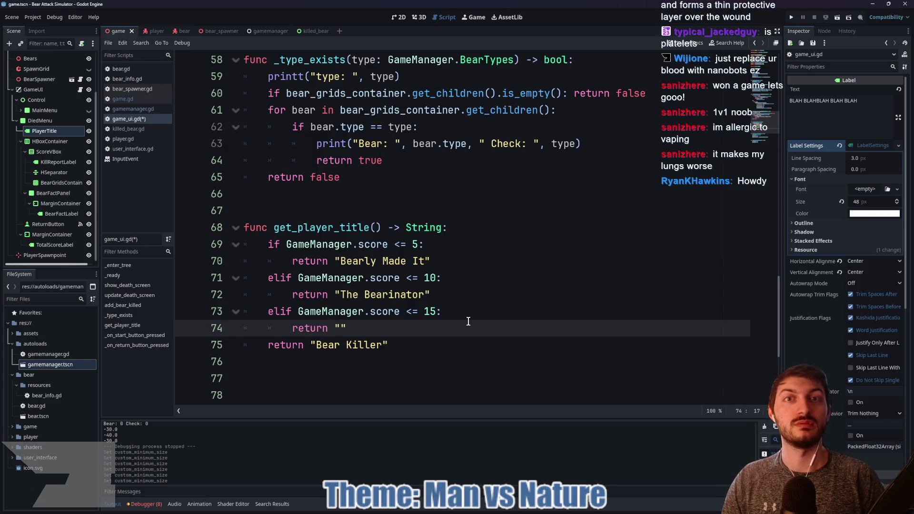
text(Bear)
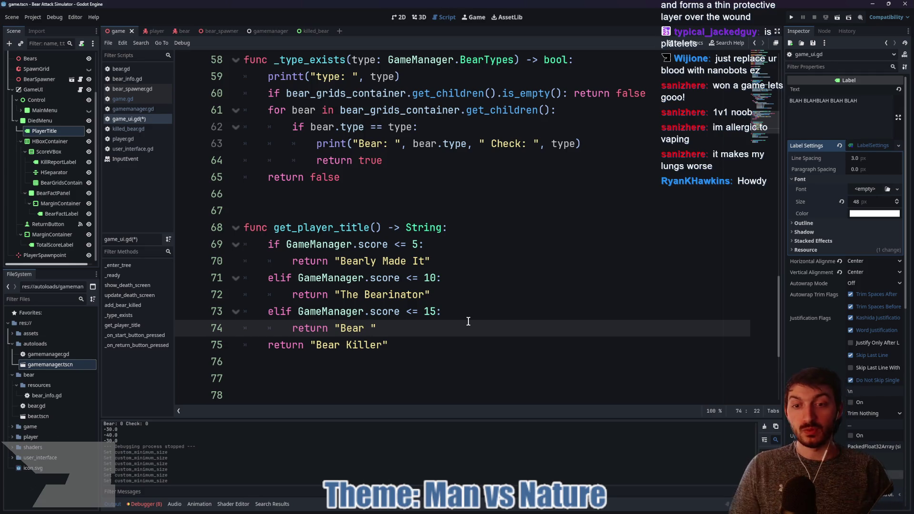
key(BackSpace)
key(BackSpace)
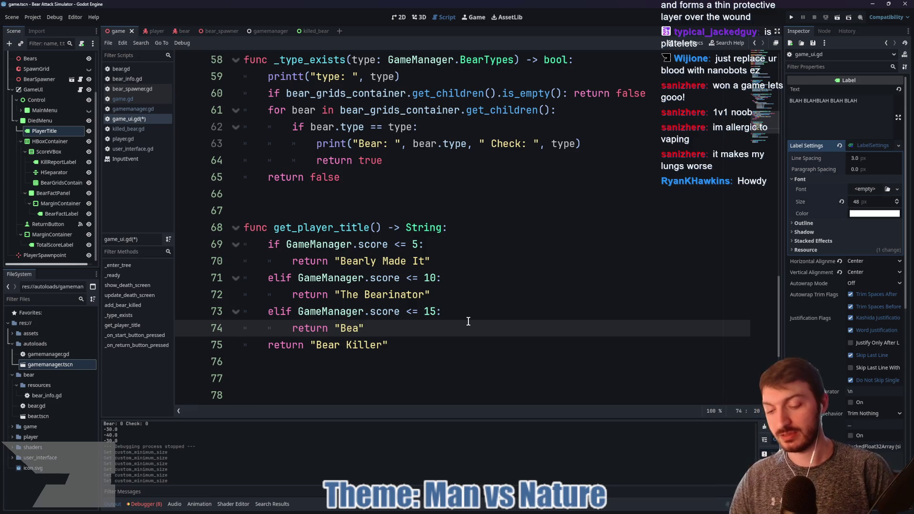
text(r E)
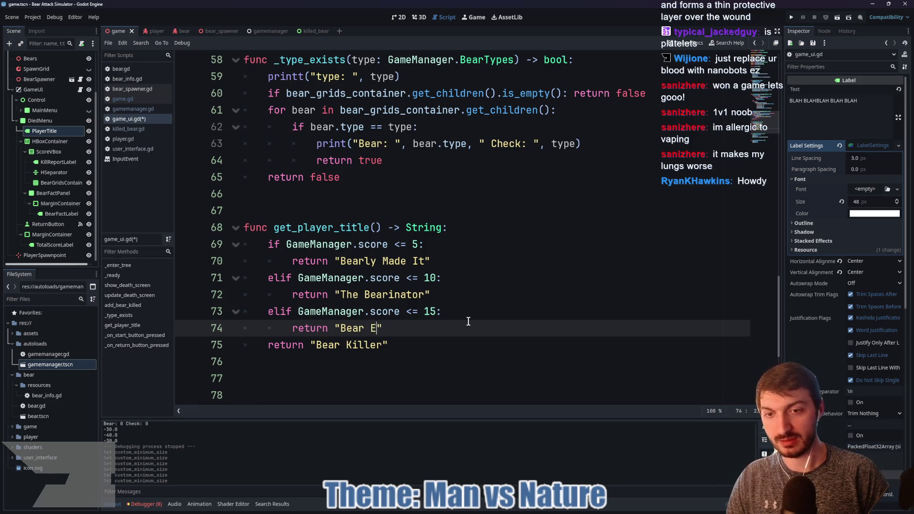
text(xecutio)
text(n "Bear)
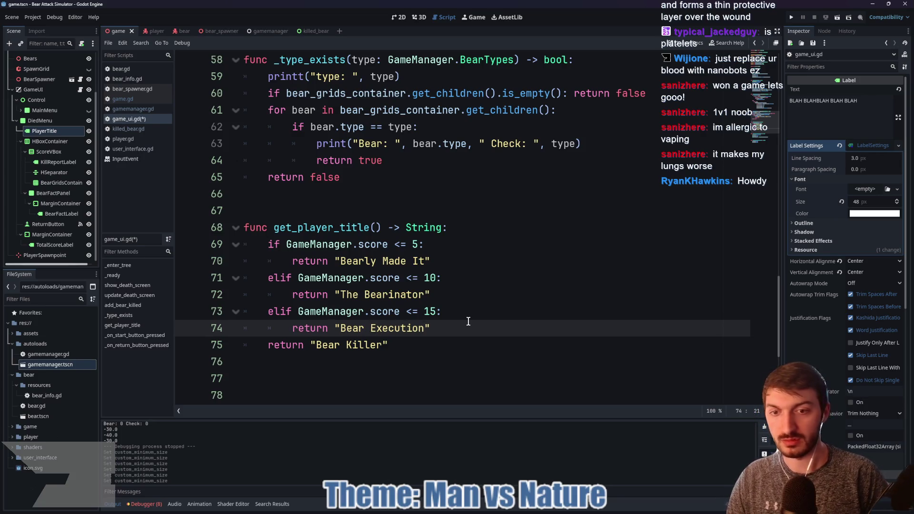
text(c)
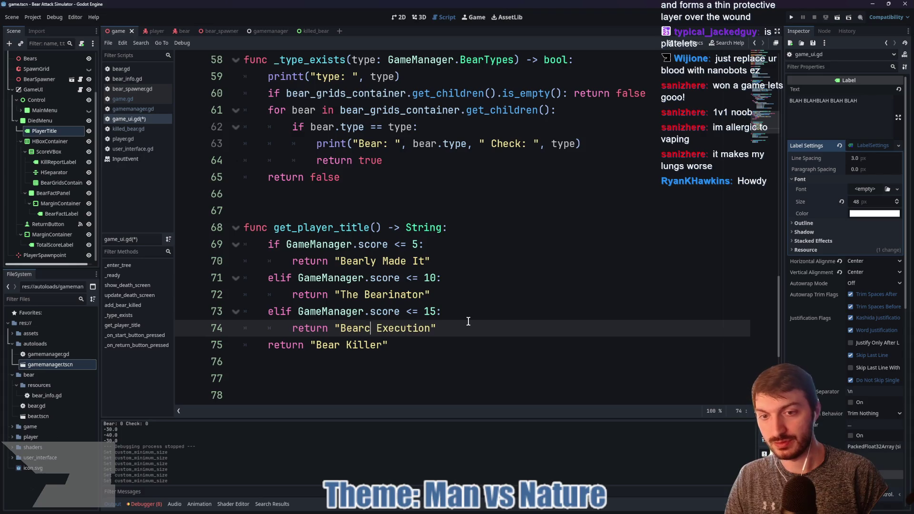
text(utioner)
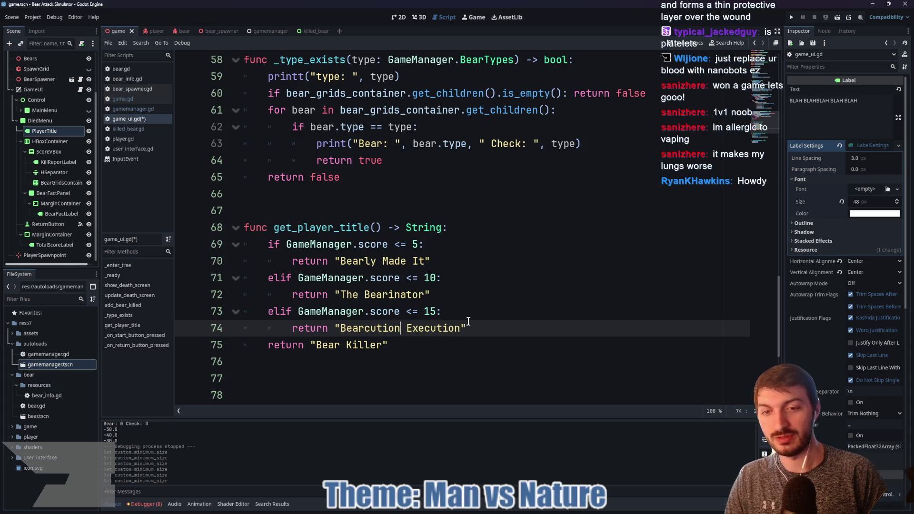
drag(418, 328, 472, 327)
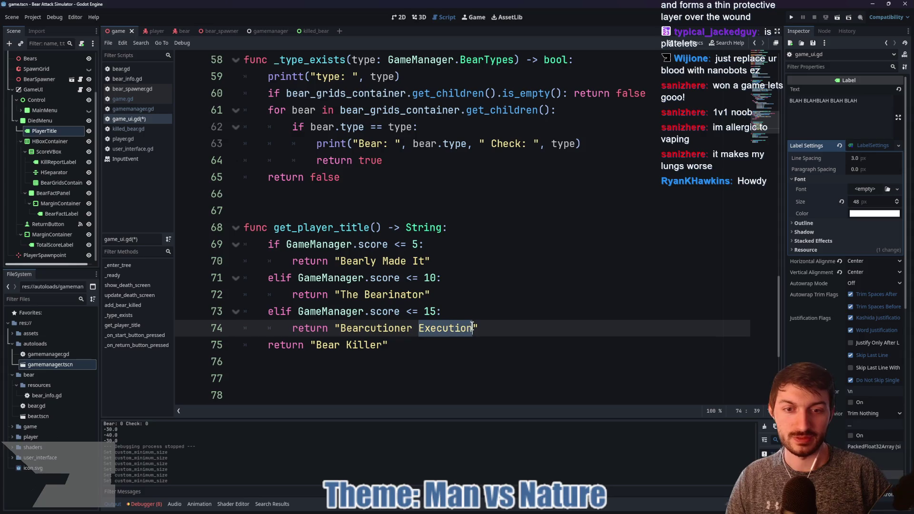
key(BackSpace)
key(BackSpace)
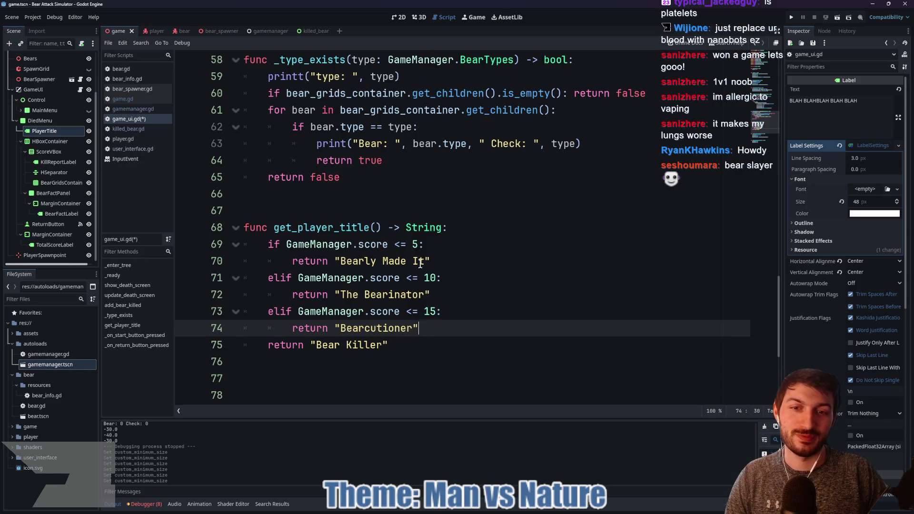
key(ctrl+s)
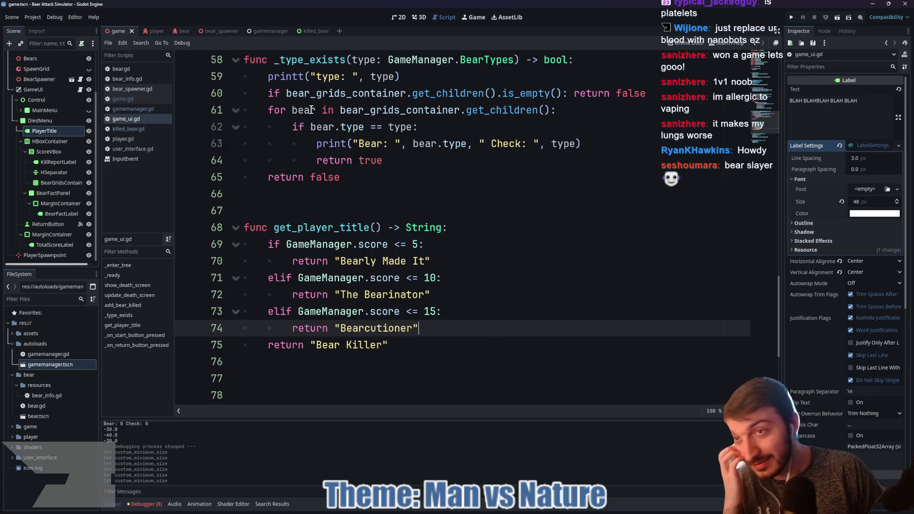
key(F5)
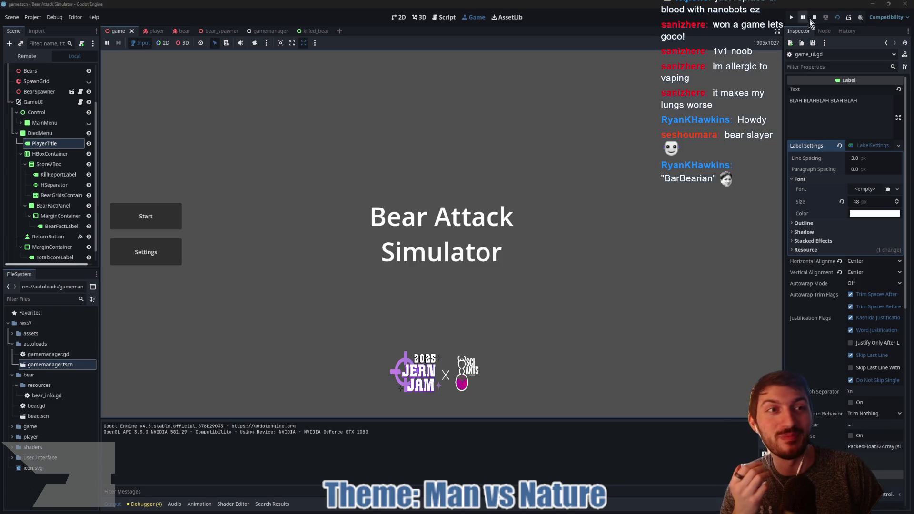
- Stop the game, add an 'elif GameManager.score <= 20: return "BarBearian"' branch, and save game_ui.gd
click(813, 18)
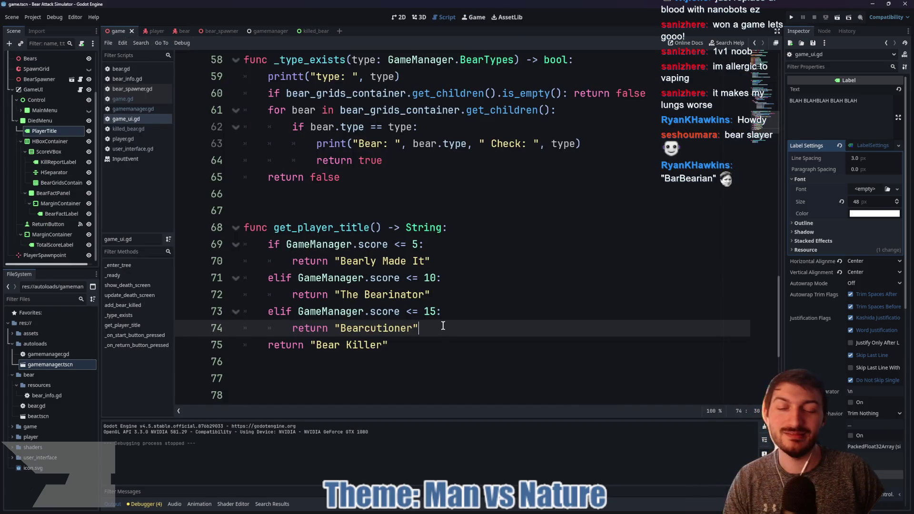
key(Return)
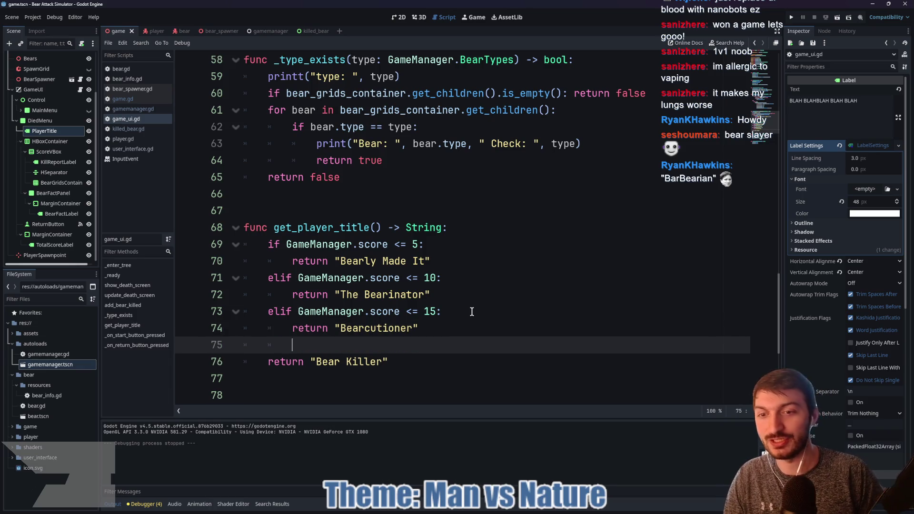
text(elif GameManager)
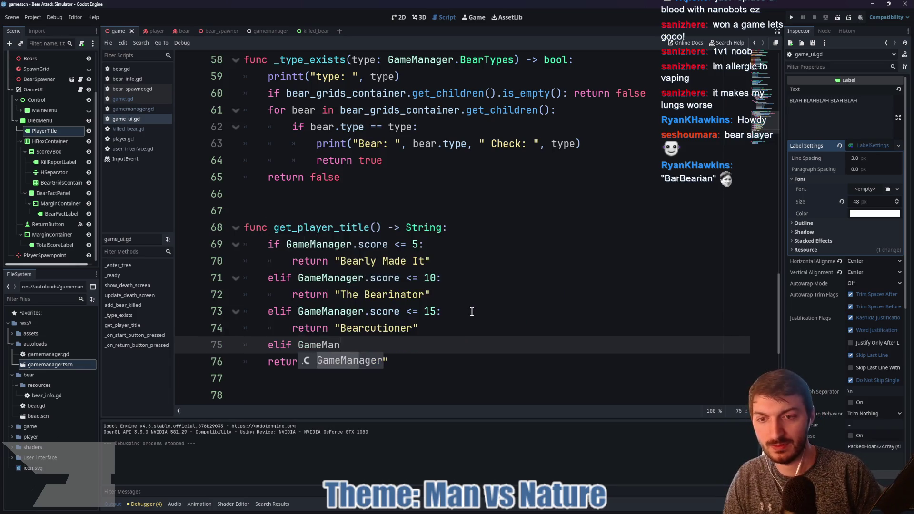
text(.sc)
key(Return)
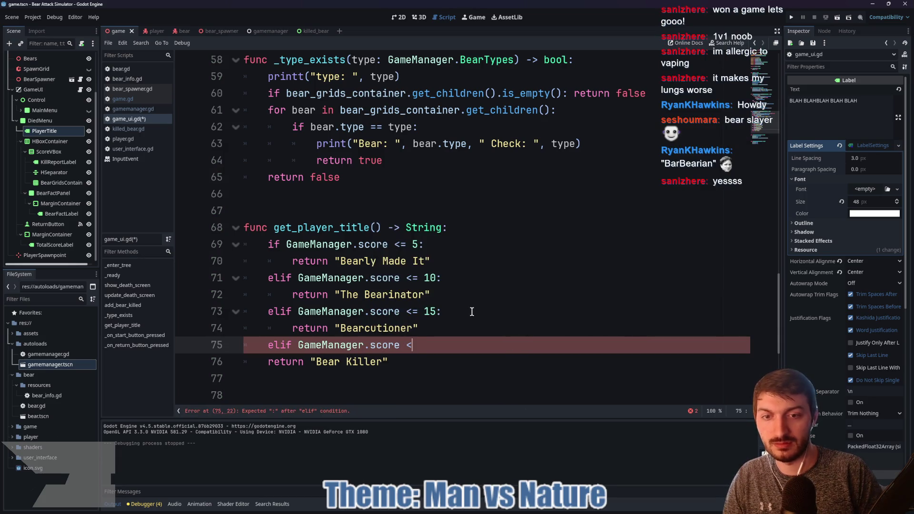
text(= 20:)
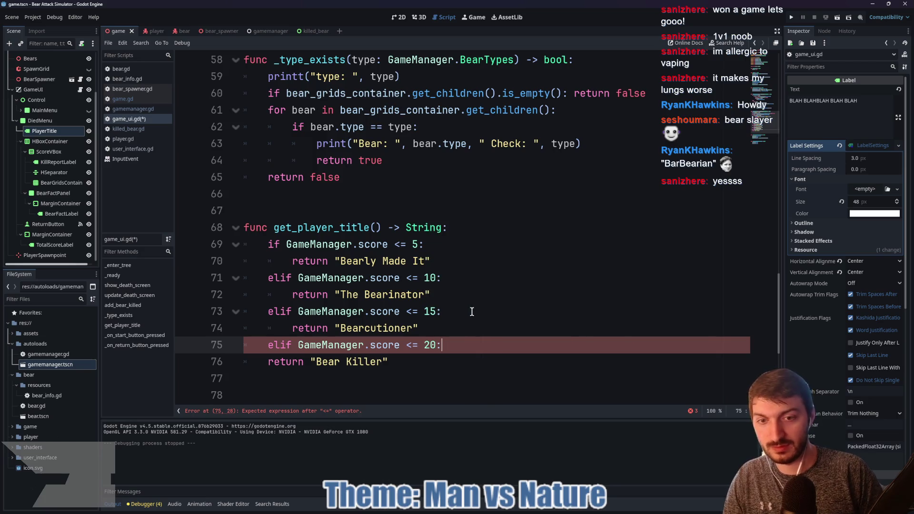
key(Return)
text(return )
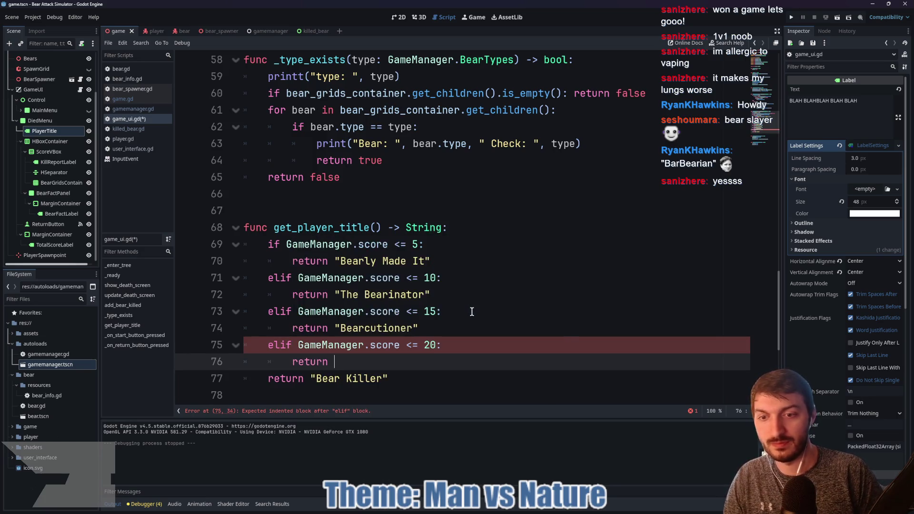
text("Bea)
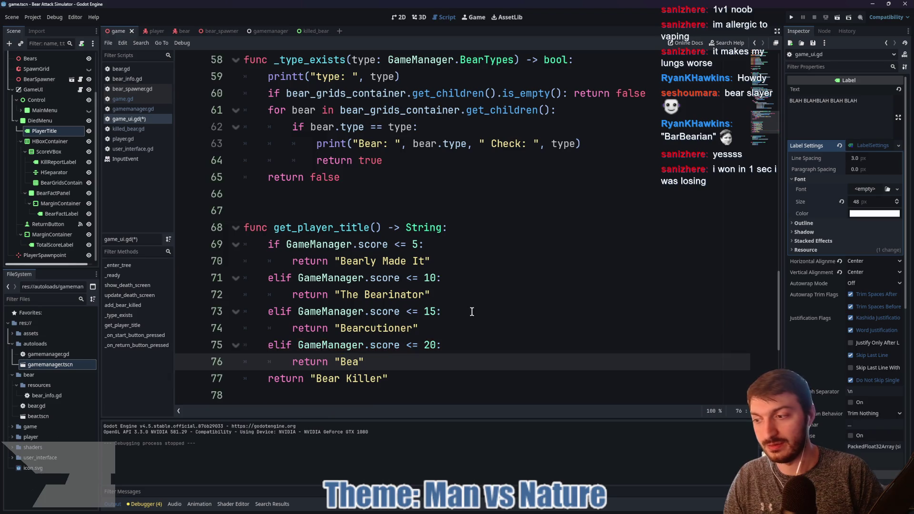
key(BackSpace)
key(BackSpace)
text(ar)
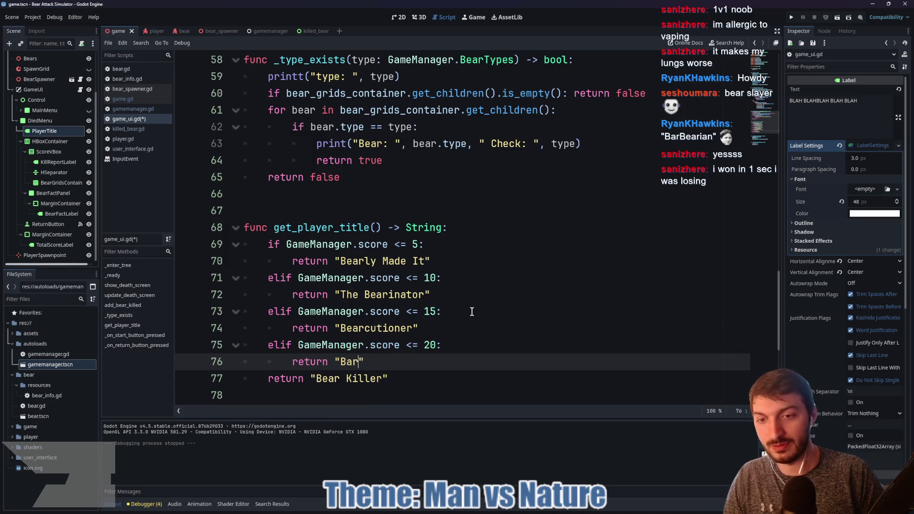
text(Bear)
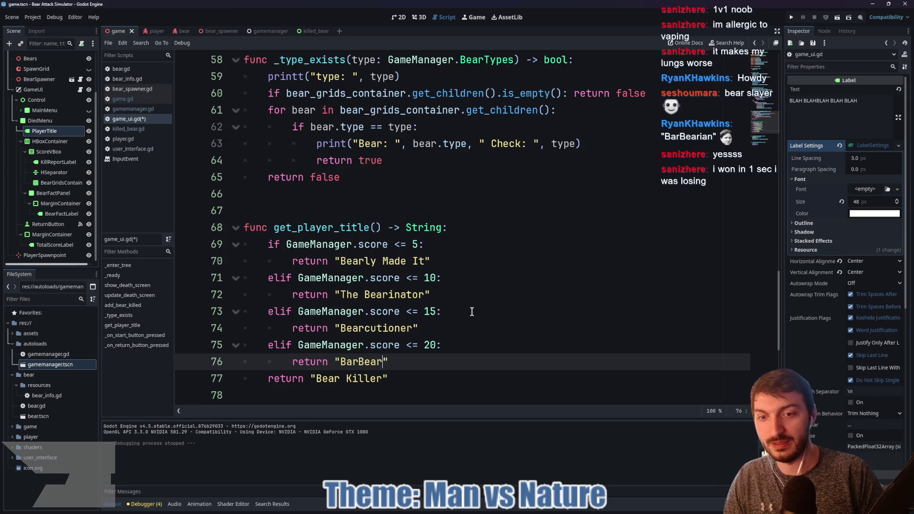
text(ian)
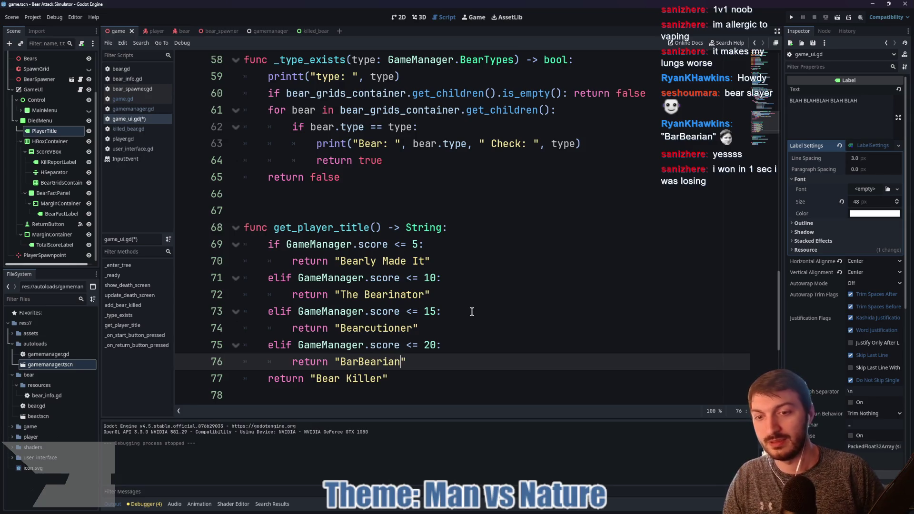
key(ctrl+s)
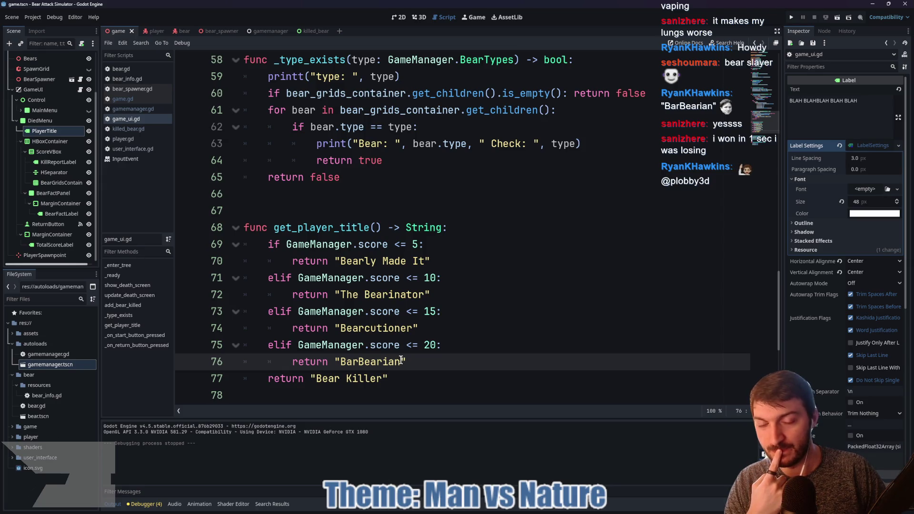
- Go to get_player_title and relaunch the game with F5 to test the titles
click(316, 219)
click(324, 229)
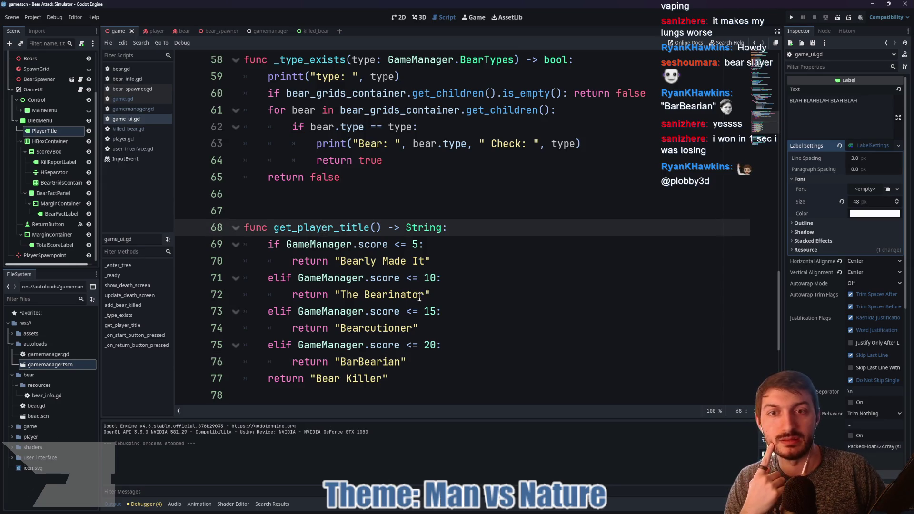
scroll(416, 305, up, 10)
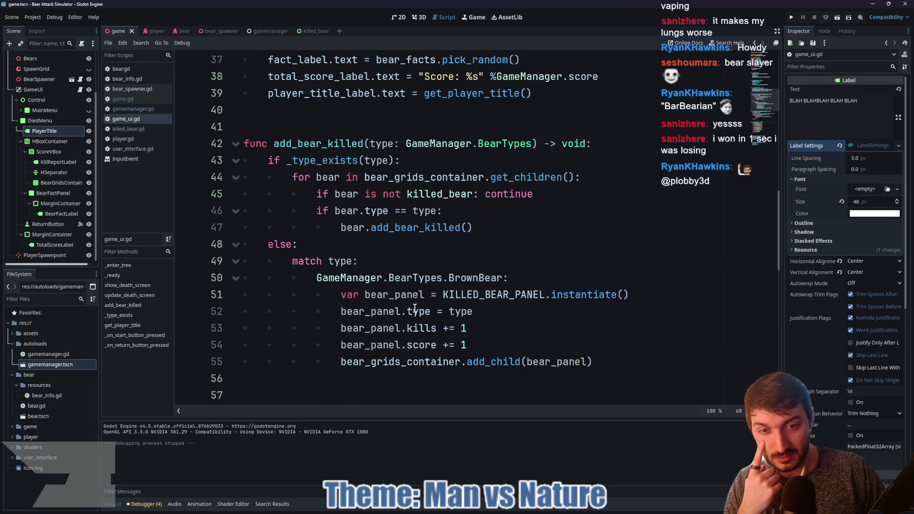
scroll(412, 308, up, 2)
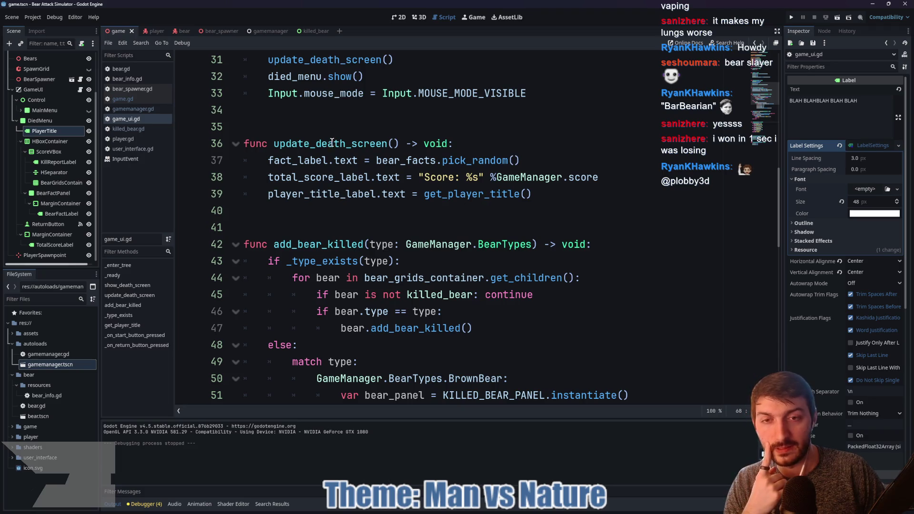
key(F5)
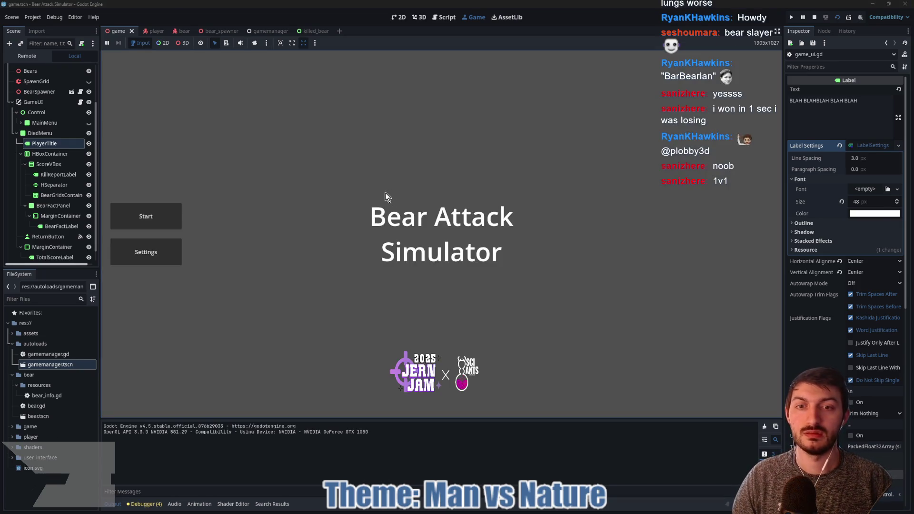
- Start playing from the main menu and punch the charging bears up to a sixth kill
click(145, 216)
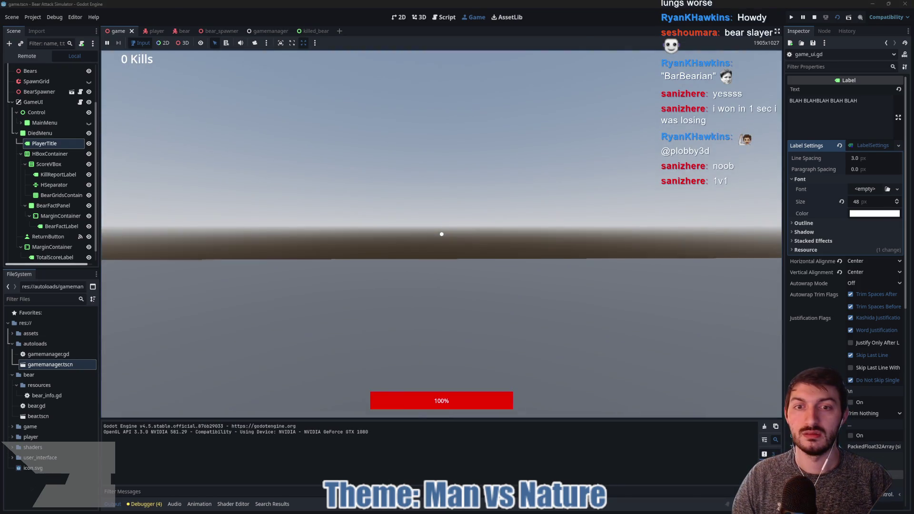
click(442, 234)
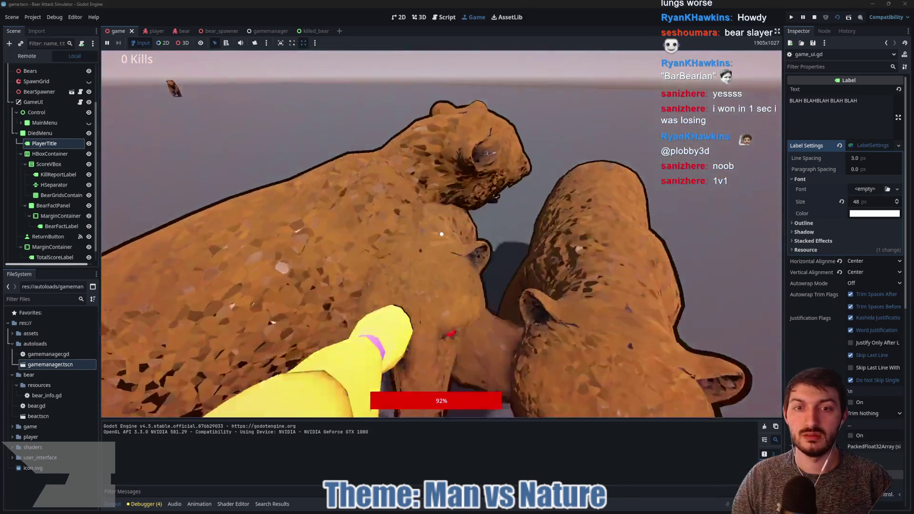
click(442, 234)
click(442, 234)
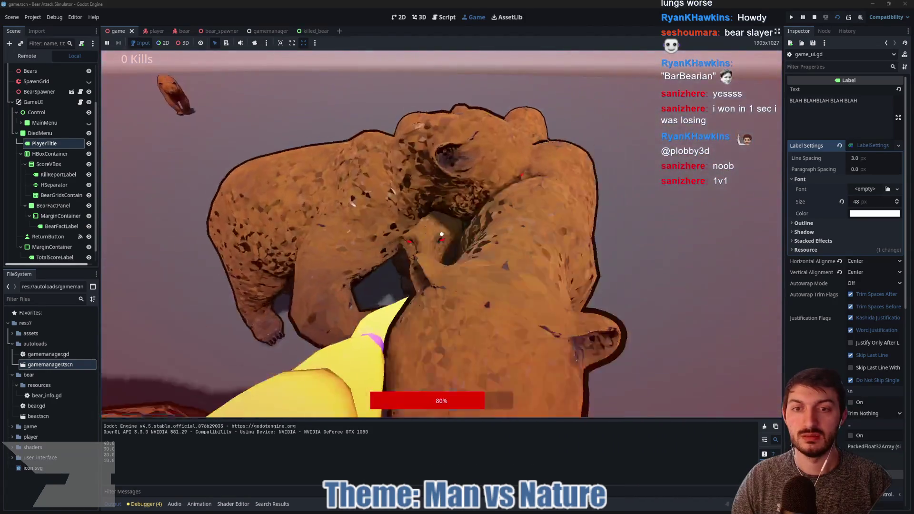
click(442, 234)
click(442, 234)
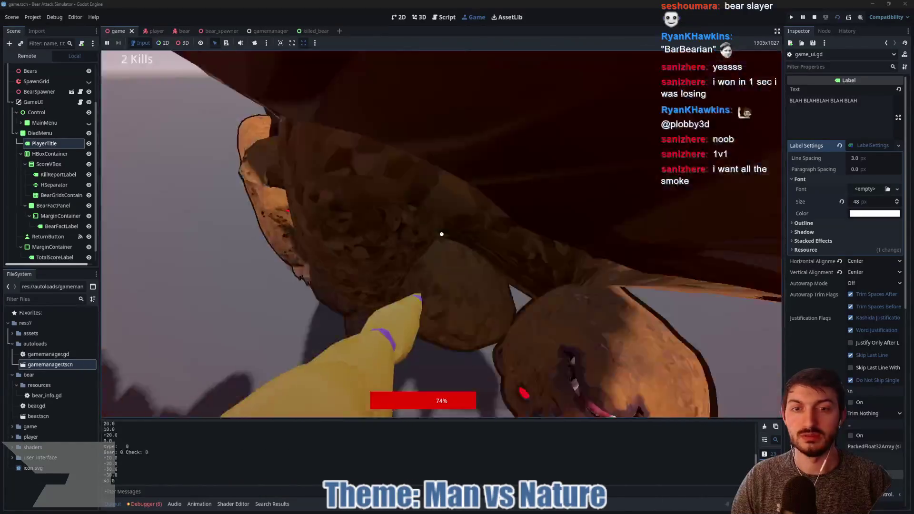
click(441, 234)
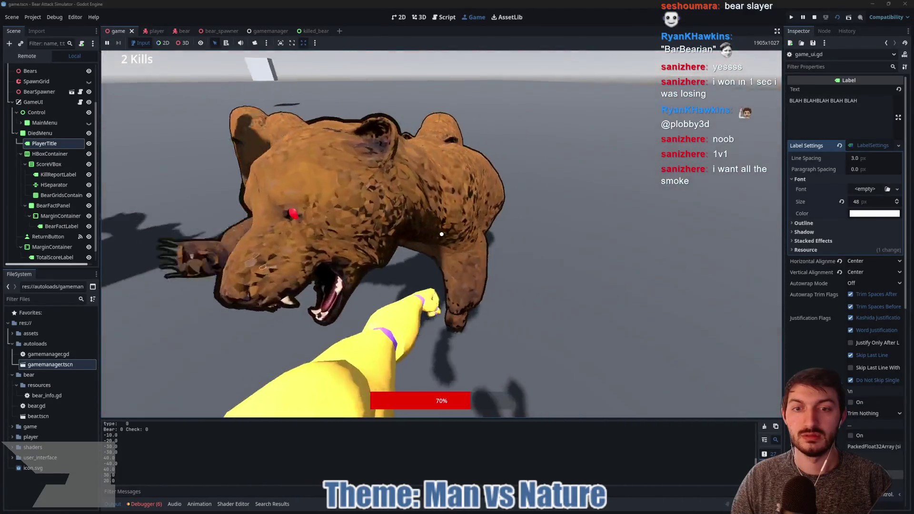
click(442, 234)
click(442, 233)
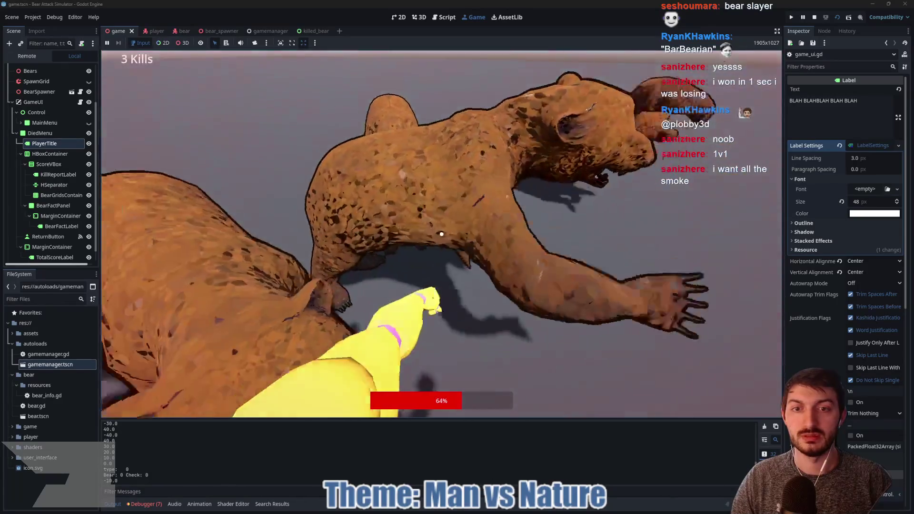
click(442, 234)
click(442, 234)
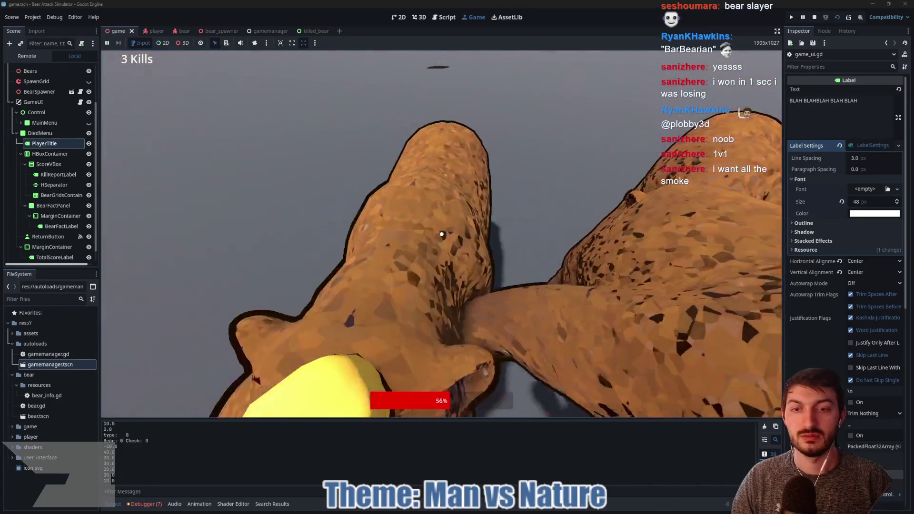
click(442, 233)
click(442, 234)
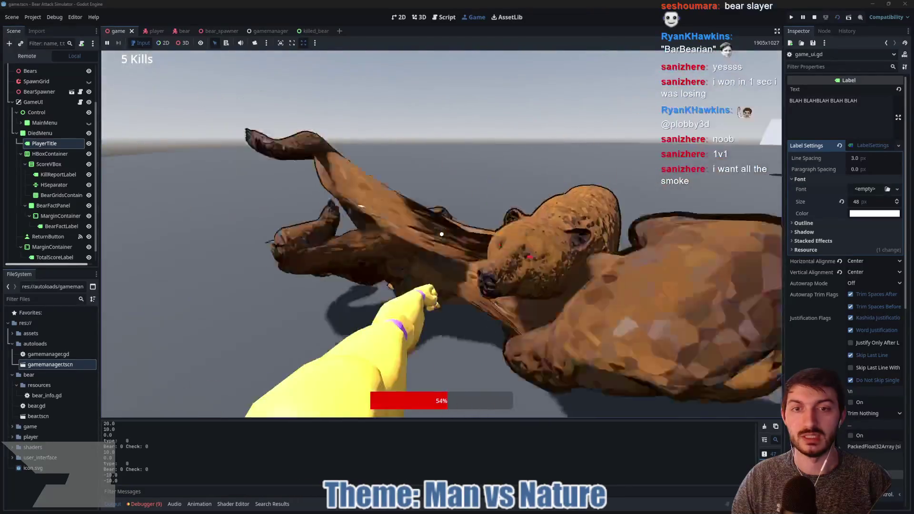
click(442, 234)
click(442, 233)
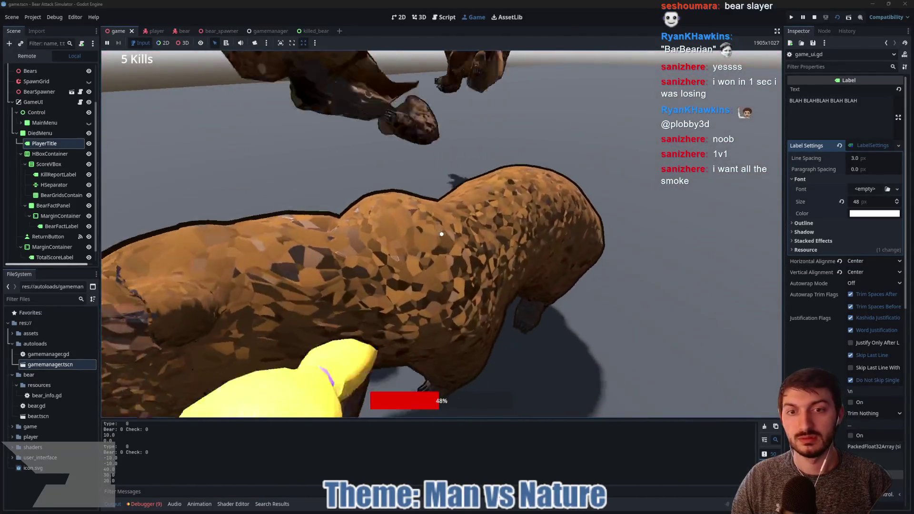
click(441, 234)
click(442, 234)
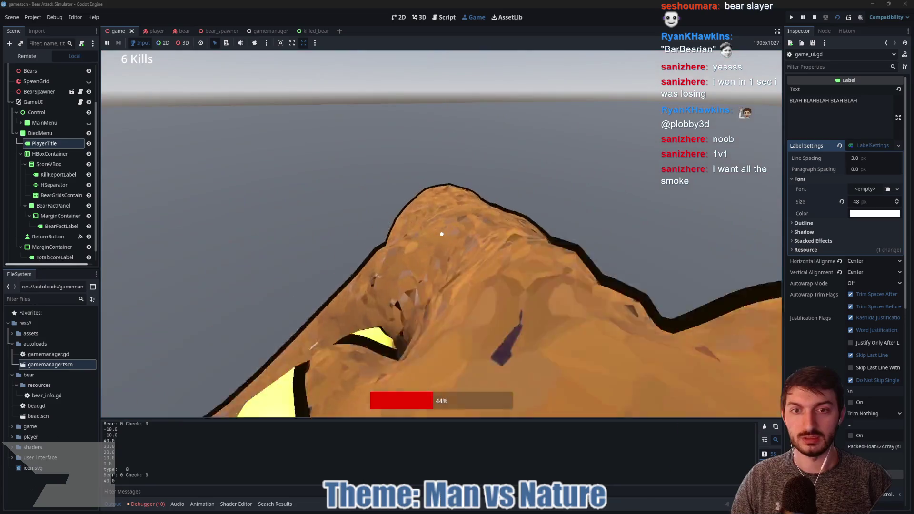
- Keep punching bears past eleven kills until the player dies and the debugger halts at line 39
click(442, 235)
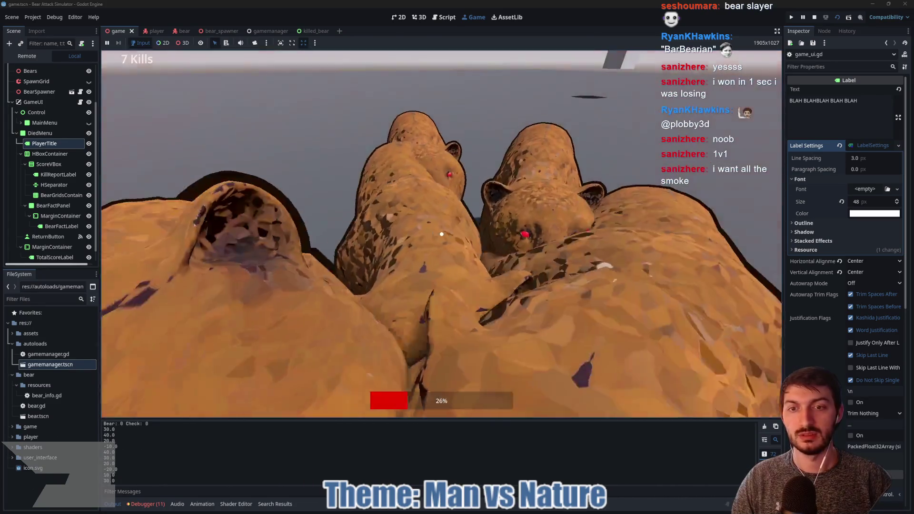
click(442, 234)
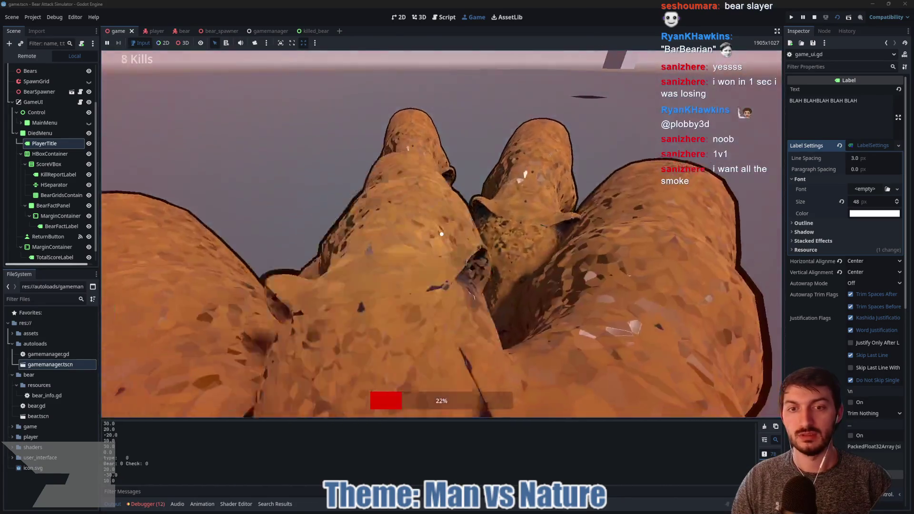
click(442, 234)
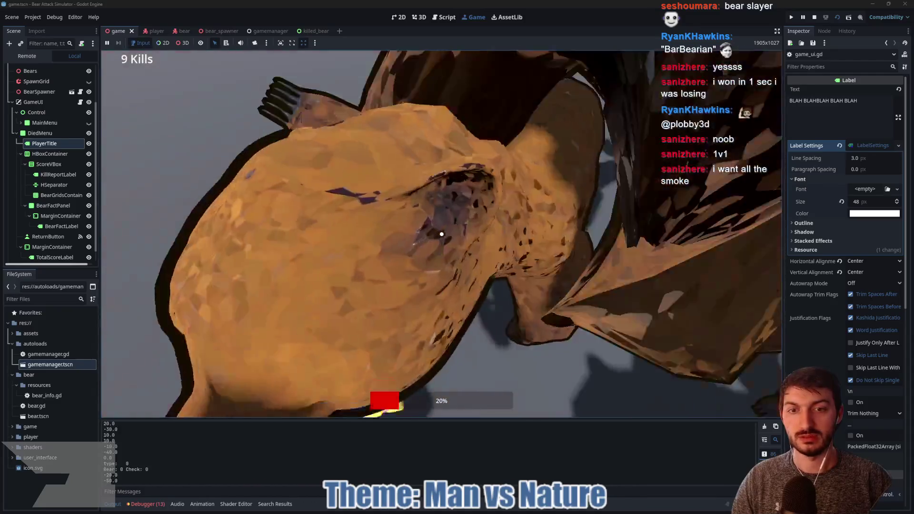
click(442, 234)
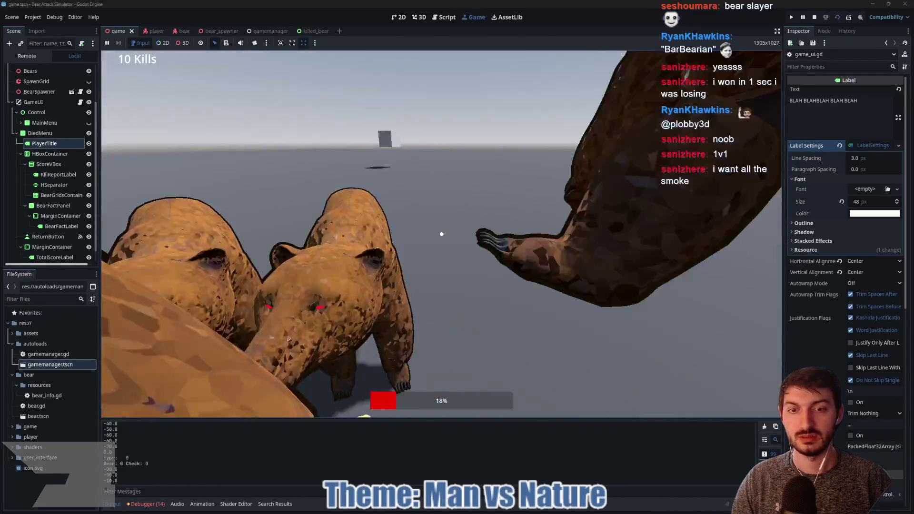
click(442, 235)
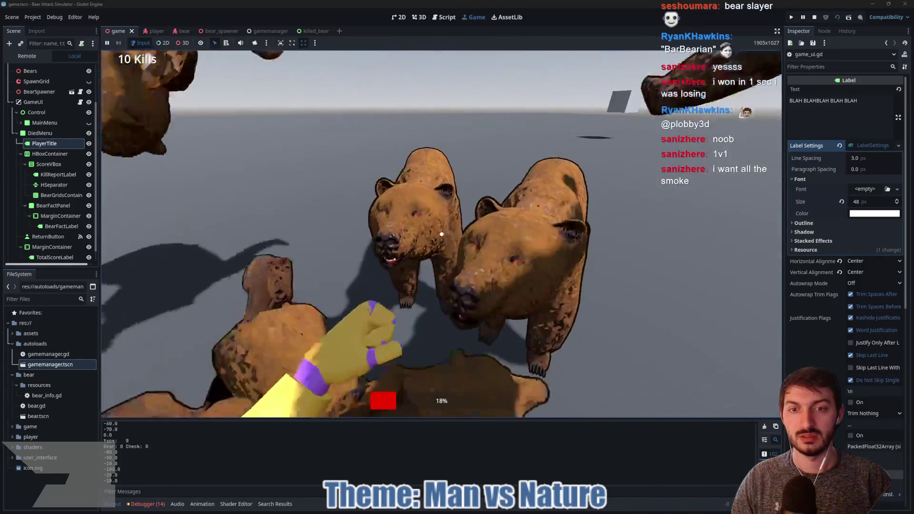
click(442, 234)
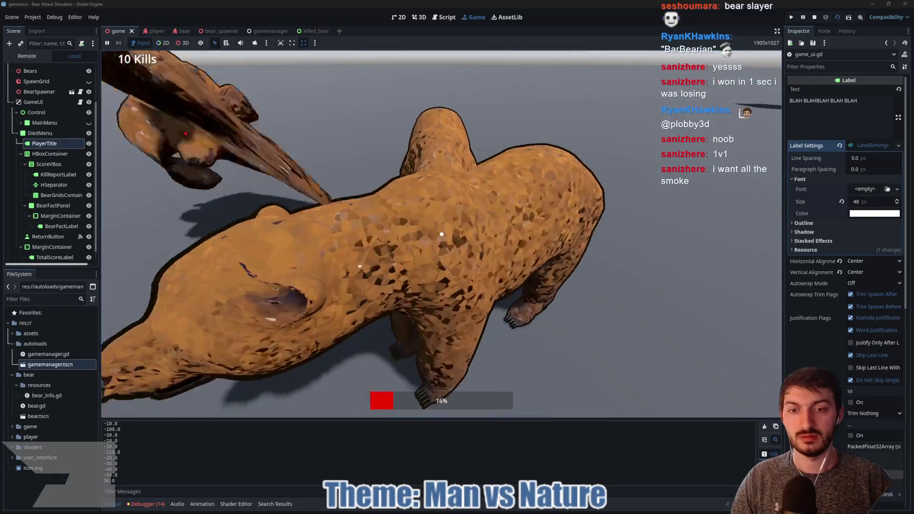
click(442, 234)
click(442, 234)
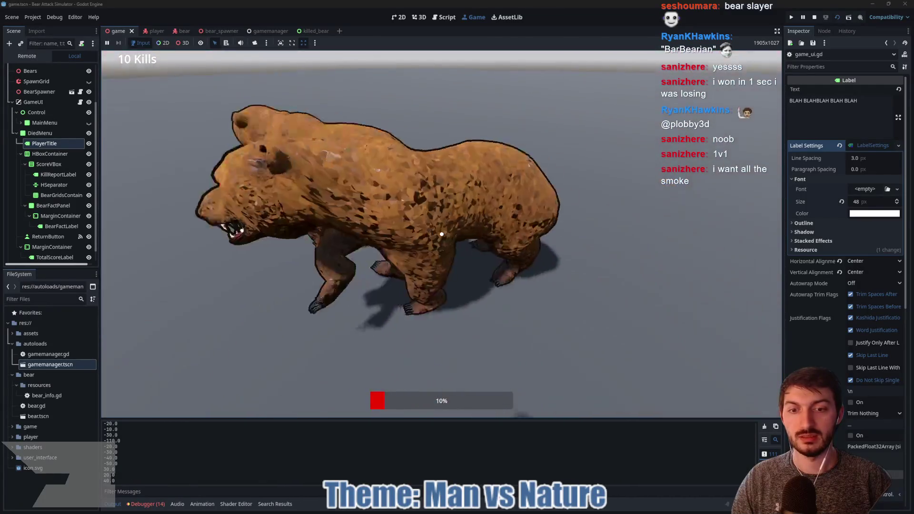
click(442, 234)
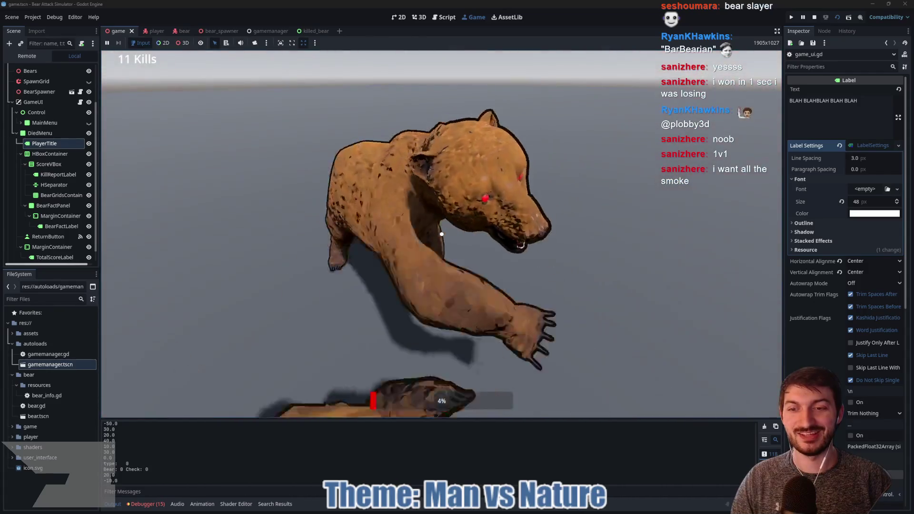
click(442, 235)
click(442, 235)
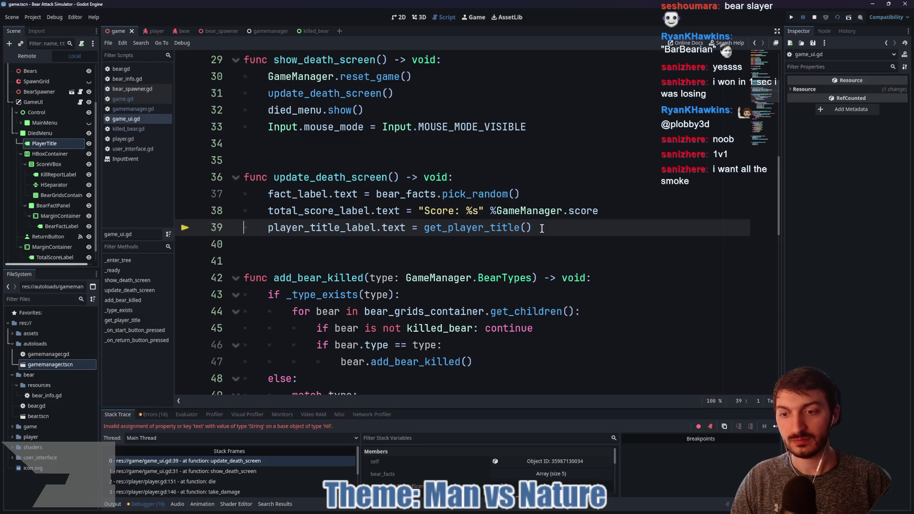
scroll(541, 228, down, 12)
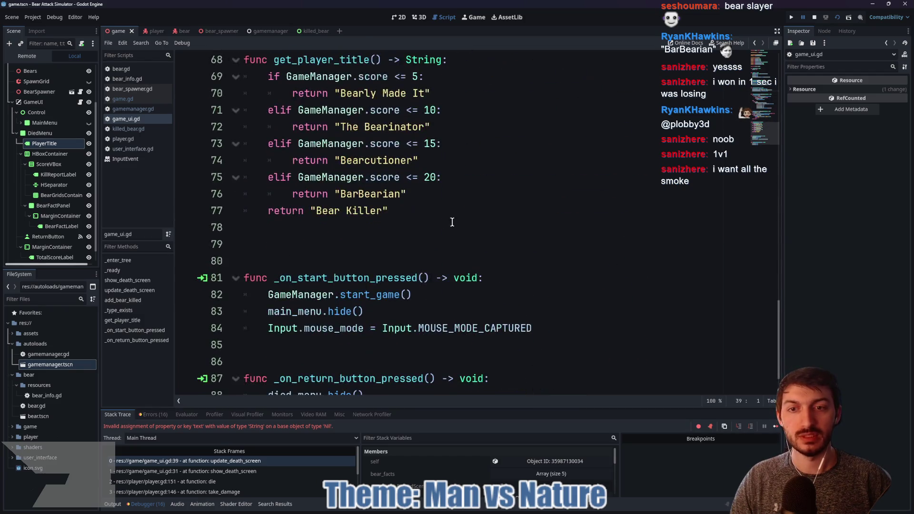
scroll(391, 229, up, 3)
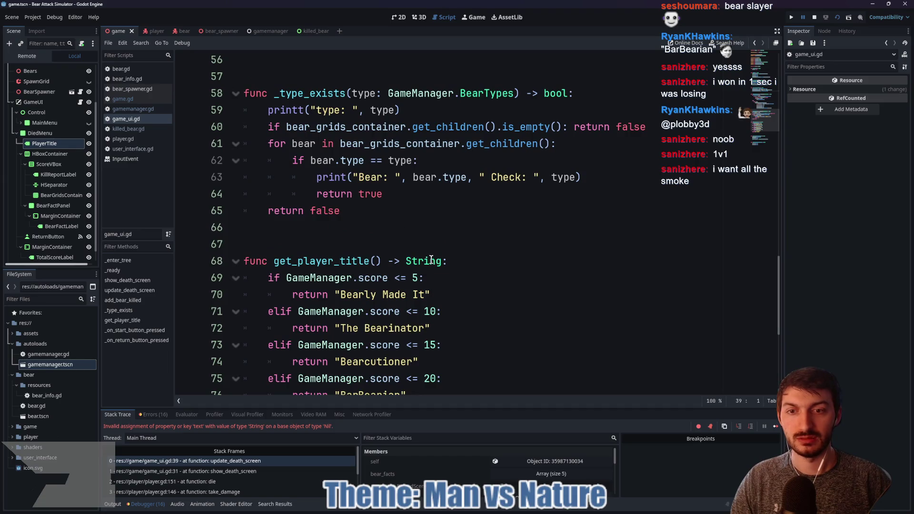
mouse_move(420, 261)
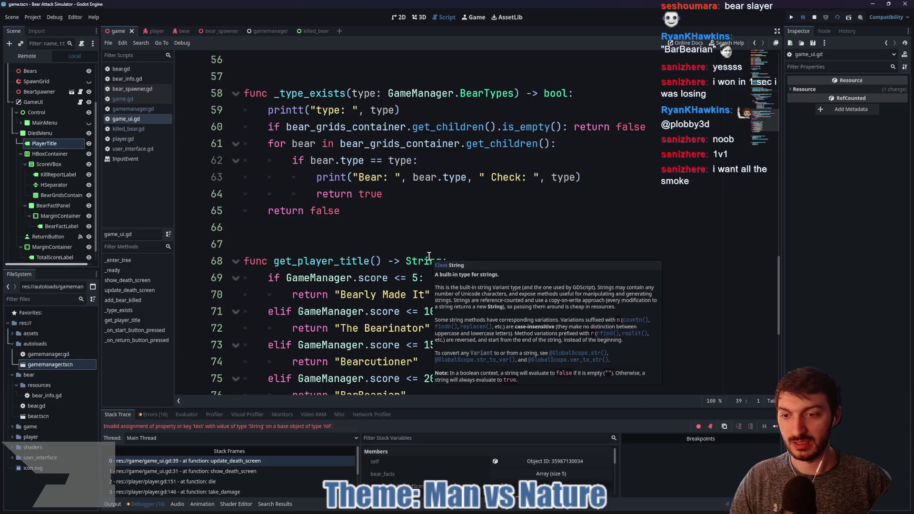
scroll(425, 256, down, 1)
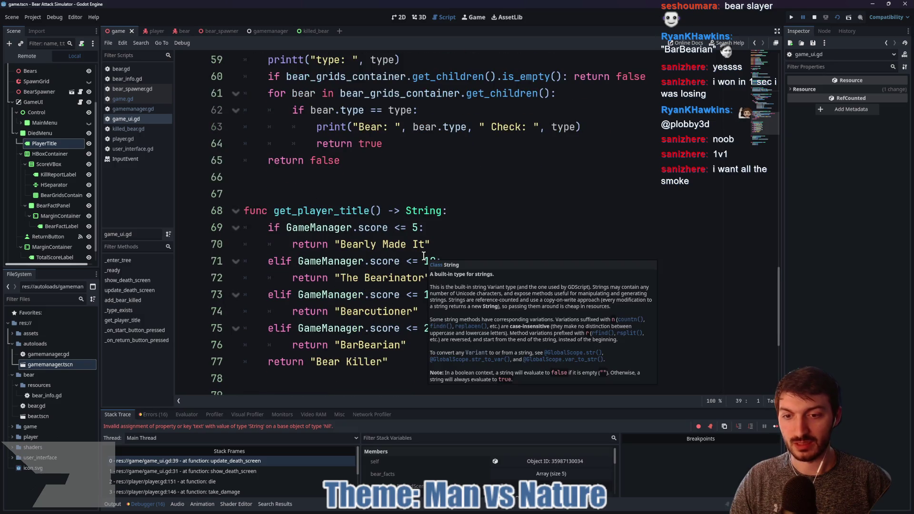
scroll(422, 256, up, 5)
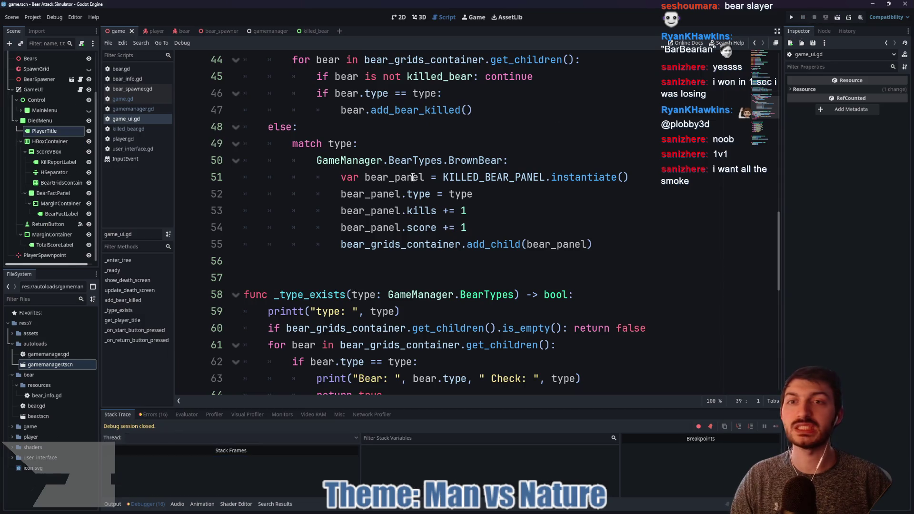
click(267, 32)
- In the game scene, assign the PlayerTitle node to GameUI's Player Title Label property
click(116, 31)
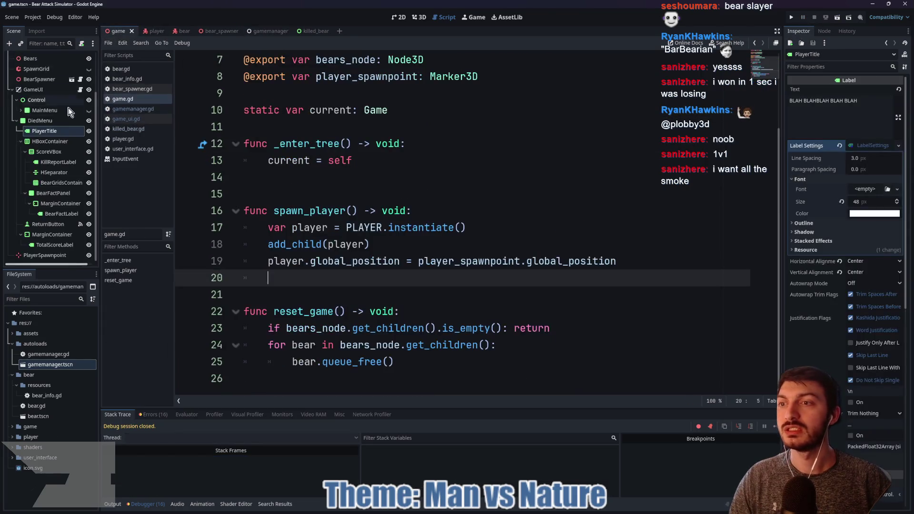
click(39, 90)
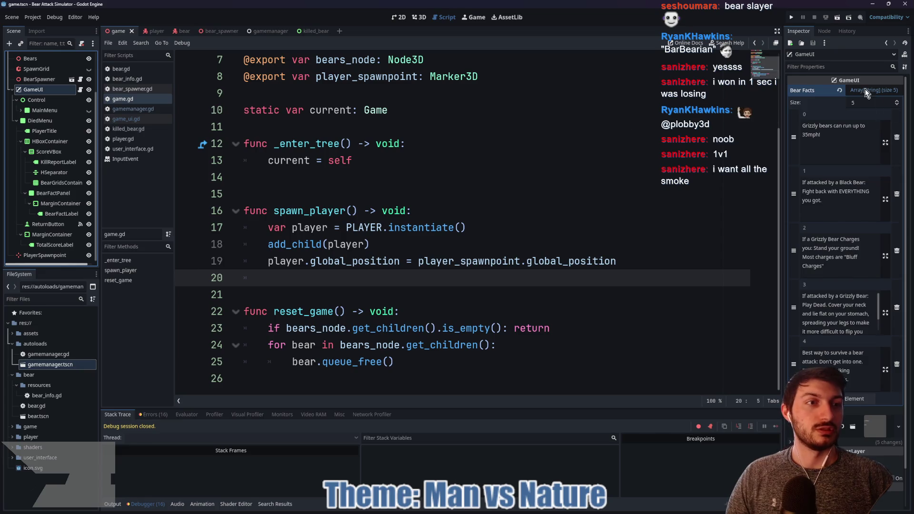
click(815, 134)
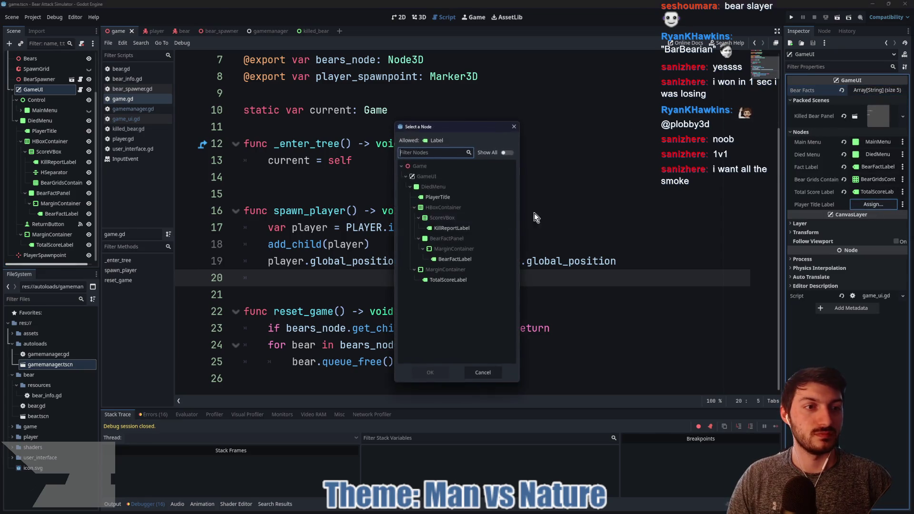
click(873, 204)
click(438, 197)
click(430, 372)
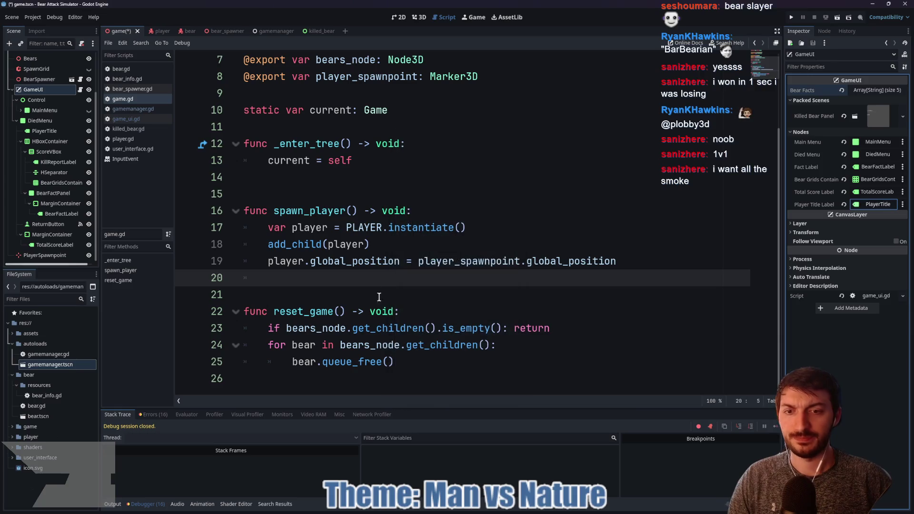
- Open the GameUI node's game_ui.gd script
scroll(416, 268, up, 2)
scroll(415, 266, down, 2)
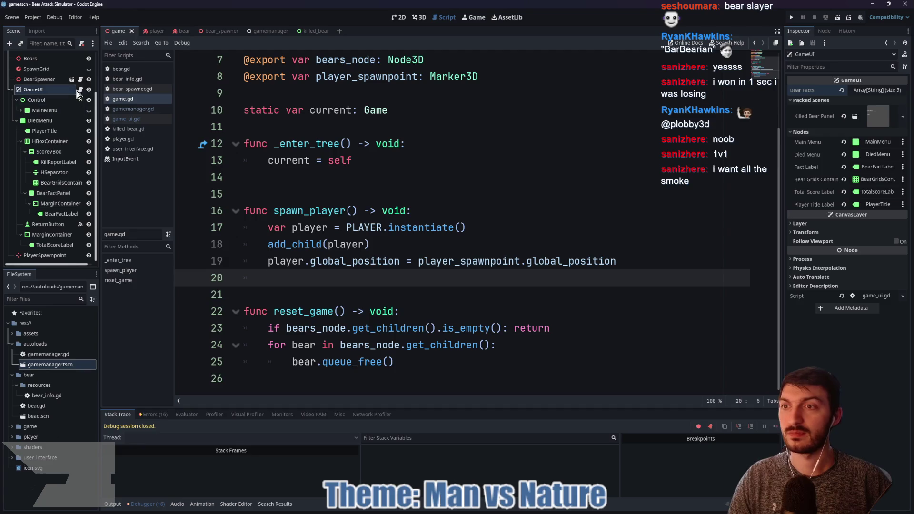
click(80, 91)
scroll(486, 225, down, 2)
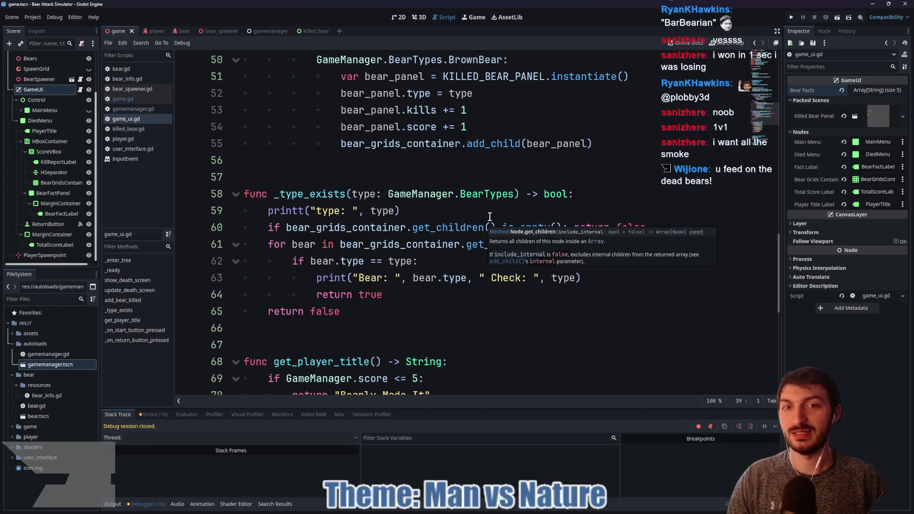
- Replace 'Bear Killer' on line 77 with the copied 'Bearly Made It' and save game_ui.gd
scroll(483, 214, down, 2)
scroll(483, 212, down, 4)
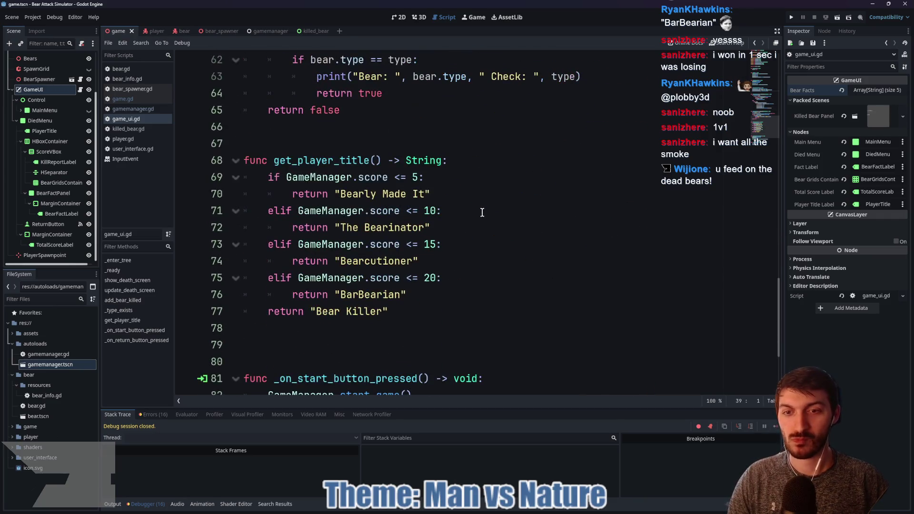
scroll(399, 217, up, 1)
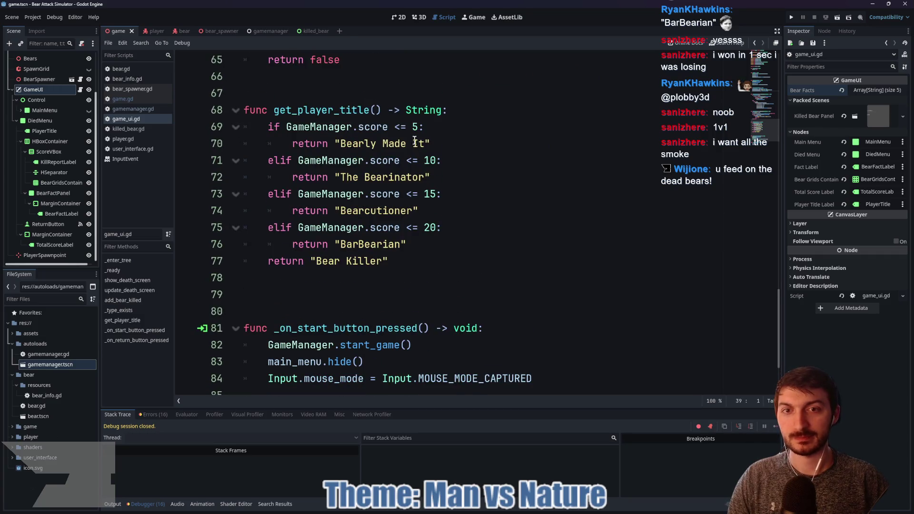
drag(424, 143, 341, 142)
key(ctrl+c)
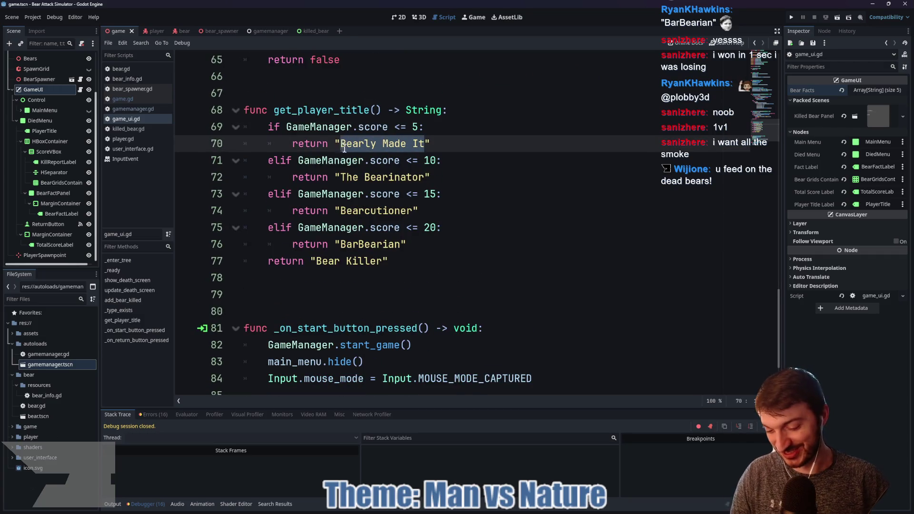
drag(383, 261, 316, 261)
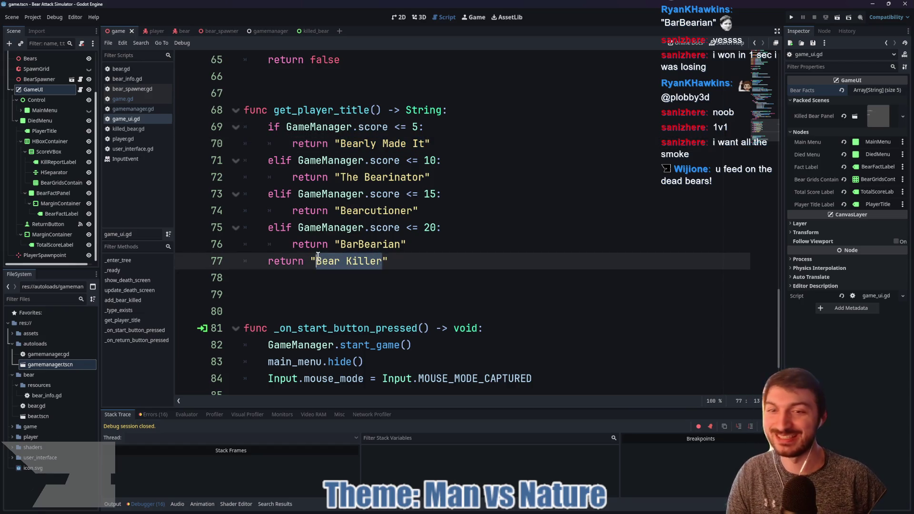
key(ctrl+v)
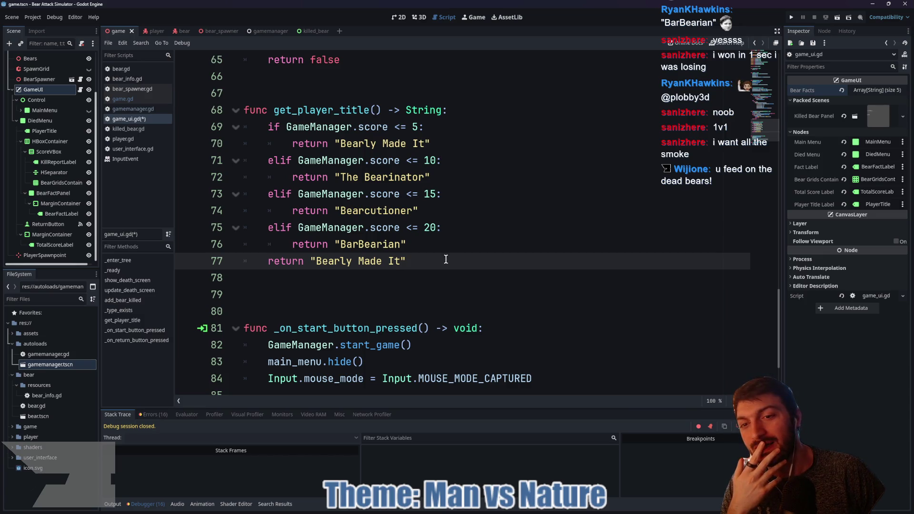
key(ctrl+s)
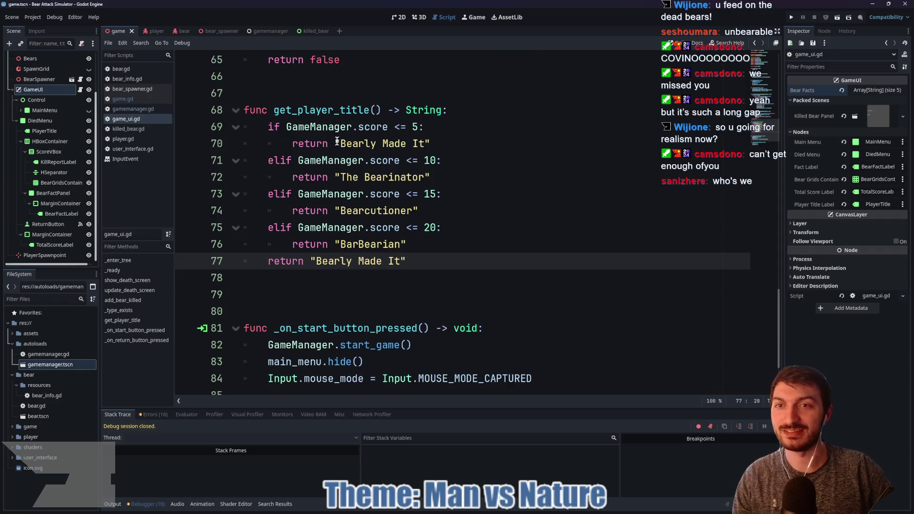
- Delete one extra blank line below get_player_title
scroll(343, 252, up, 2)
scroll(341, 251, down, 1)
scroll(341, 250, down, 1)
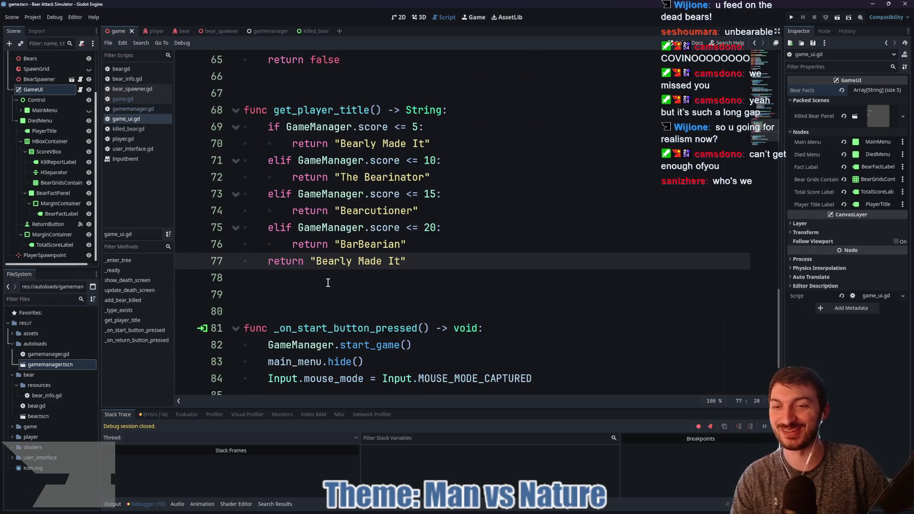
click(296, 295)
key(BackSpace)
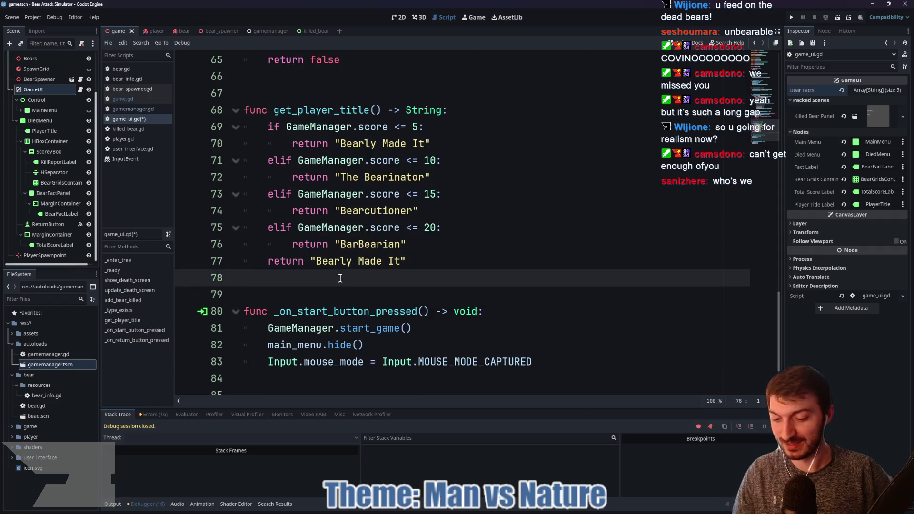
- Inspect the remaining blank lines above _type_exists and above get_player_title
scroll(398, 273, up, 4)
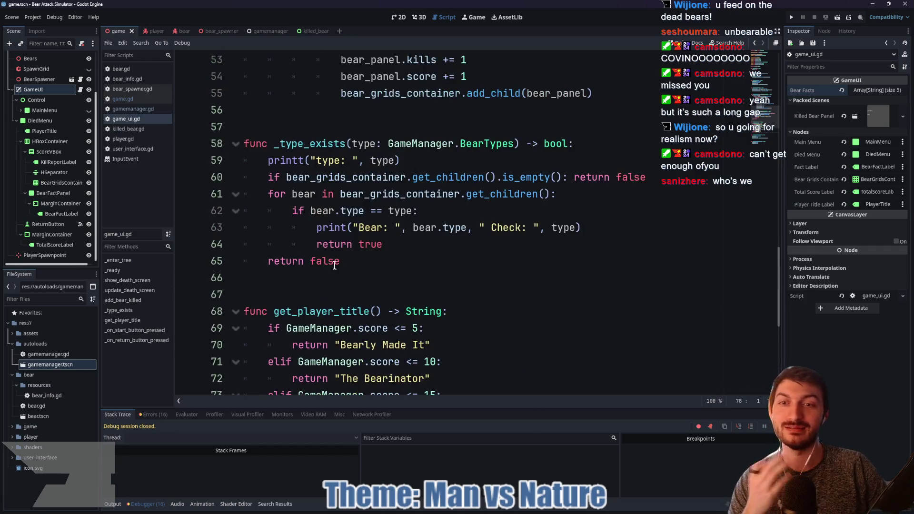
click(316, 125)
click(294, 111)
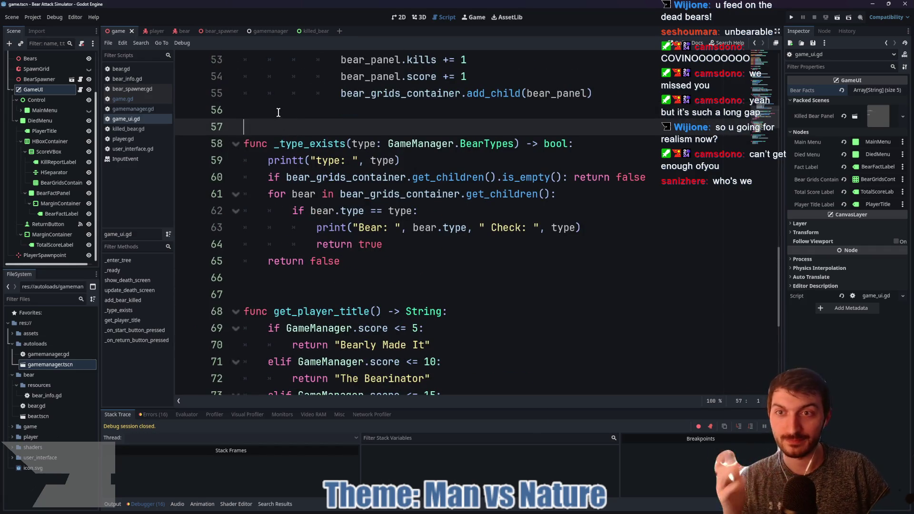
click(274, 125)
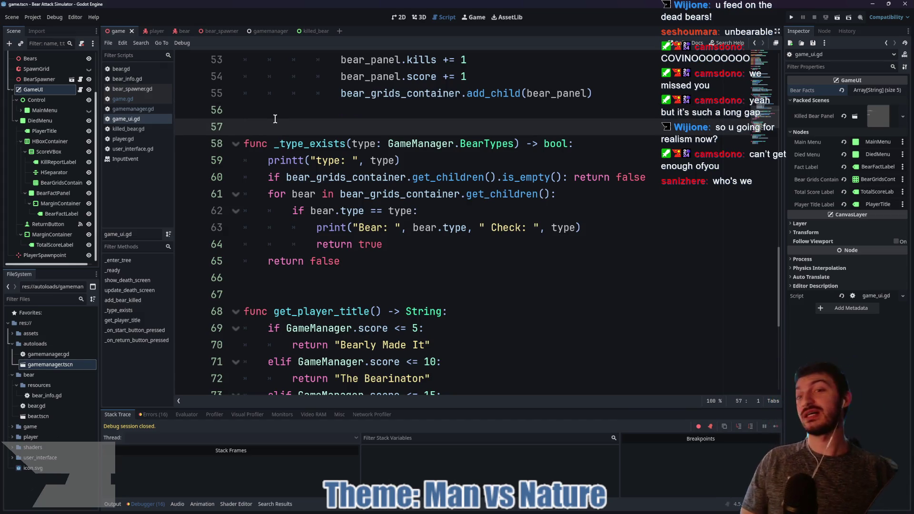
click(288, 288)
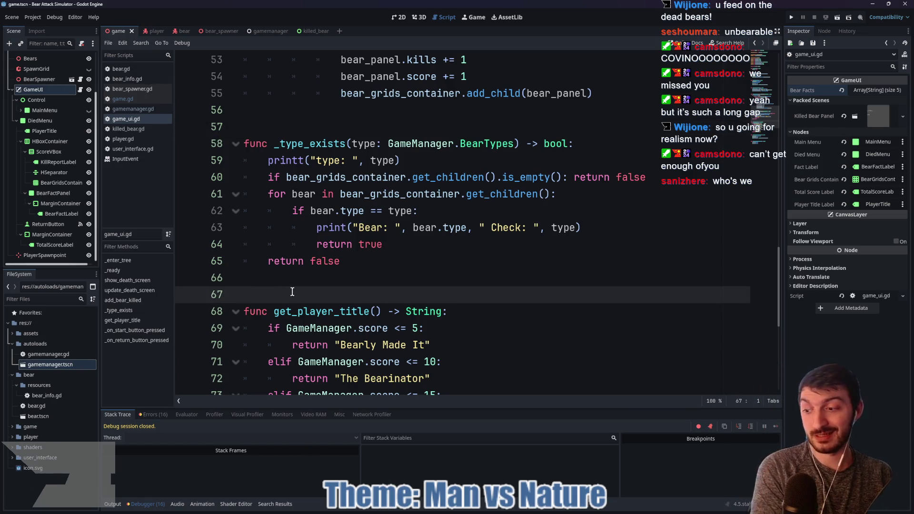
click(293, 123)
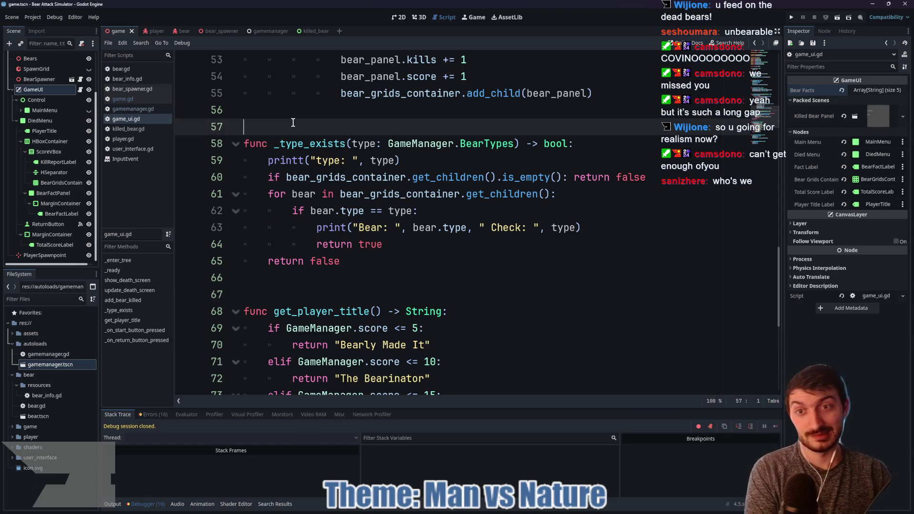
click(272, 294)
key(Up)
key(Down)
key(Up)
key(Down)
key(Up)
key(Down)
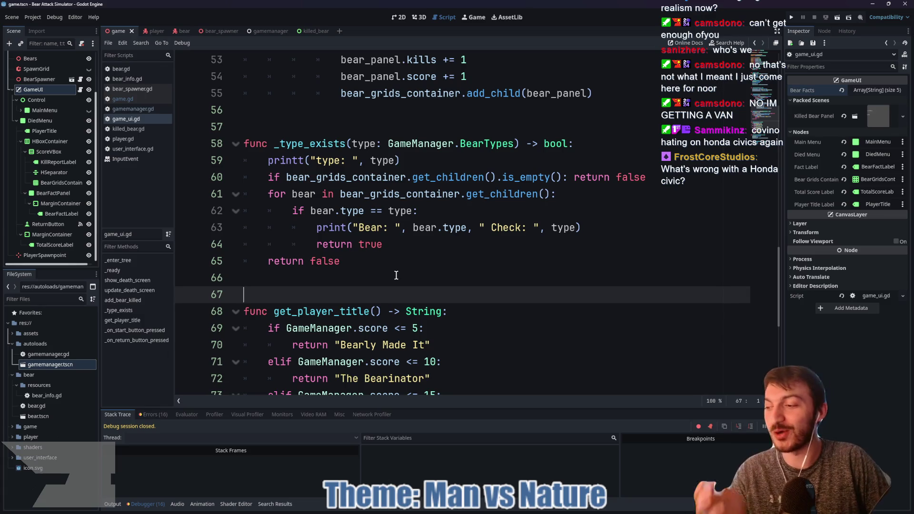
click(394, 276)
click(331, 289)
click(327, 280)
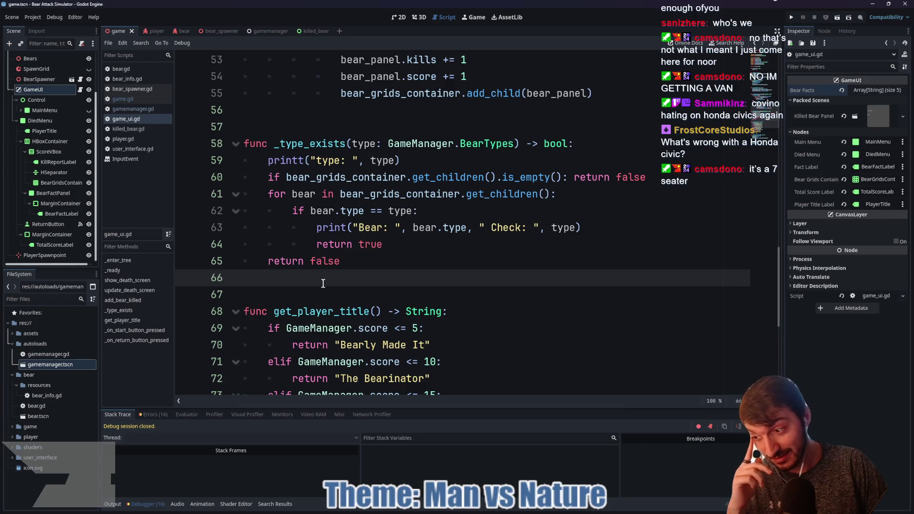
click(314, 295)
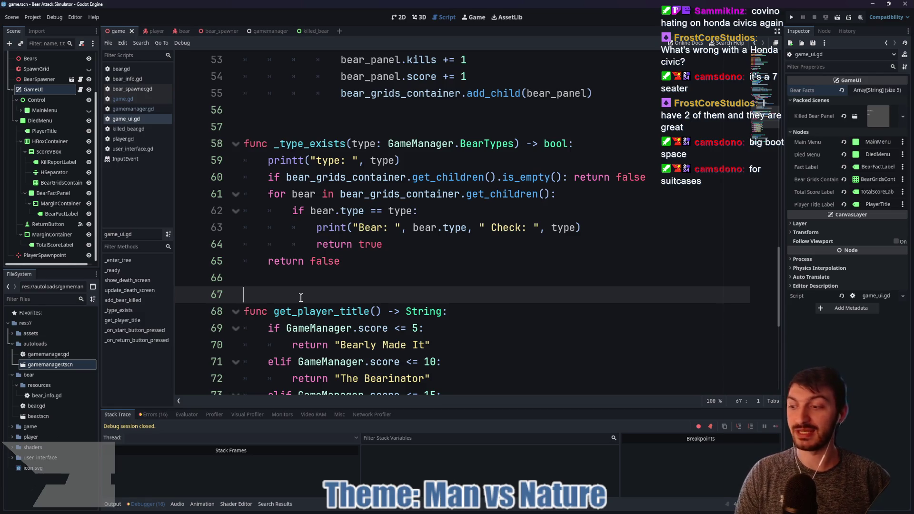
click(315, 124)
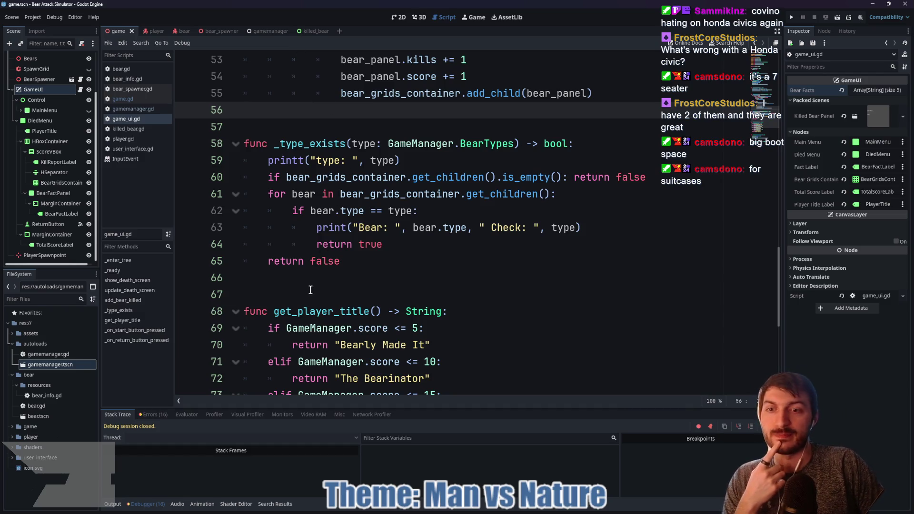
click(279, 283)
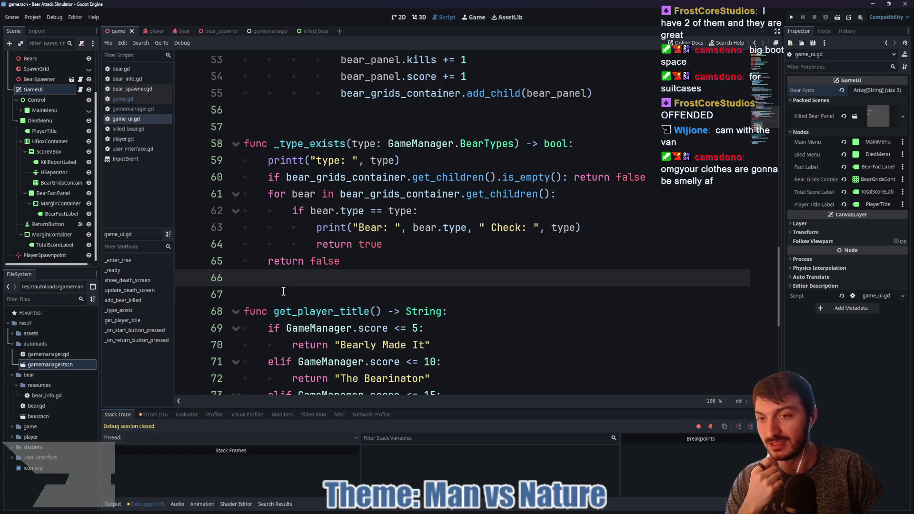
click(281, 294)
click(280, 282)
click(280, 293)
click(275, 285)
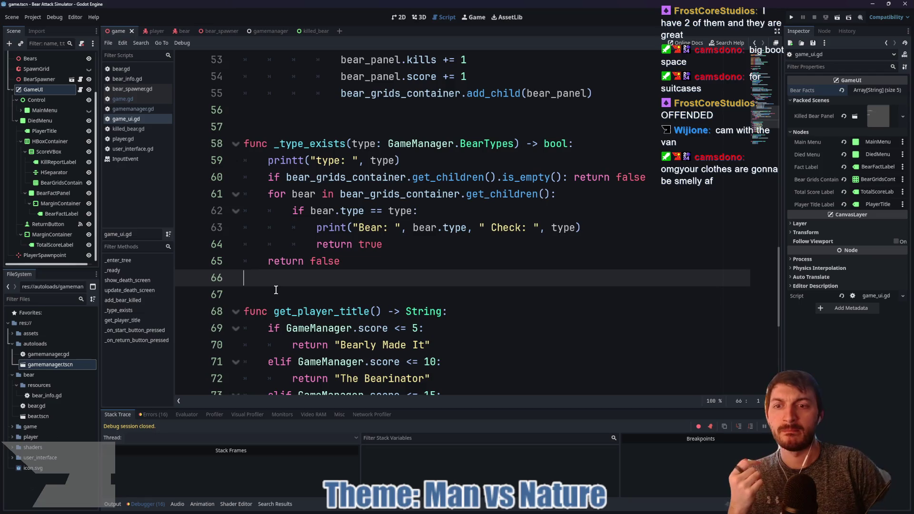
click(276, 290)
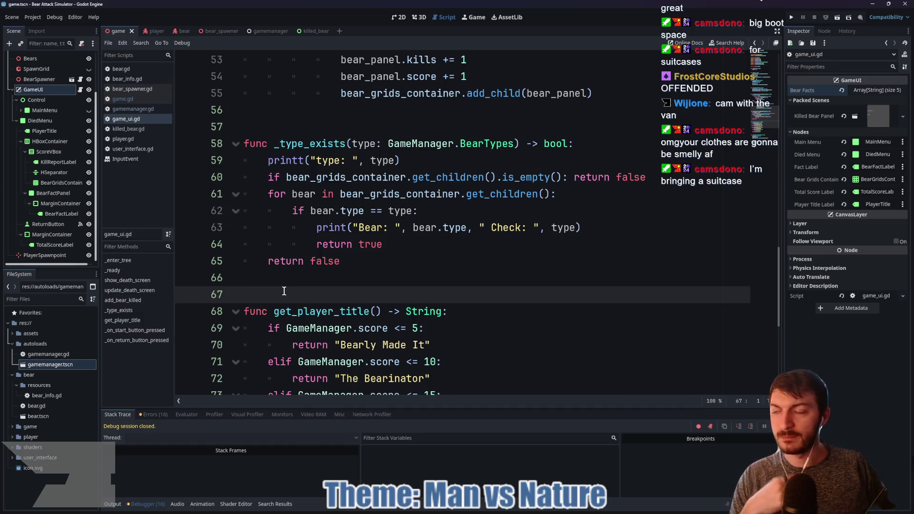
click(301, 281)
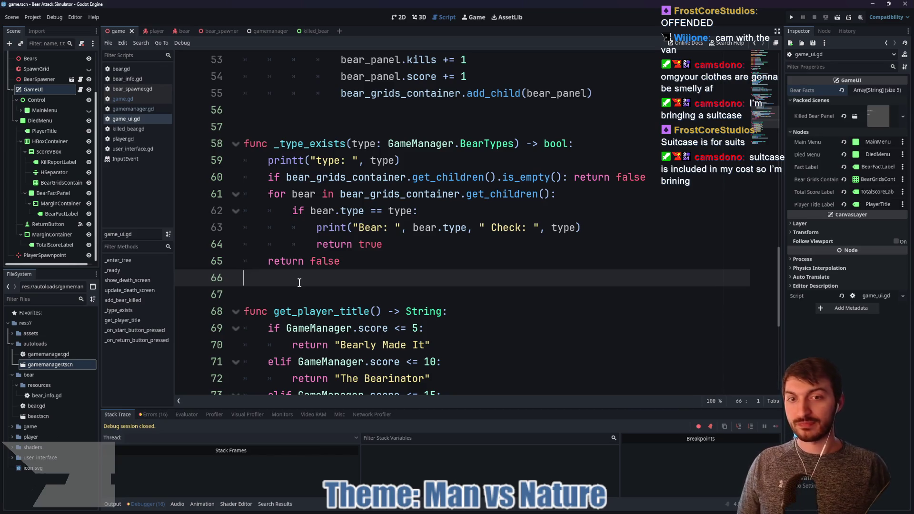
- Delete the print and printt debug lines from _type_exists and save game_ui.gd
drag(596, 227, 245, 230)
key(BackSpace)
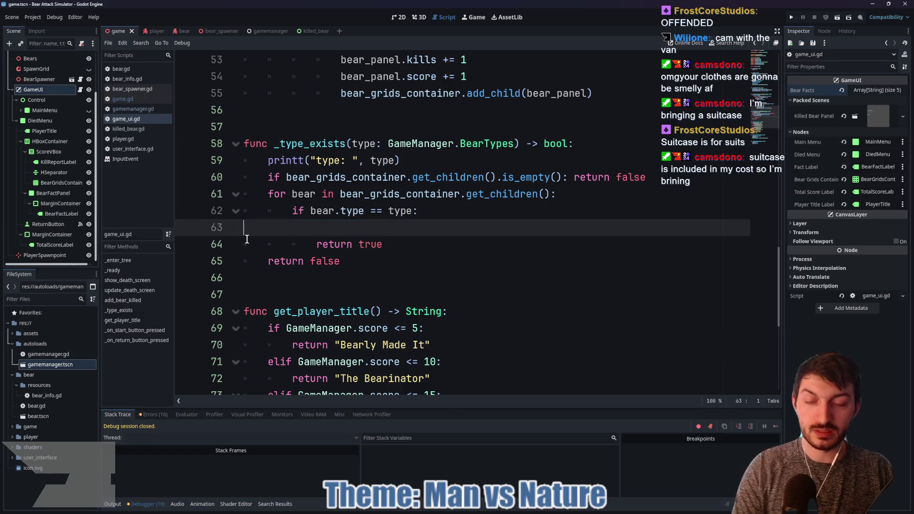
key(BackSpace)
drag(245, 177, 245, 193)
drag(408, 161, 231, 168)
key(BackSpace)
key(ctrl+s)
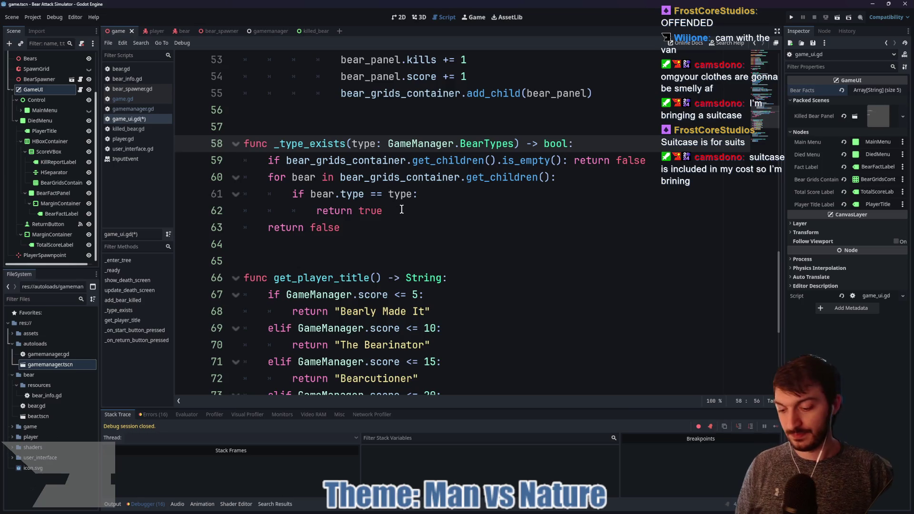
- Scroll to the top and place the caret between the PackedScenes and Nodes export groups
scroll(419, 224, up, 10)
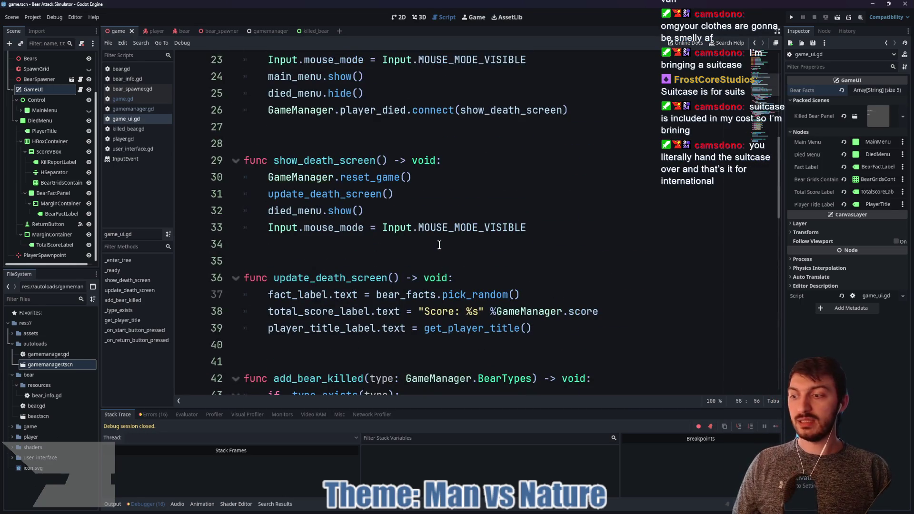
scroll(438, 247, up, 7)
scroll(437, 248, up, 1)
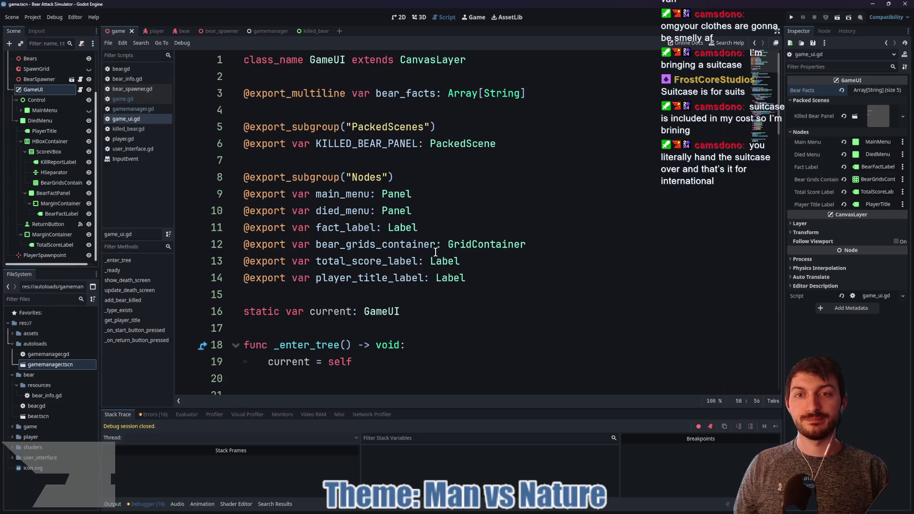
click(400, 161)
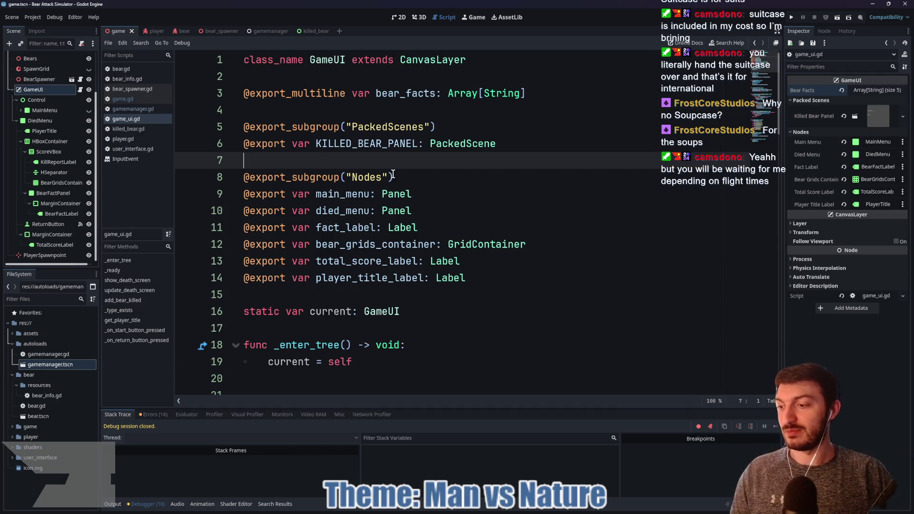
- Save the game scene, then switch to the player scene showing player.gd
key(ctrl+s)
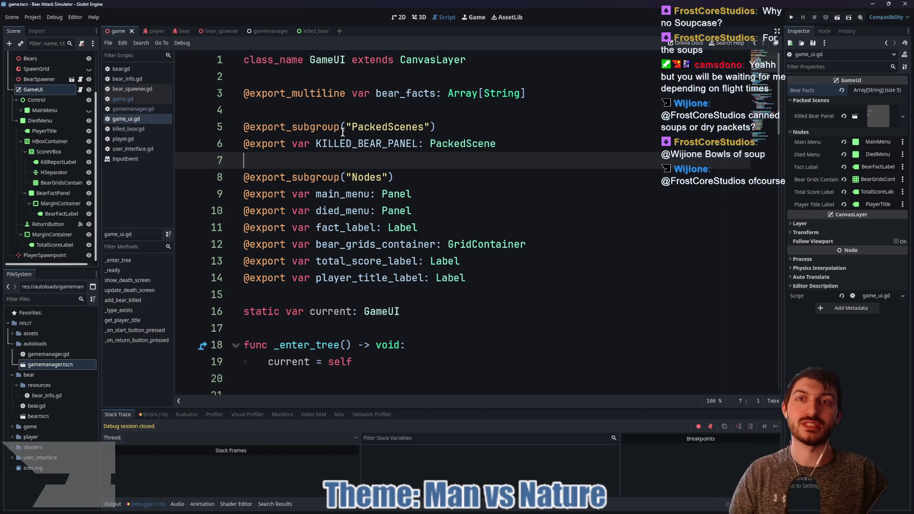
click(302, 114)
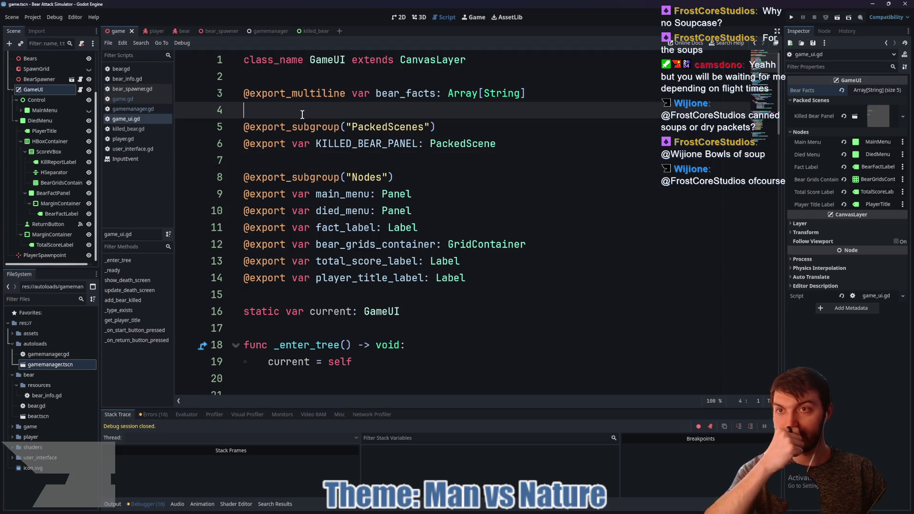
click(153, 31)
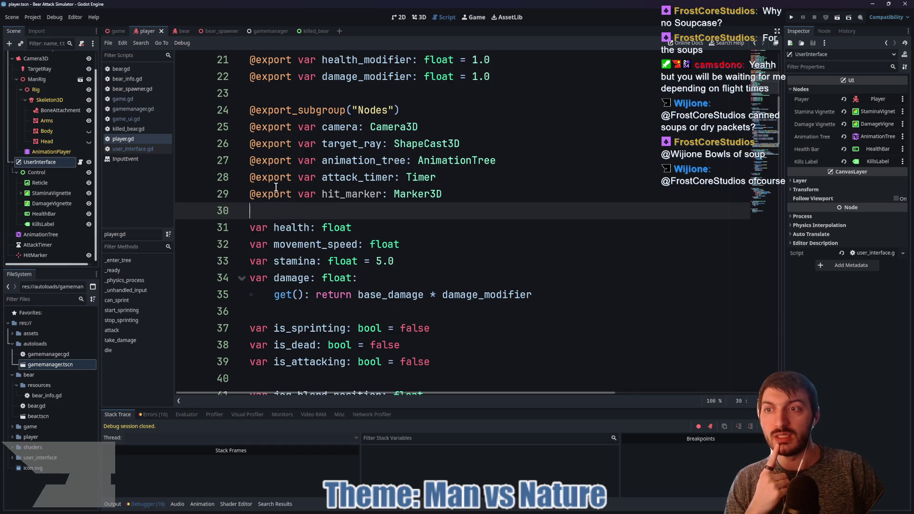
- Select the head BoneAttachment, switch to the 3D view, zoom out, and select Skeleton3D
click(41, 111)
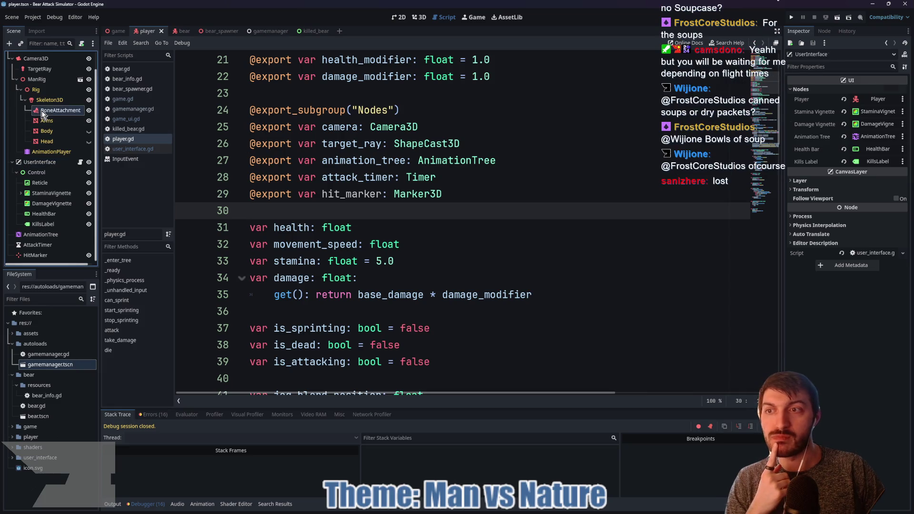
click(416, 17)
scroll(300, 180, down, 2)
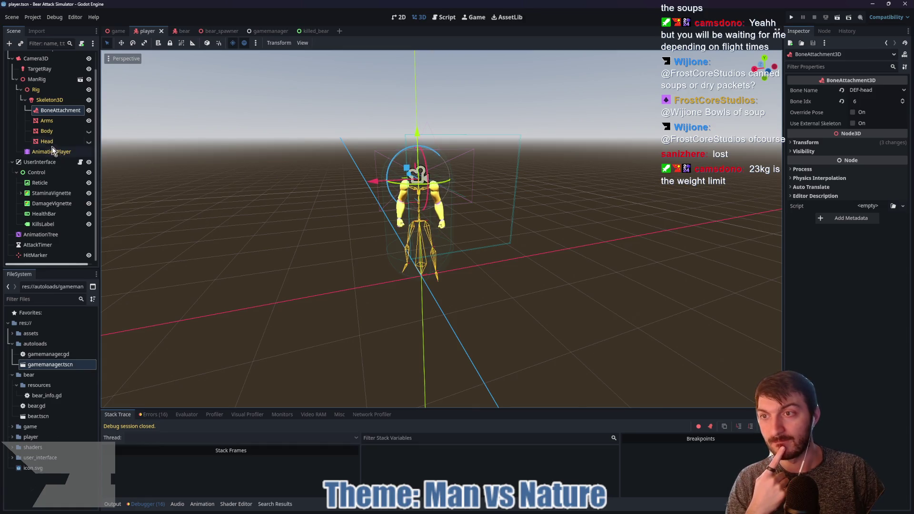
click(44, 100)
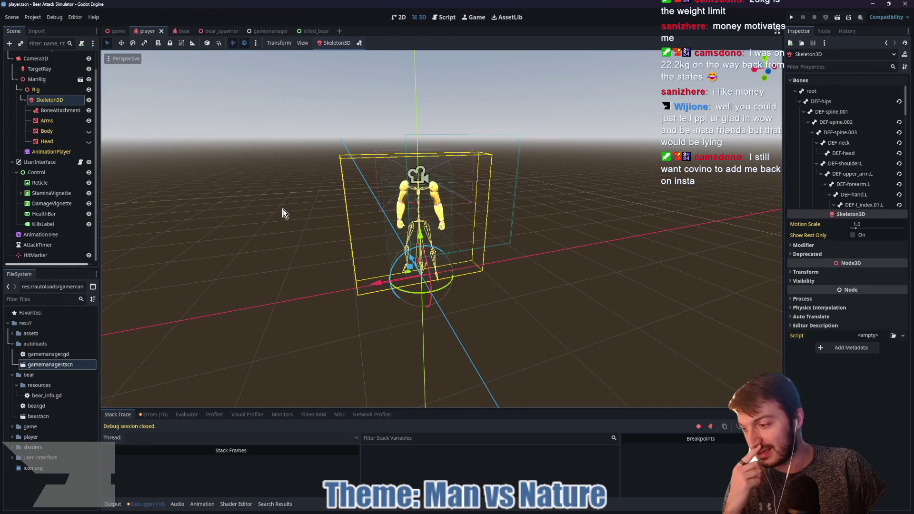
mouse_move(289, 216)
mouse_down()
mouse_move(305, 230)
mouse_move(293, 233)
mouse_up()
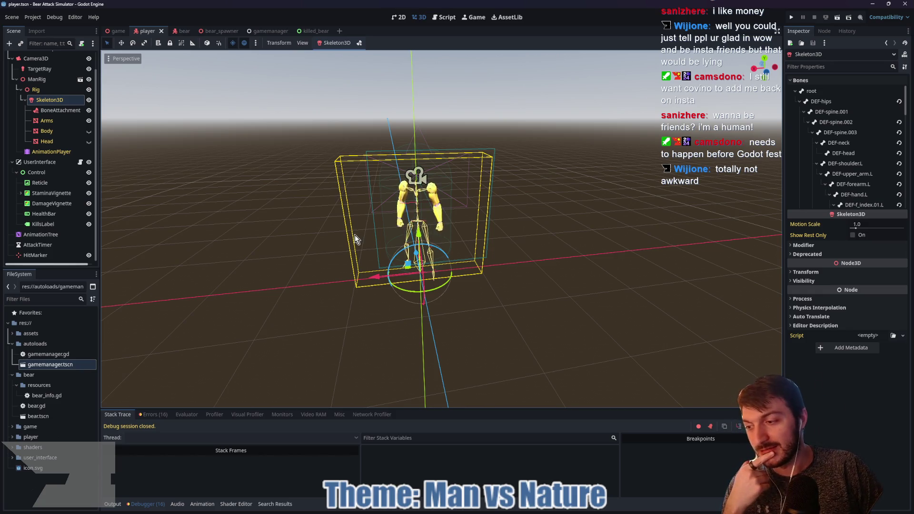
drag(556, 274, 509, 273)
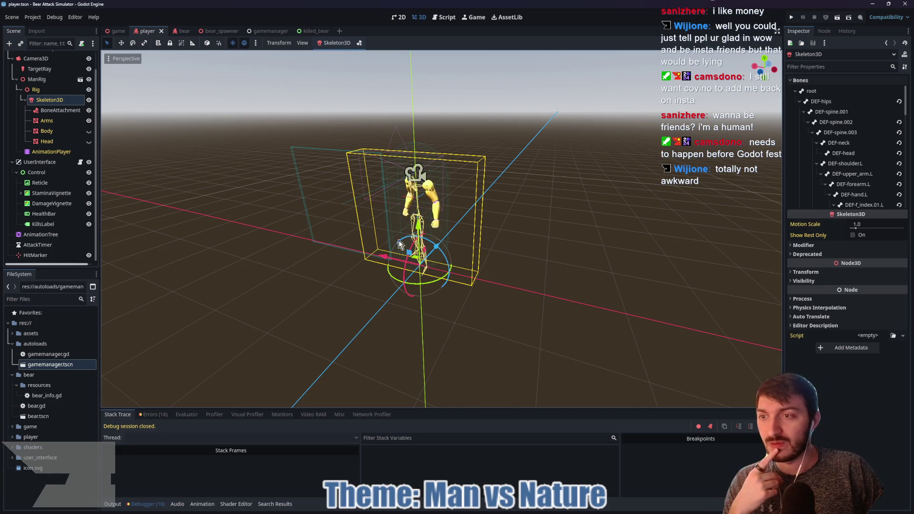
drag(286, 259, 345, 268)
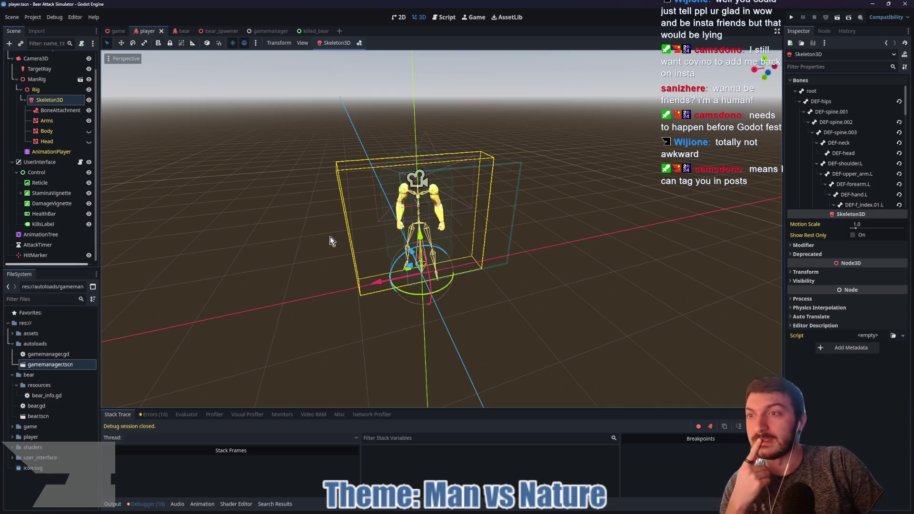
scroll(51, 105, up, 2)
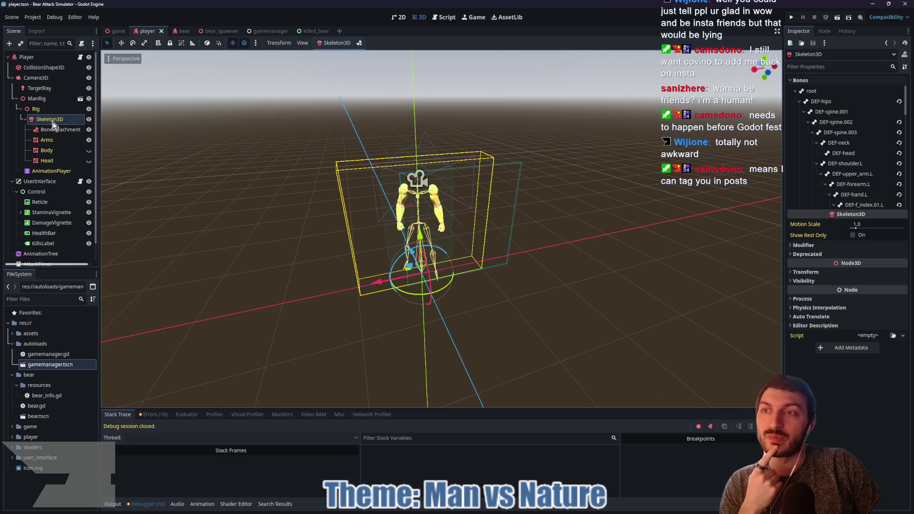
click(46, 58)
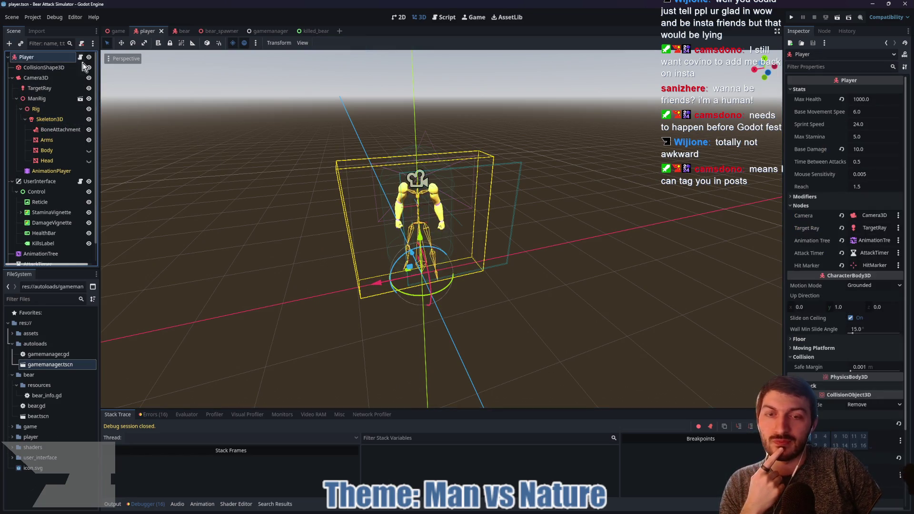
- Orbit around the Player character to inspect it from several sides, then peek at the game scene
mouse_move(313, 179)
mouse_down()
mouse_move(428, 181)
mouse_move(298, 224)
mouse_move(333, 219)
mouse_up()
mouse_move(579, 204)
mouse_down()
mouse_move(524, 195)
mouse_move(554, 190)
mouse_up()
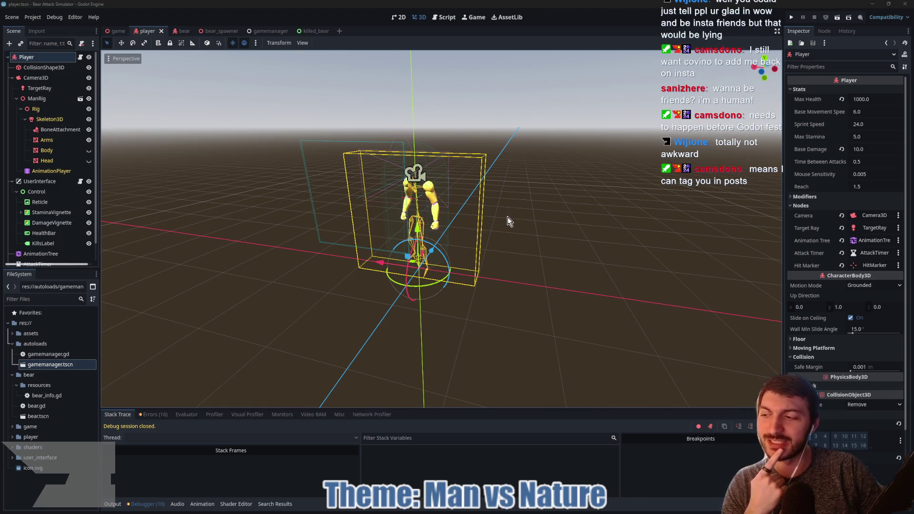
mouse_move(519, 250)
mouse_down()
mouse_move(572, 257)
mouse_move(460, 249)
mouse_up()
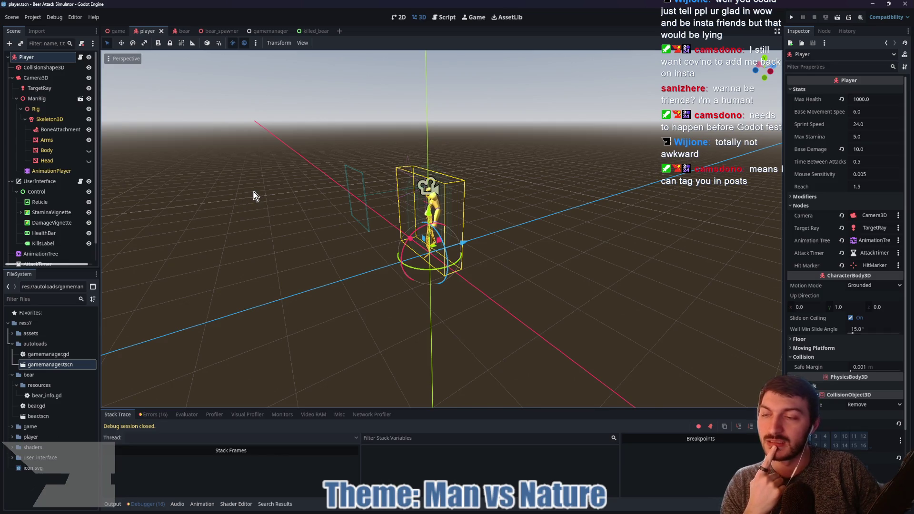
click(118, 31)
- Return to the player scene and orbit around the character to its front
click(148, 30)
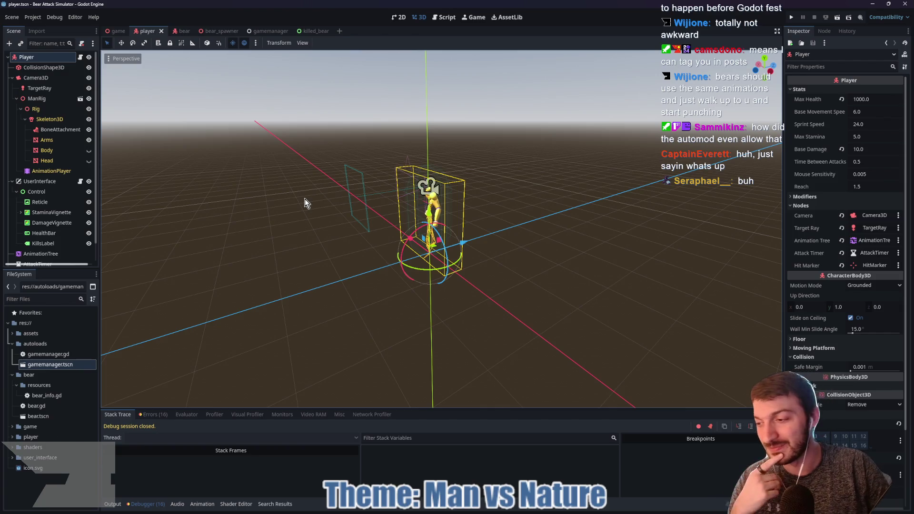
drag(333, 210, 482, 214)
drag(599, 204, 461, 206)
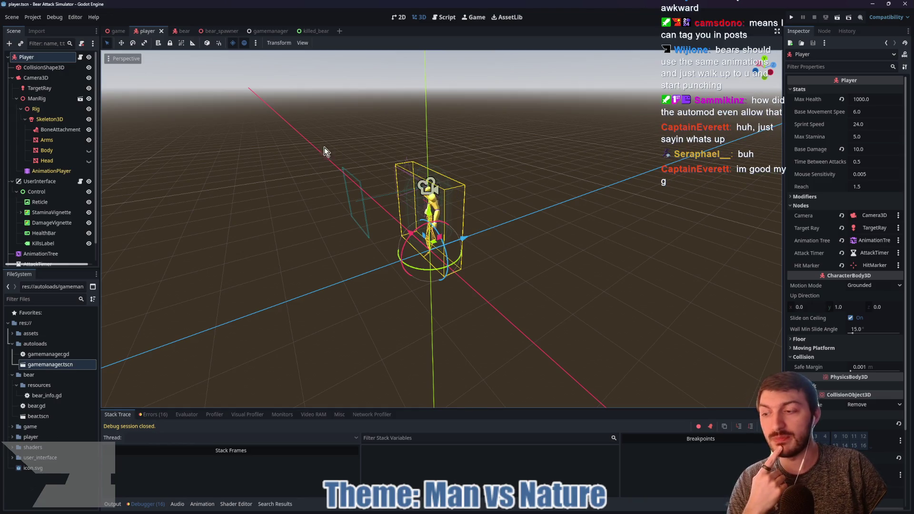
drag(281, 180, 388, 190)
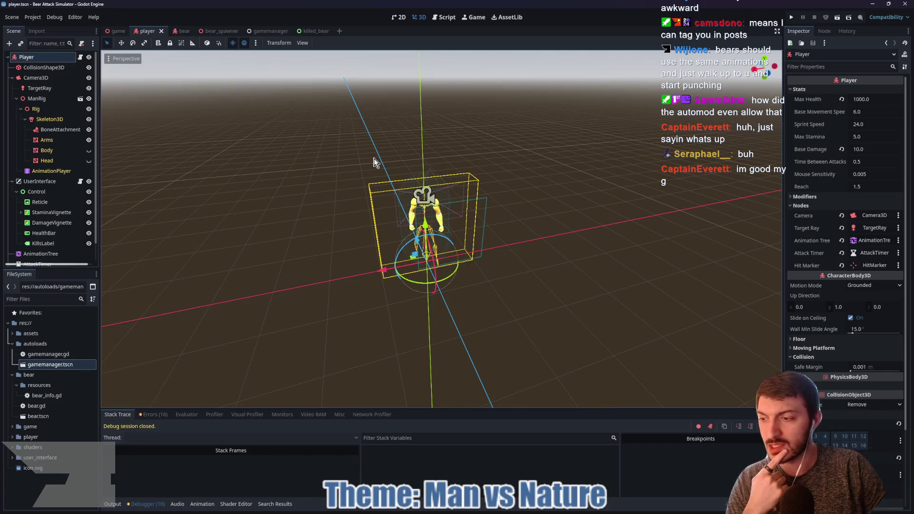
mouse_move(374, 158)
mouse_down()
mouse_move(229, 156)
mouse_move(449, 176)
mouse_move(290, 173)
mouse_move(483, 167)
mouse_up()
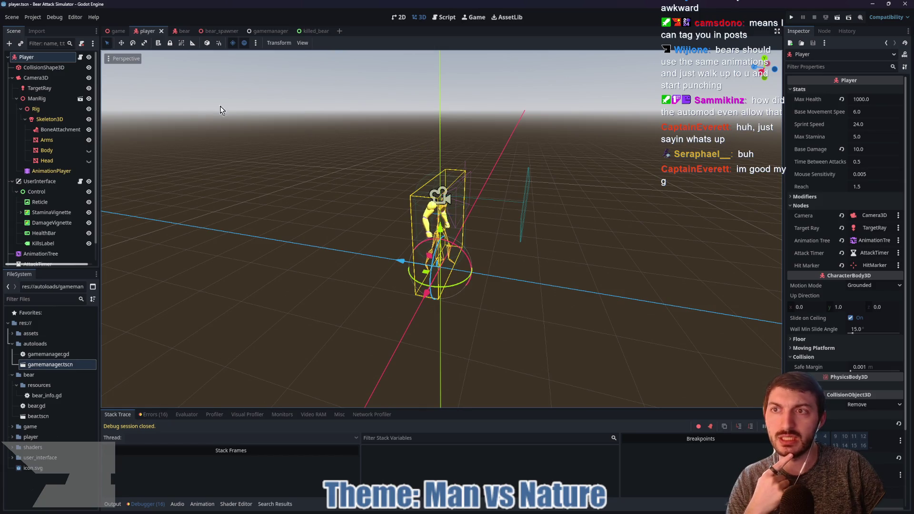
- Switch to the game scene, orbit, and zoom in on the ground plane
click(119, 31)
mouse_move(431, 187)
mouse_down()
mouse_move(424, 196)
mouse_move(460, 261)
mouse_move(483, 255)
mouse_move(392, 223)
mouse_move(379, 202)
mouse_move(398, 225)
mouse_up()
scroll(460, 261, up, 3)
scroll(391, 223, up, 3)
scroll(33, 155, up, 3)
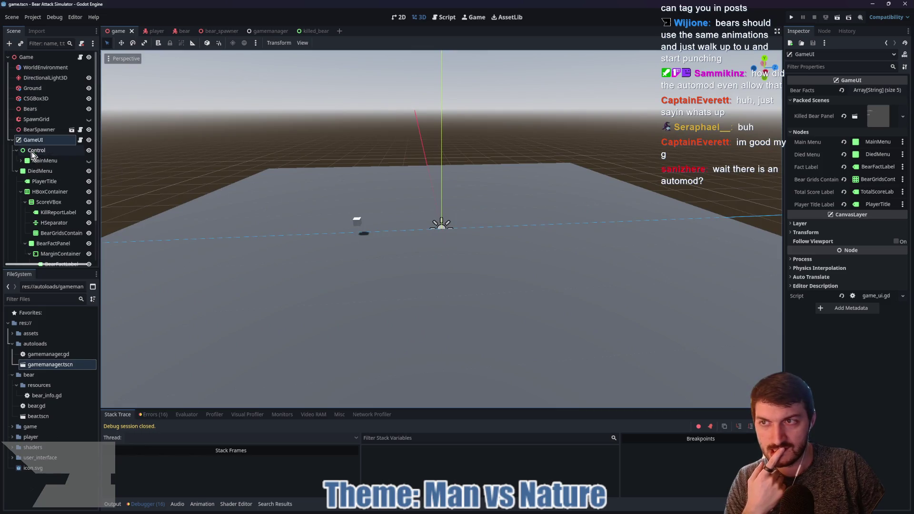
- Delete the CSGBox3D from the game scene, save it, and start a new empty scene
click(38, 99)
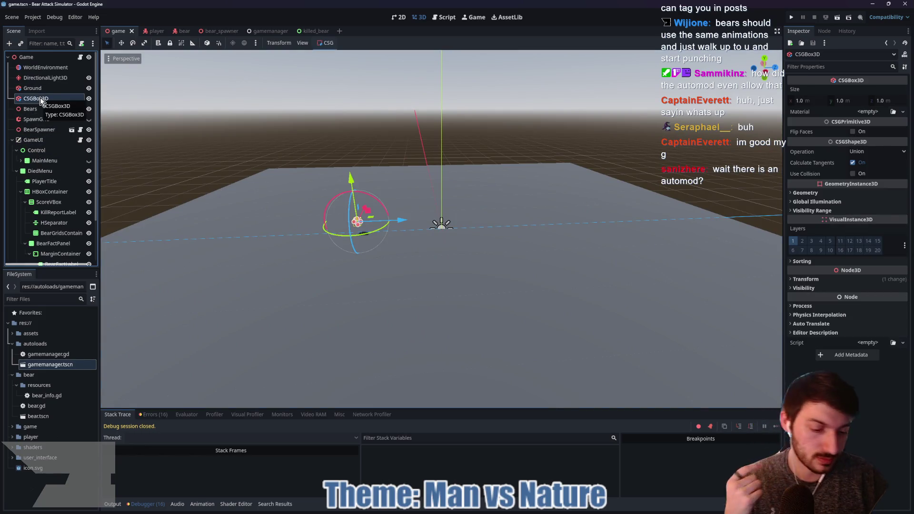
key(Delete)
click(429, 262)
key(ctrl+s)
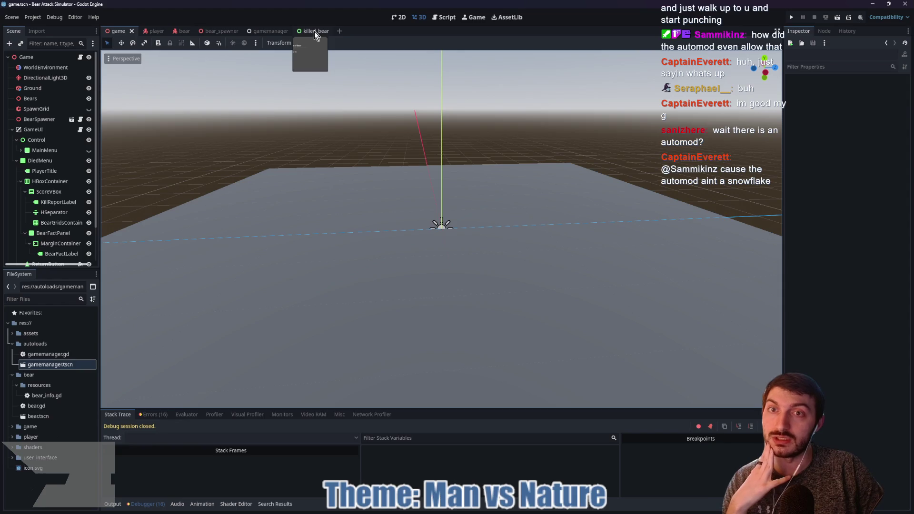
click(338, 32)
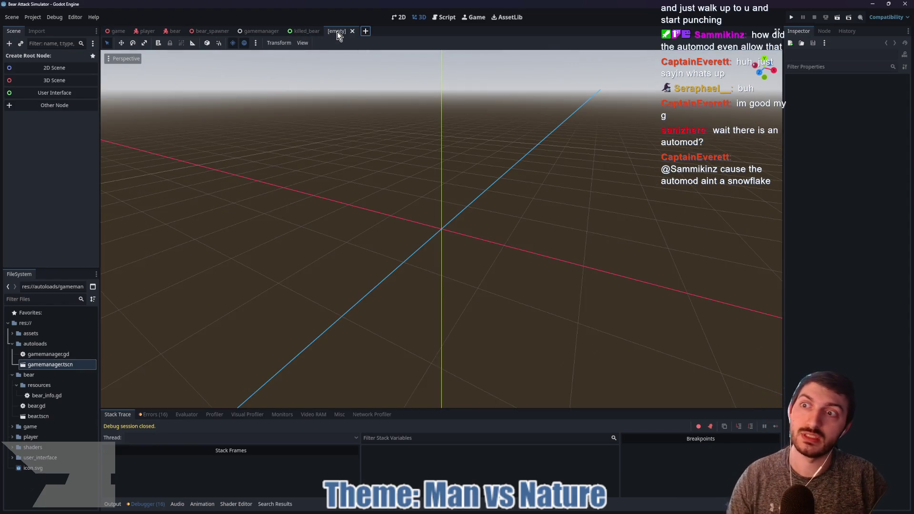
- Create a 3D Scene root node and rename it Gun
click(62, 80)
double_click(49, 57)
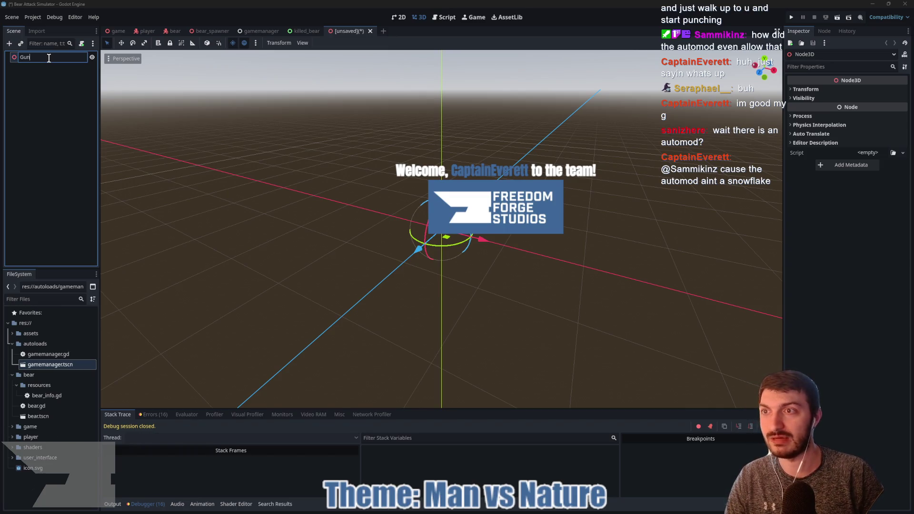
key(Return)
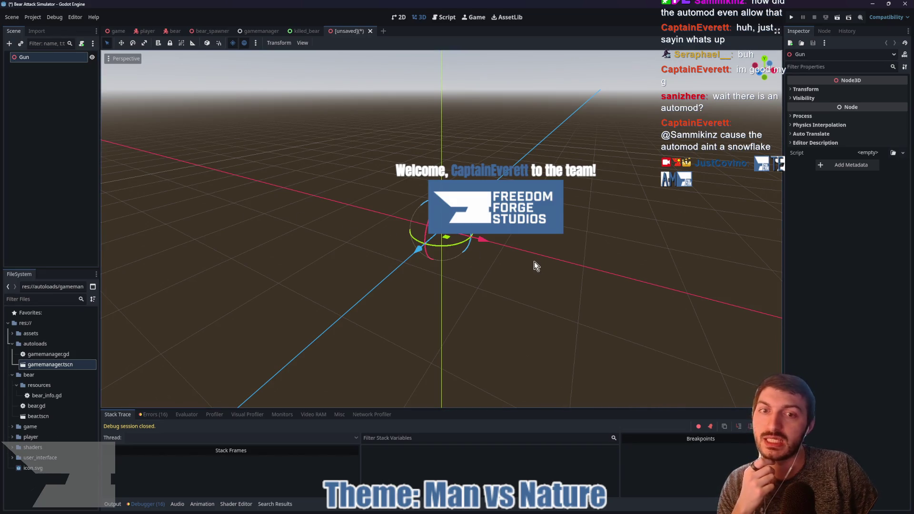
drag(538, 259, 272, 265)
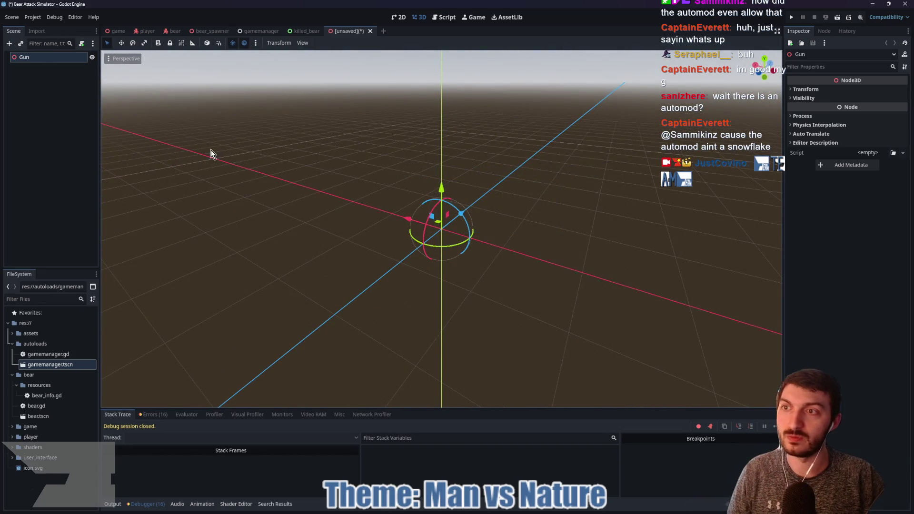
key(ctrl+a)
- Add a MeshInstance3D child under Gun and give it a new BoxMesh
text(meshinst)
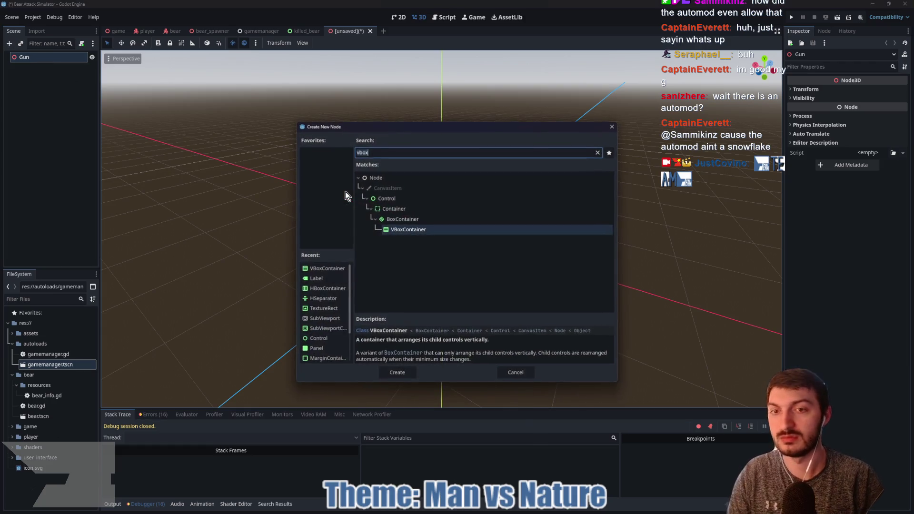
key(Return)
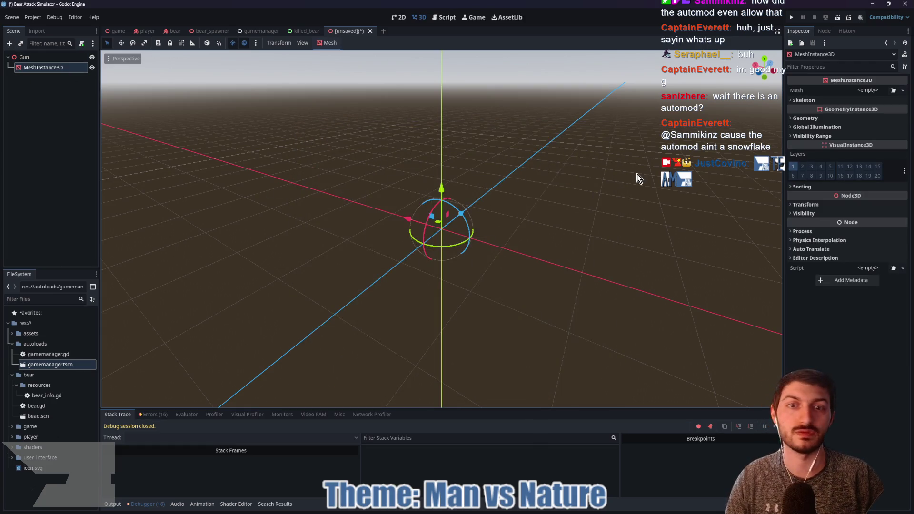
click(863, 90)
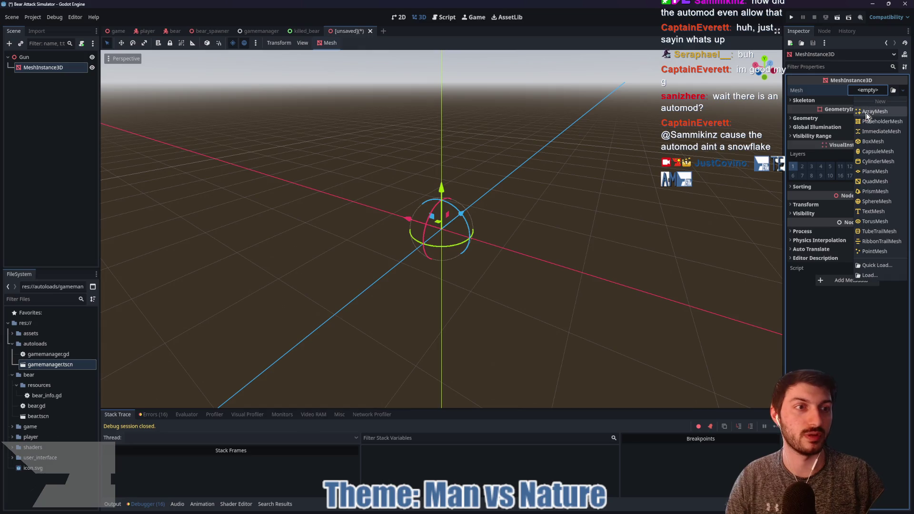
click(879, 139)
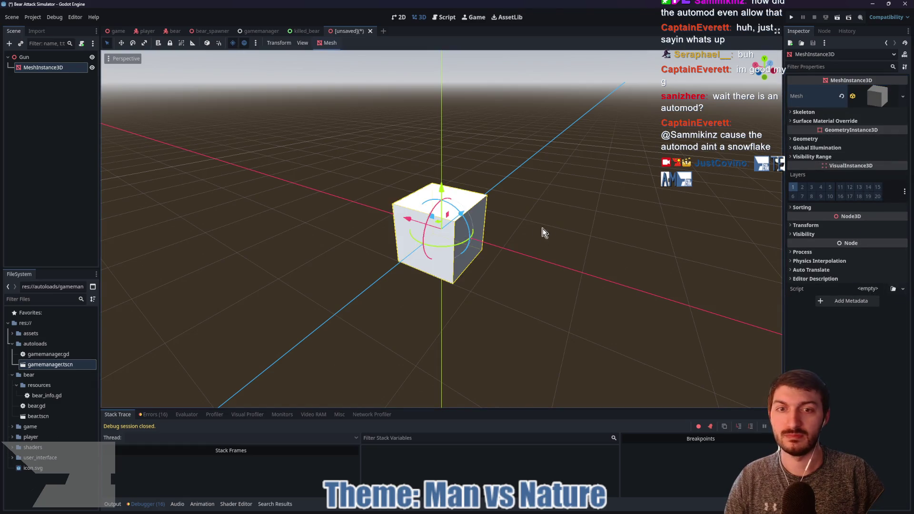
- Set the box mesh size to x 0.25, y 0.5, z 0.25
click(894, 99)
click(815, 178)
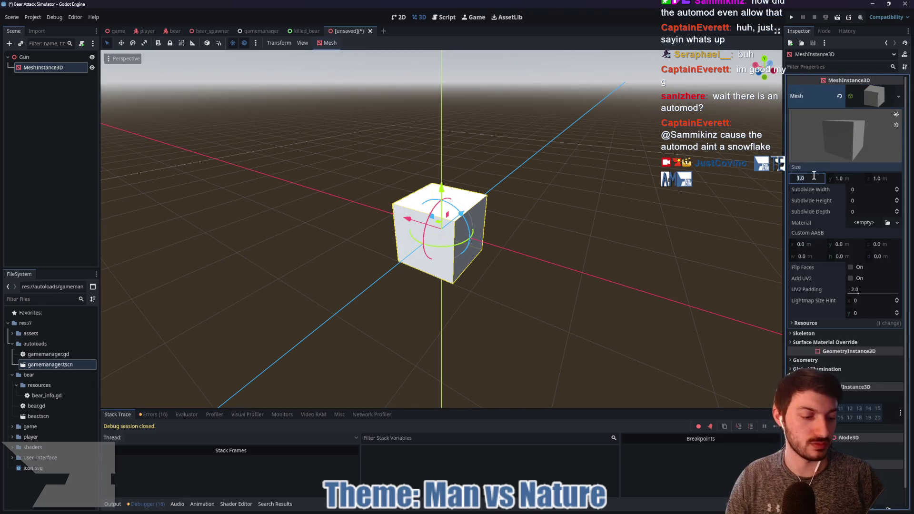
text(0.25)
key(Tab)
key(Tab)
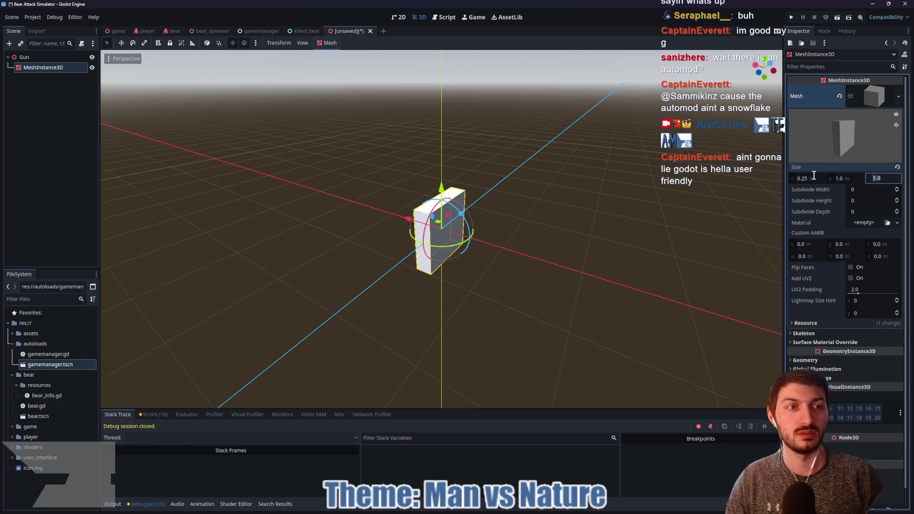
text(5)
key(Return)
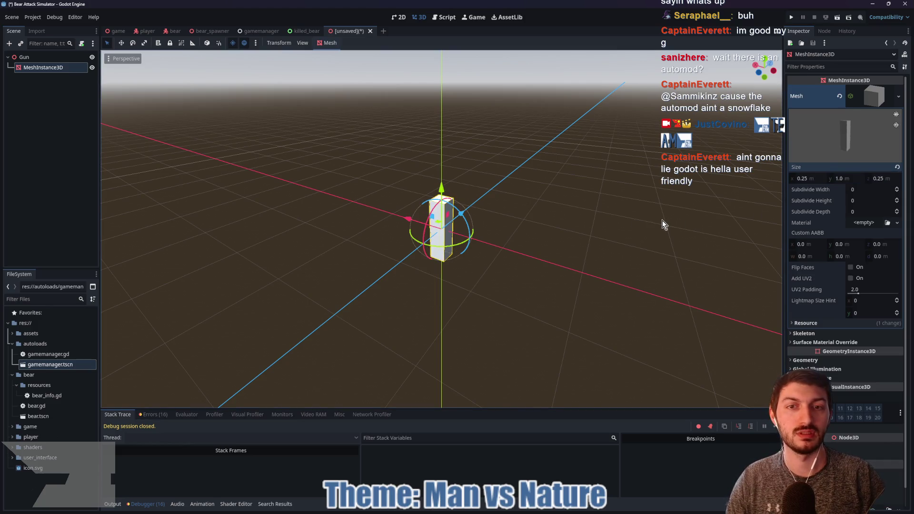
drag(664, 225, 710, 198)
click(857, 181)
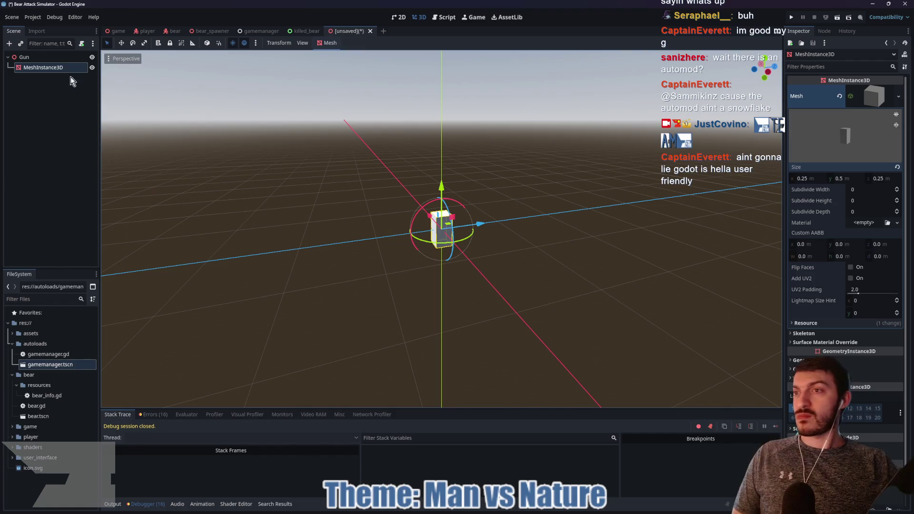
- Instance the Player scene under Gun to use as a size reference
click(50, 55)
key(ctrl+shift+a)
text(player)
key(Return)
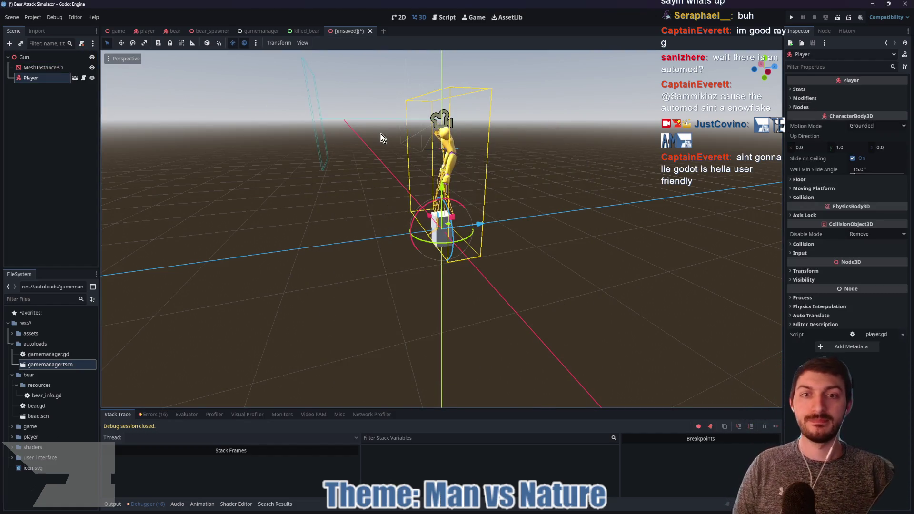
- Resize the box grip to 0.125 × 0.25 × 0.125 m
click(43, 67)
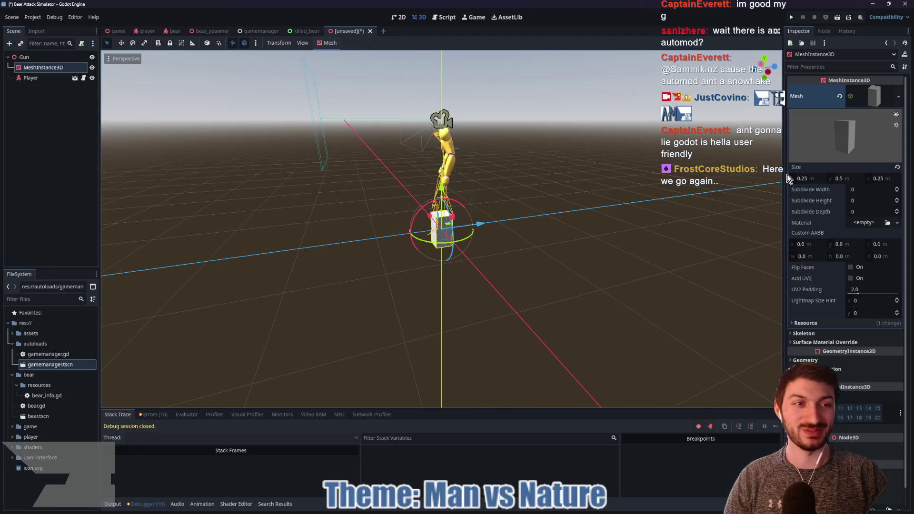
click(814, 179)
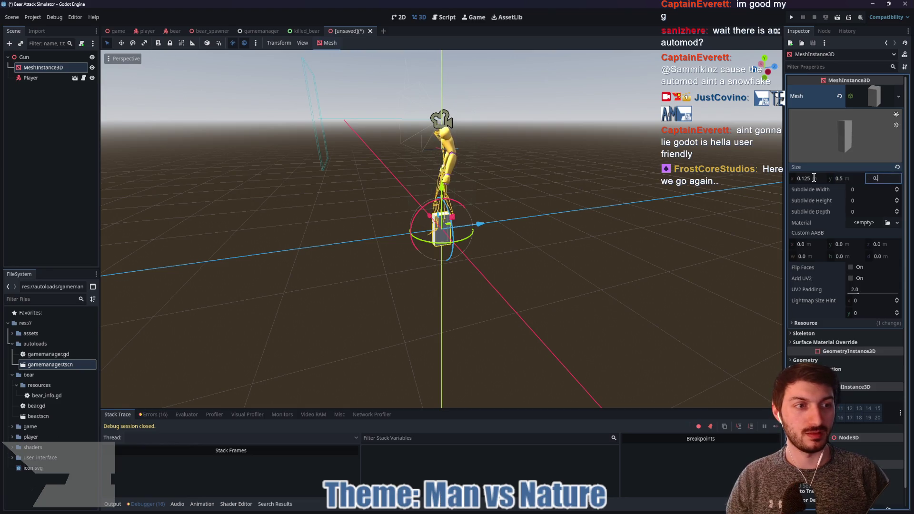
key(Return)
click(856, 178)
key(Return)
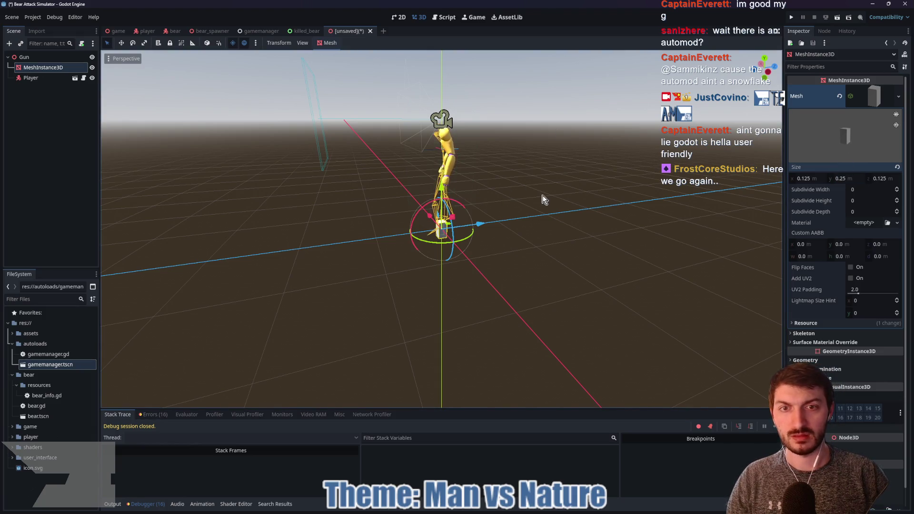
- Raise the box grip along the Y axis and move it toward the right hand
key(f)
key(g)
key(y)
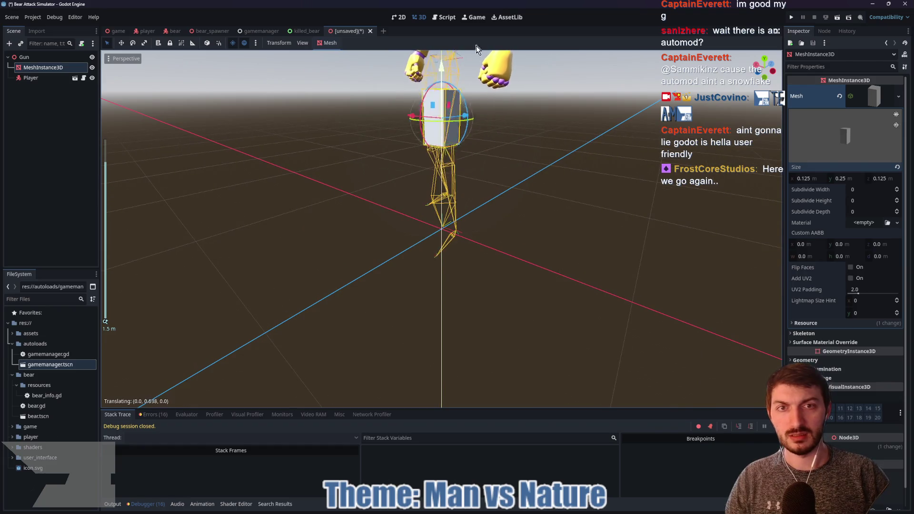
key(Return)
scroll(545, 184, up, 5)
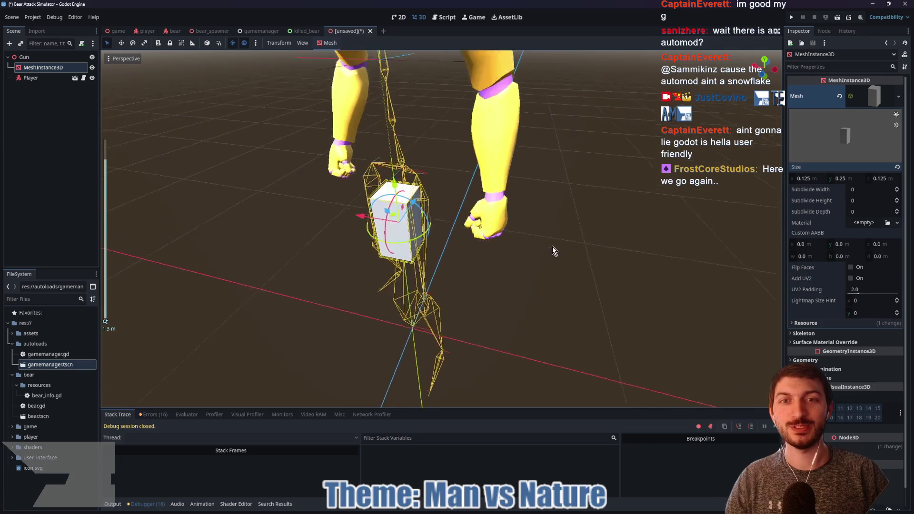
key(f)
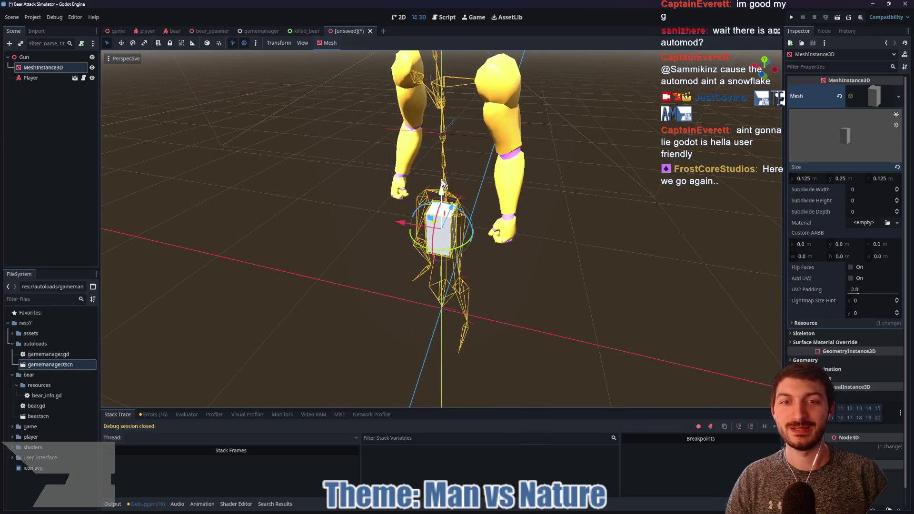
mouse_move(401, 194)
mouse_down()
mouse_move(455, 217)
mouse_move(598, 218)
mouse_move(530, 206)
mouse_up()
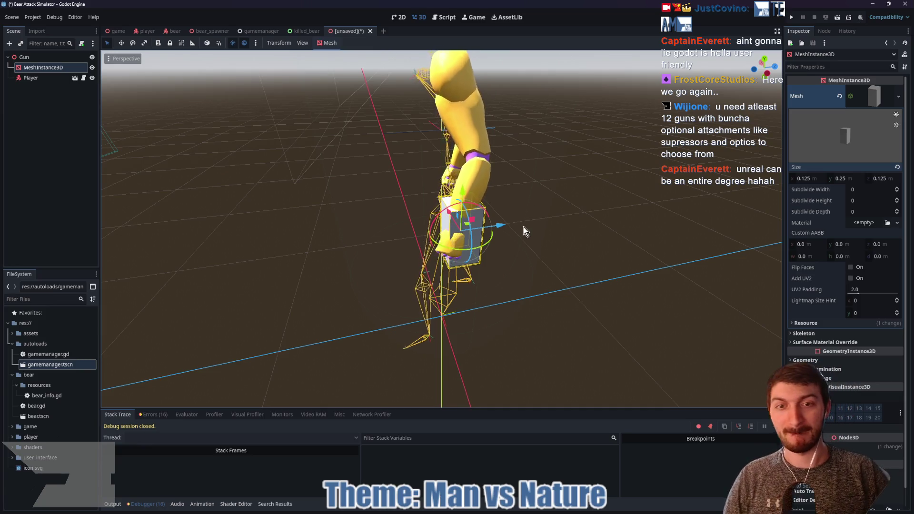
- Nudge the grip into the right hand and thin its width, then widen its height to about 0.067
drag(503, 228, 490, 229)
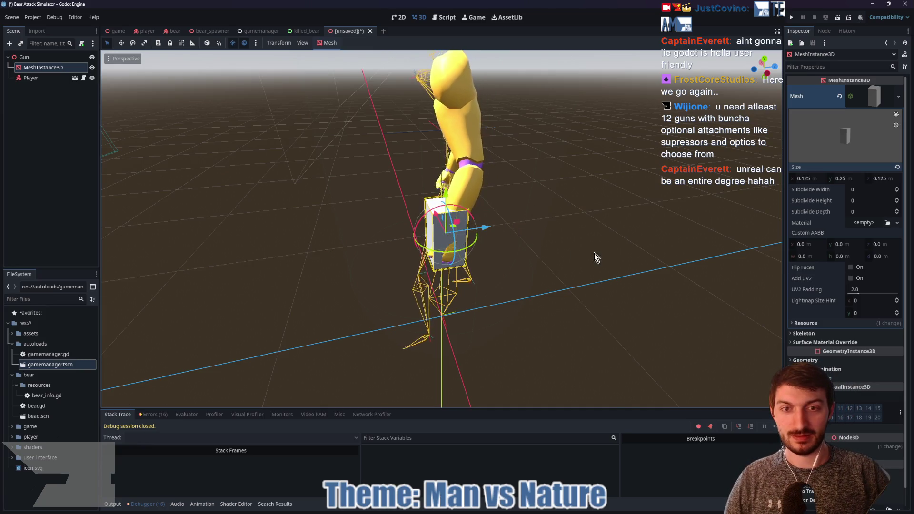
drag(817, 179, 810, 178)
click(816, 178)
text(0.)
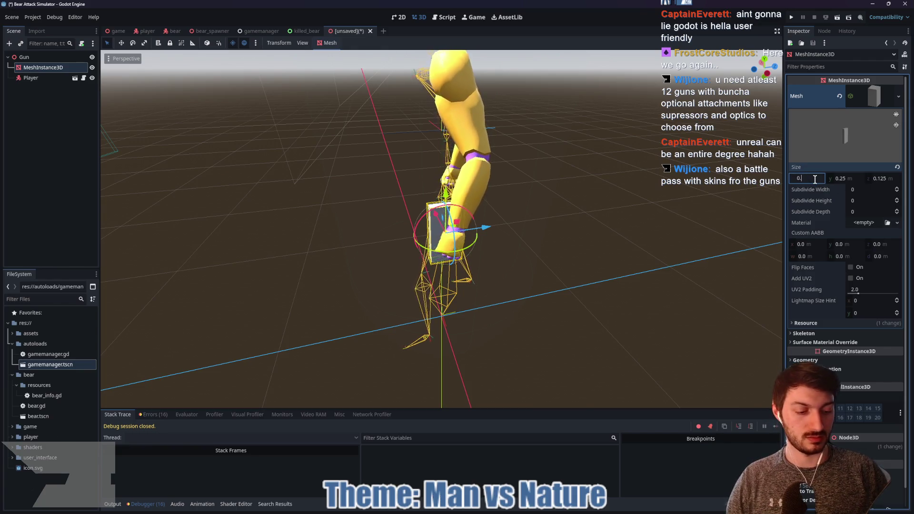
key(Return)
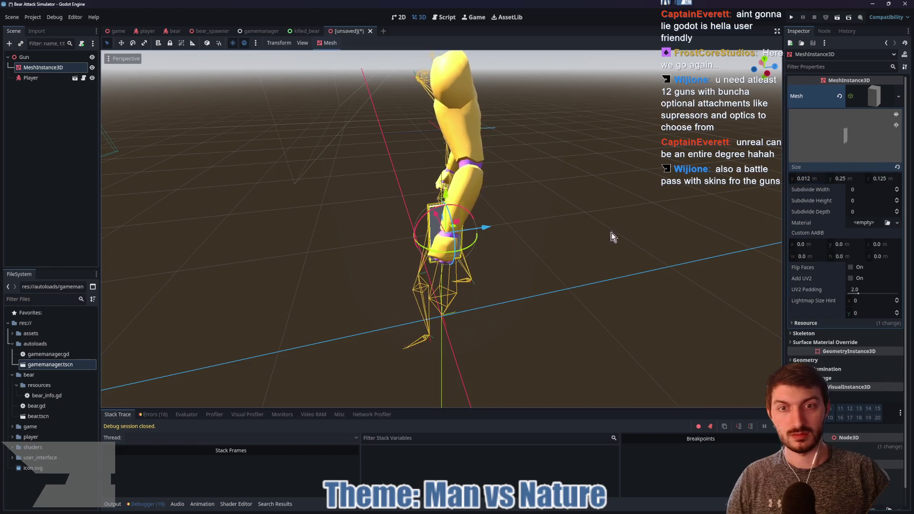
drag(576, 276, 647, 269)
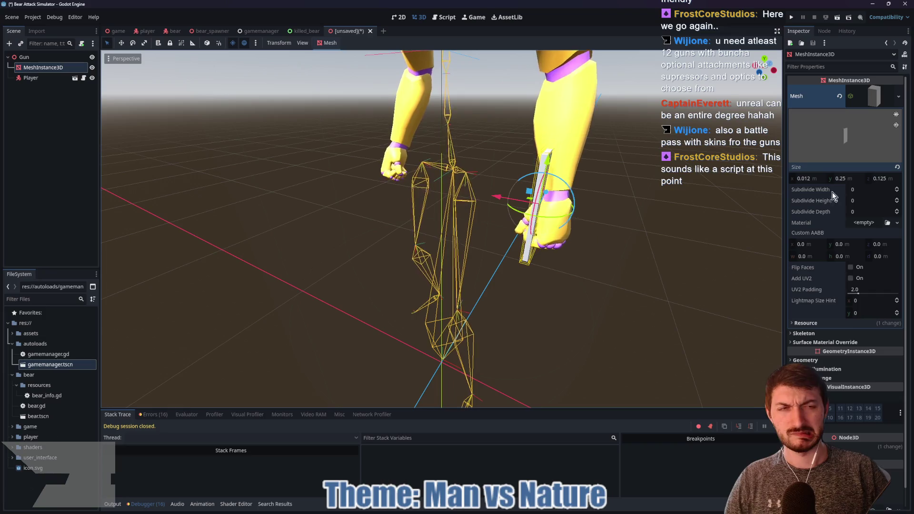
drag(807, 179, 817, 179)
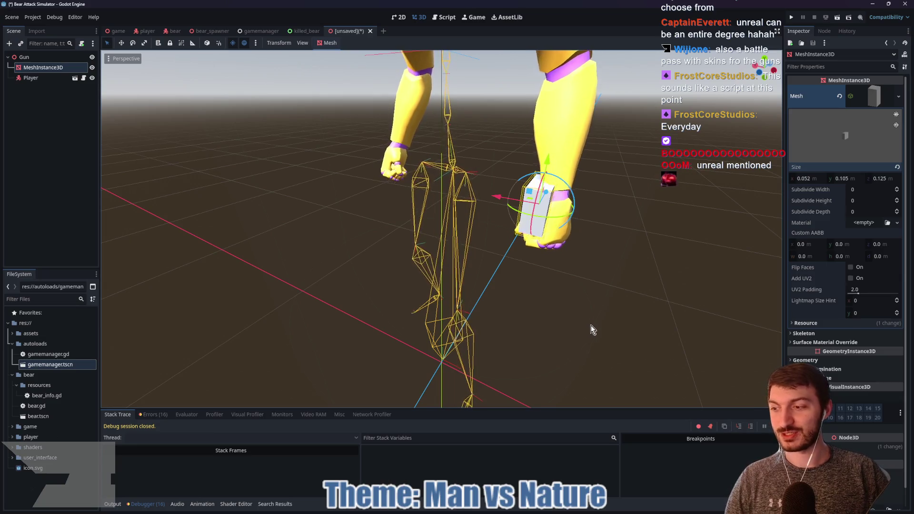
- Refine the grip size to about 0.027 × 0.065 × 0.035 m inside the fist
mouse_move(638, 307)
mouse_down()
mouse_move(599, 310)
mouse_move(639, 307)
mouse_up()
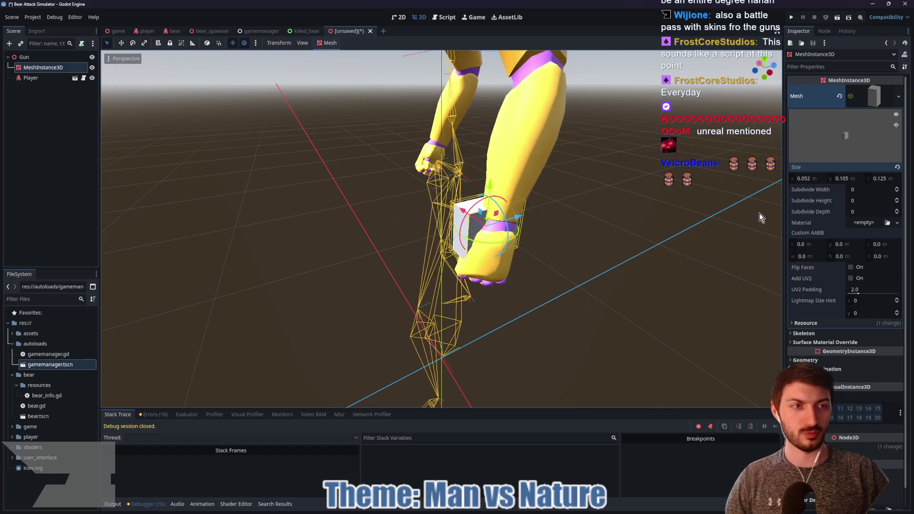
drag(892, 182, 874, 182)
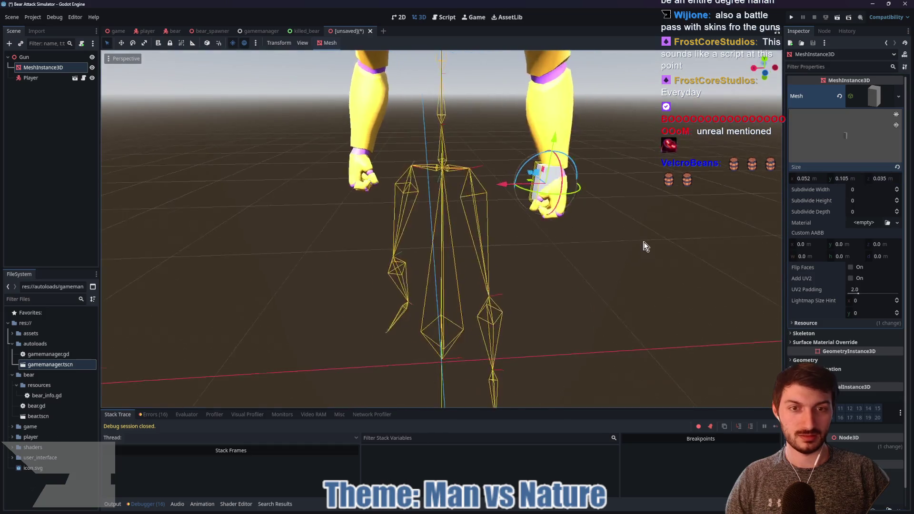
drag(810, 178, 797, 178)
mouse_move(591, 248)
mouse_down()
mouse_move(647, 224)
mouse_move(738, 228)
mouse_up()
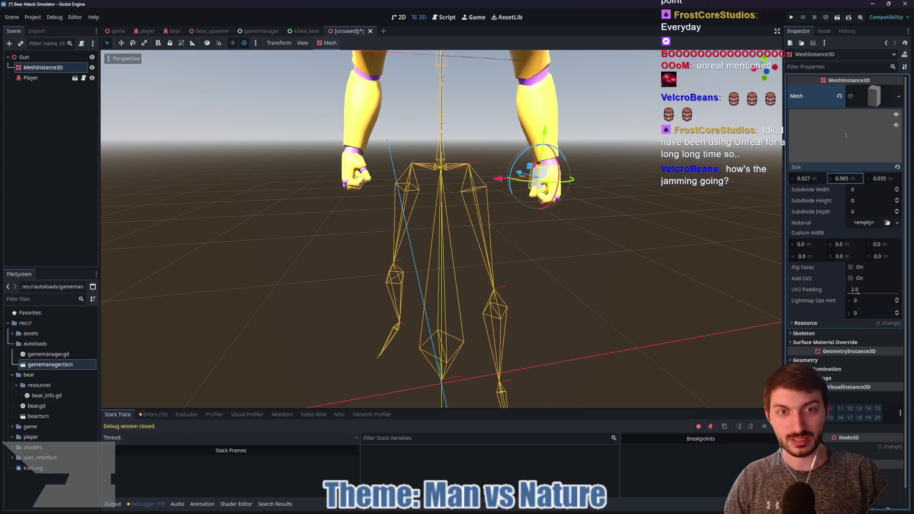
key(f)
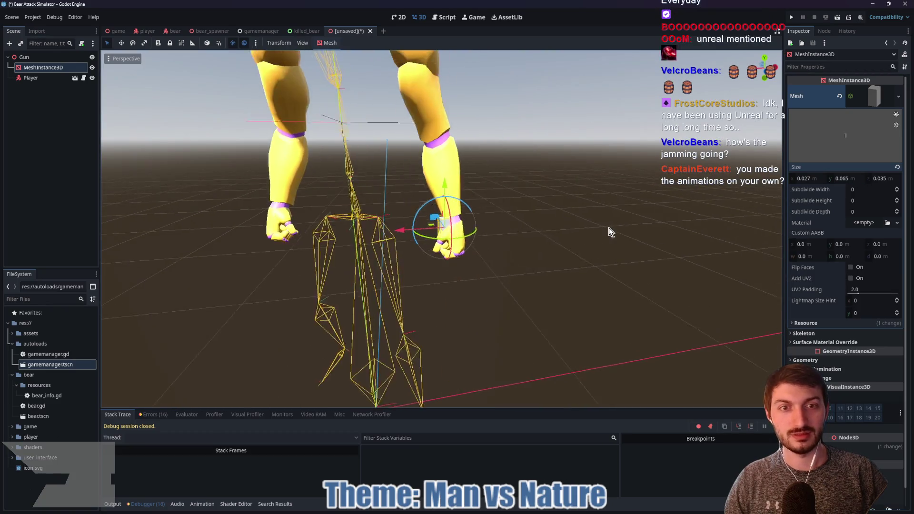
scroll(609, 228, up, 5)
drag(688, 241, 711, 236)
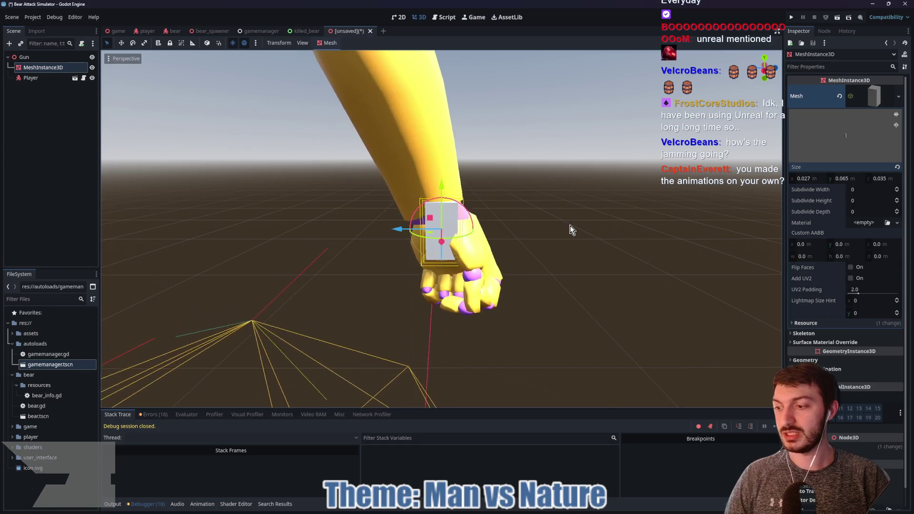
- Add a MeshInstance3D child under the grip mesh
key(ctrl+a)
text(mesh)
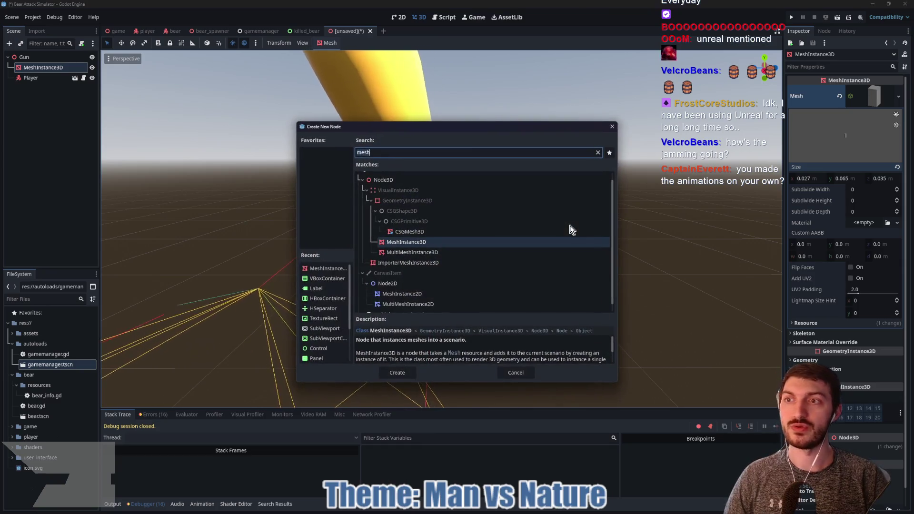
key(Return)
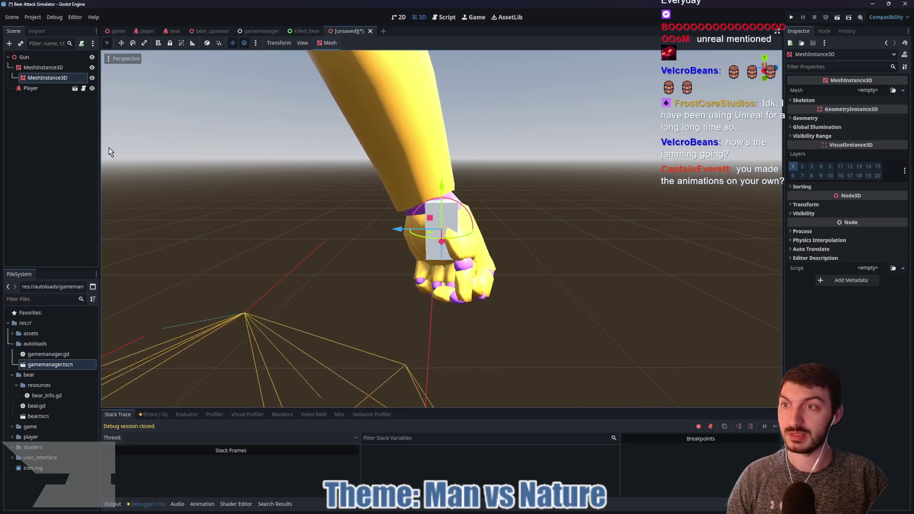
click(867, 90)
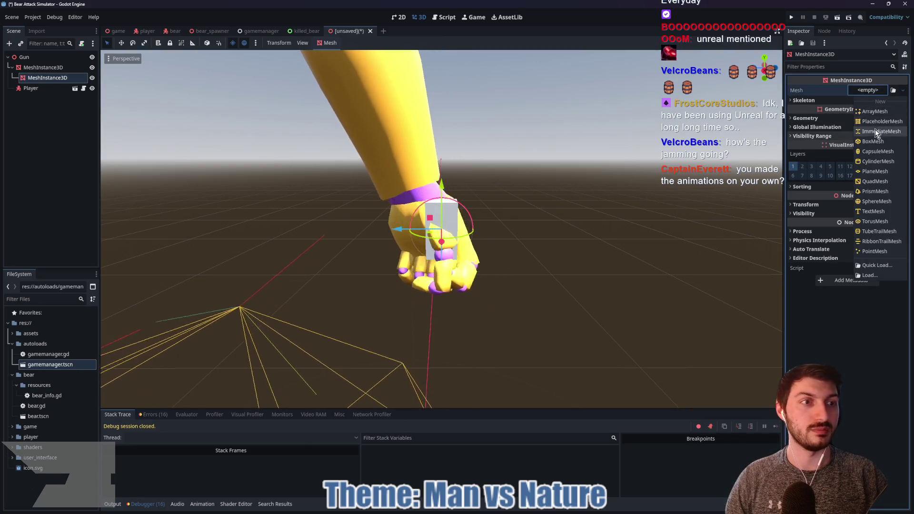
- Give the child a thin CapsuleMesh, rotate it horizontal and place it in front of the grip
click(878, 151)
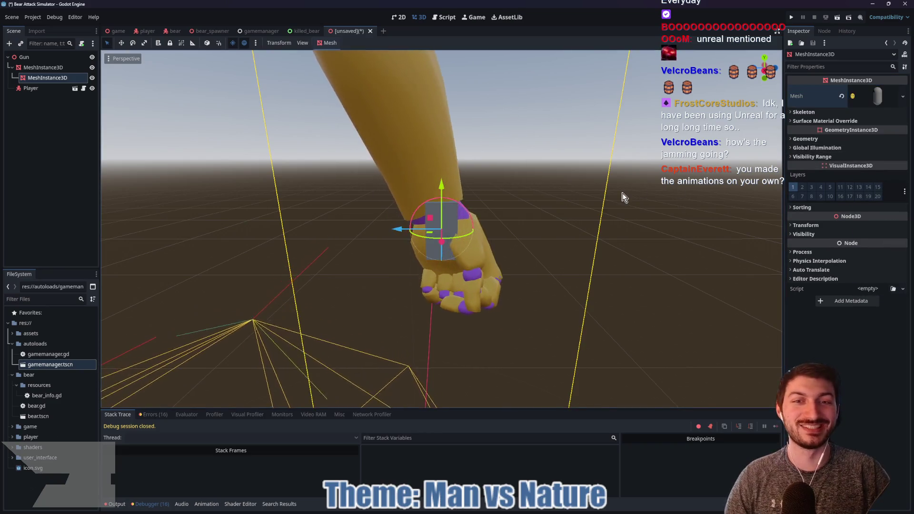
mouse_move(881, 167)
mouse_down()
mouse_move(905, 167)
mouse_move(809, 179)
mouse_move(809, 168)
mouse_move(876, 184)
mouse_move(849, 184)
mouse_move(886, 168)
mouse_move(866, 167)
mouse_up()
mouse_move(469, 176)
mouse_down()
mouse_move(520, 235)
mouse_move(515, 255)
mouse_up()
drag(407, 205, 442, 205)
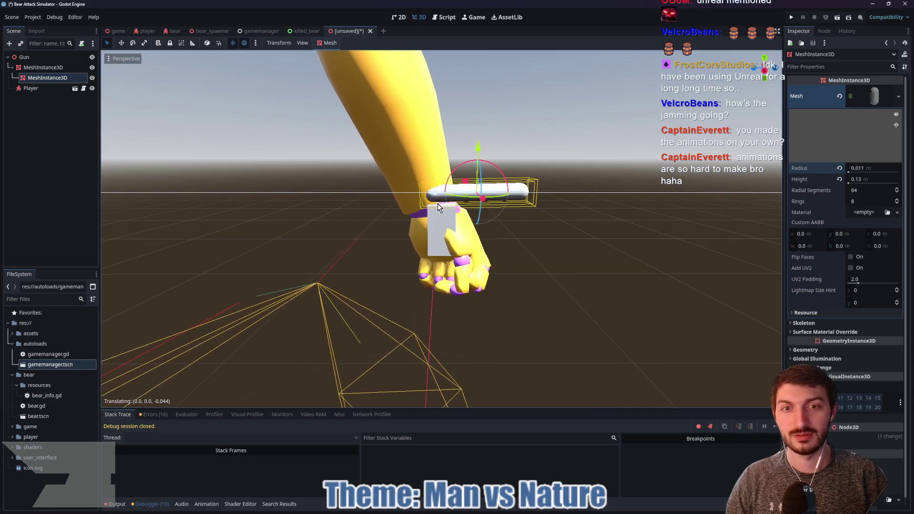
drag(478, 151, 482, 167)
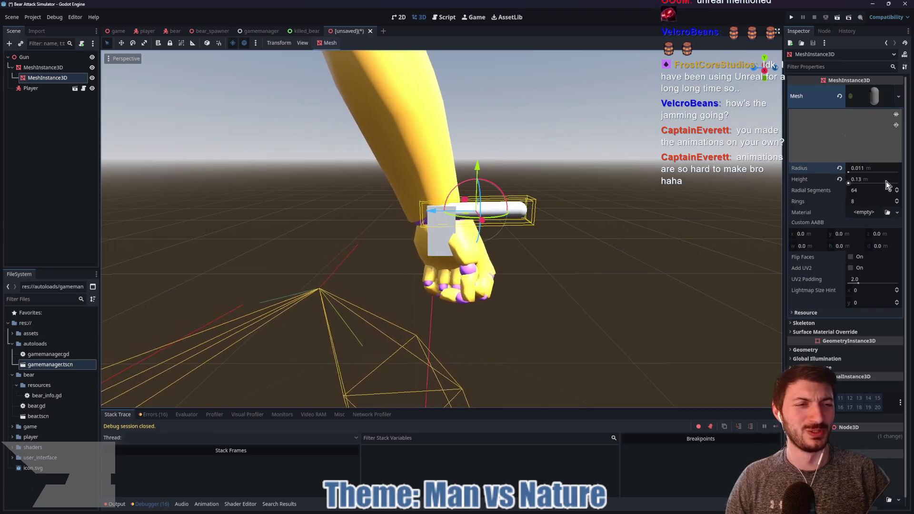
- Set the capsule barrel height to 0.075 m, then select the box grip node
click(871, 179)
text(0.075)
key(Return)
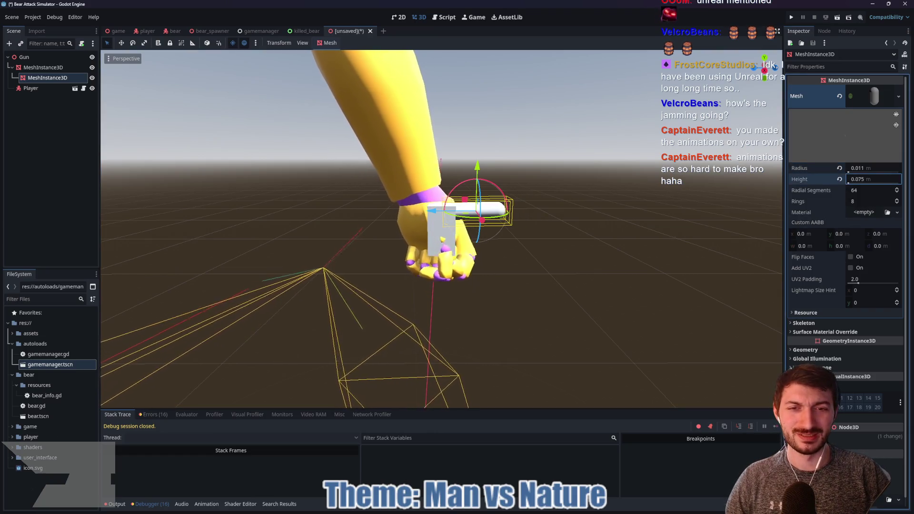
mouse_move(552, 225)
mouse_down()
mouse_move(599, 229)
mouse_move(498, 228)
mouse_up()
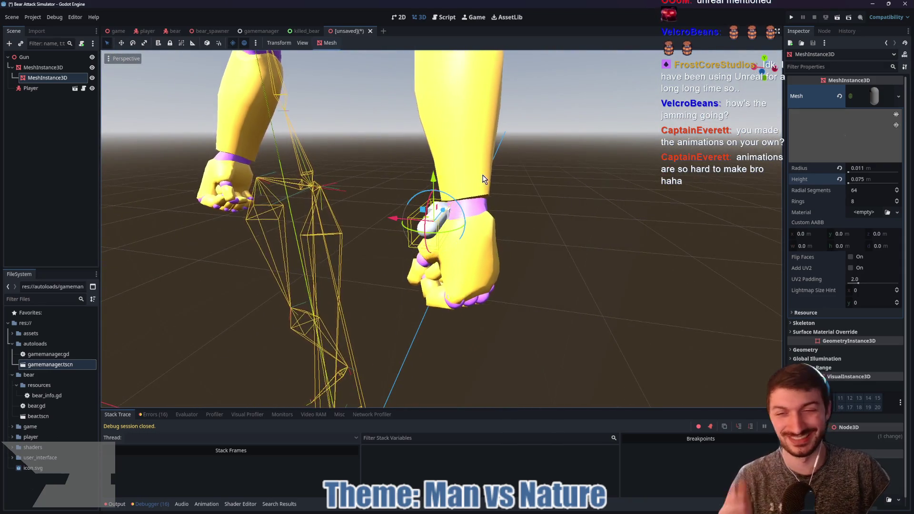
click(46, 67)
scroll(436, 184, up, 3)
mouse_move(436, 185)
mouse_down()
mouse_move(522, 171)
mouse_move(665, 174)
mouse_up()
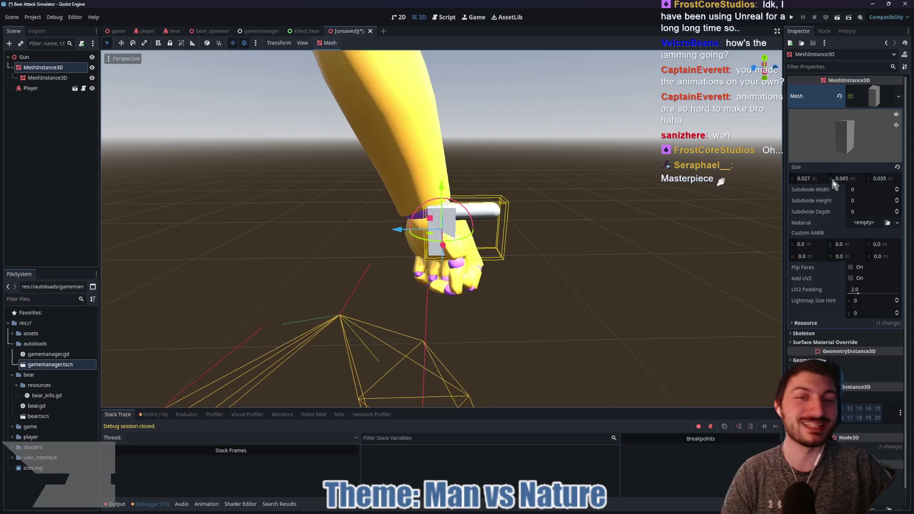
mouse_move(622, 210)
mouse_down()
mouse_move(603, 235)
mouse_move(612, 230)
mouse_up()
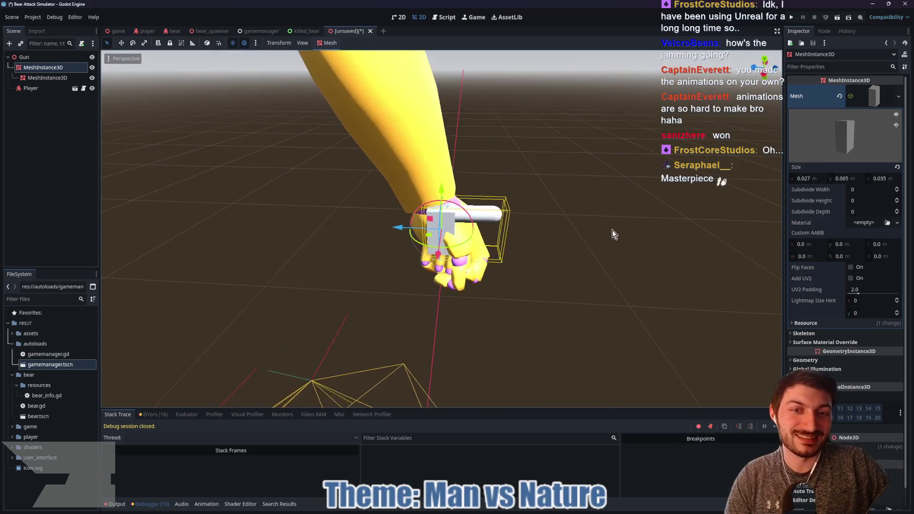
click(35, 70)
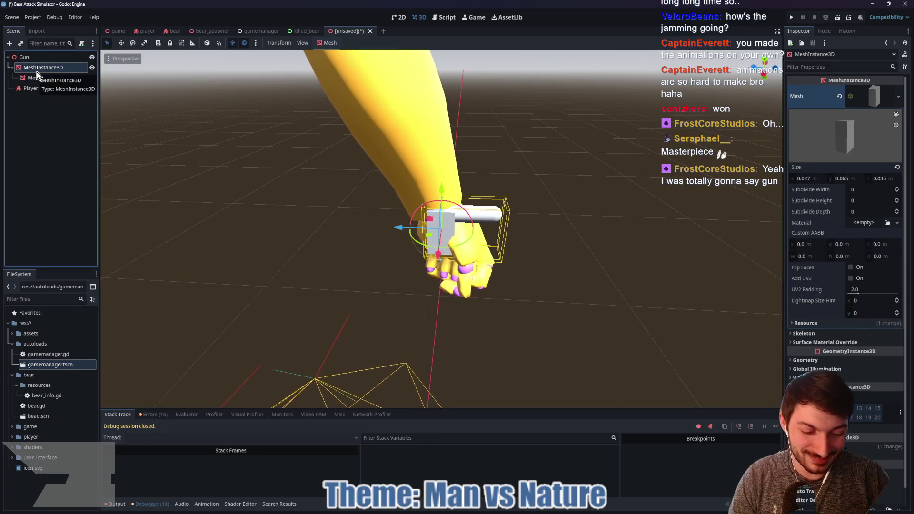
key(Delete)
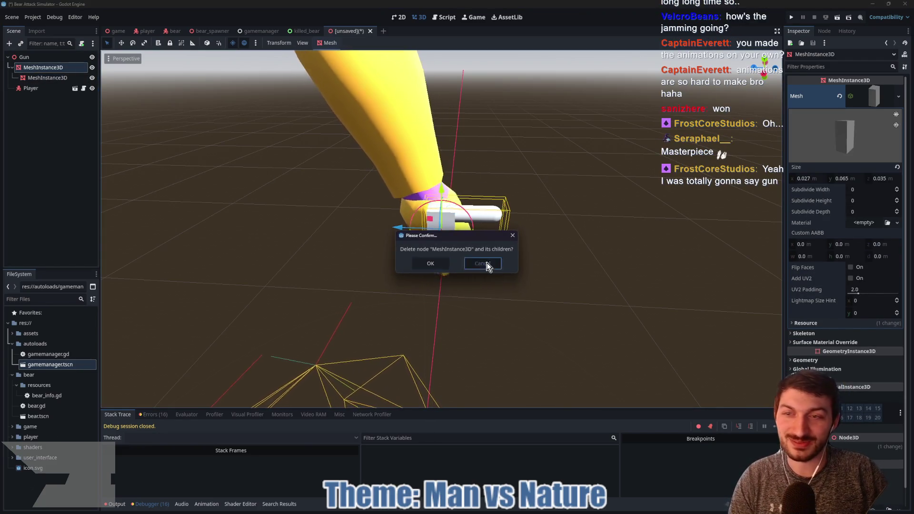
click(482, 263)
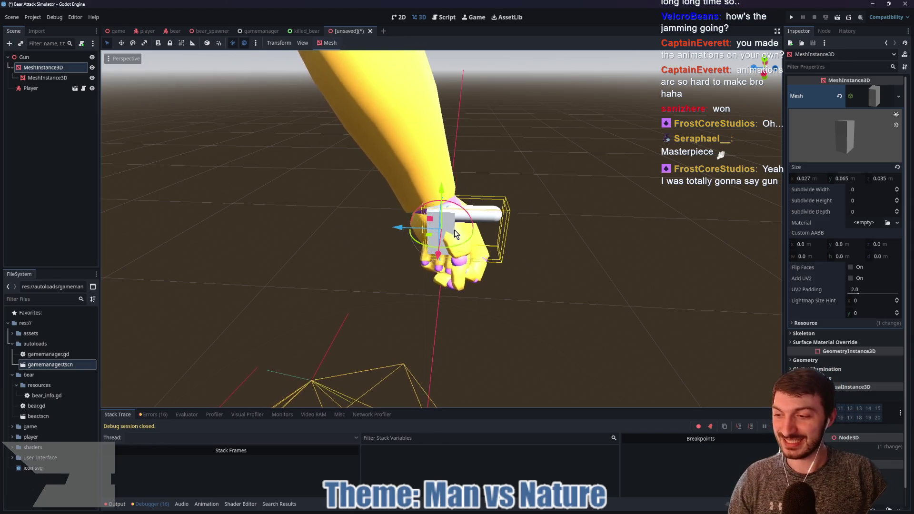
click(35, 90)
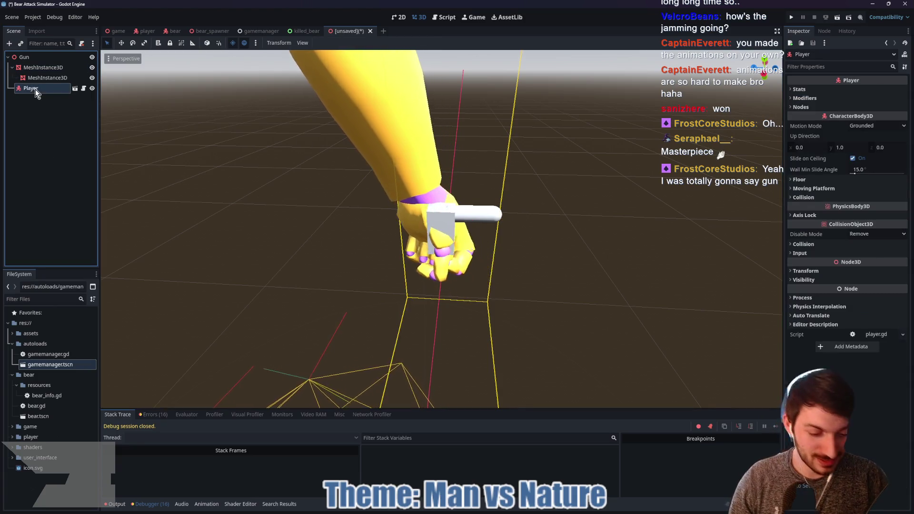
- Delete the Player instance from the Gun scene
key(Delete)
click(437, 263)
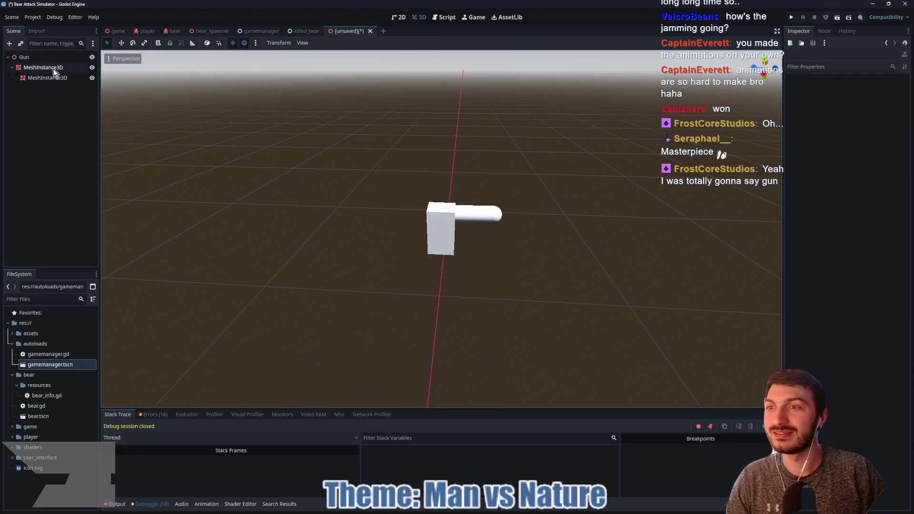
scroll(602, 173, down, 3)
mouse_move(597, 181)
mouse_down()
mouse_move(539, 190)
mouse_move(455, 180)
mouse_move(487, 190)
mouse_up()
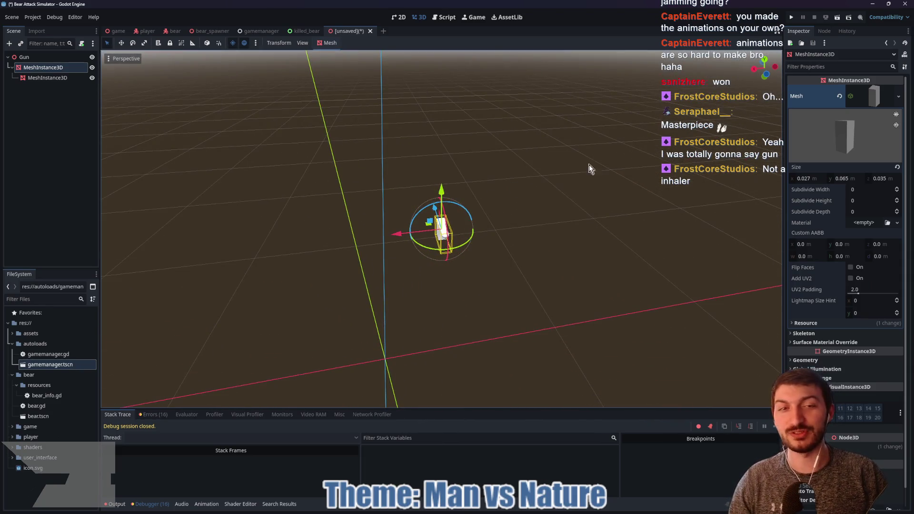
- Set the grip's Transform Position x and y to 0 and frame the gun
click(875, 97)
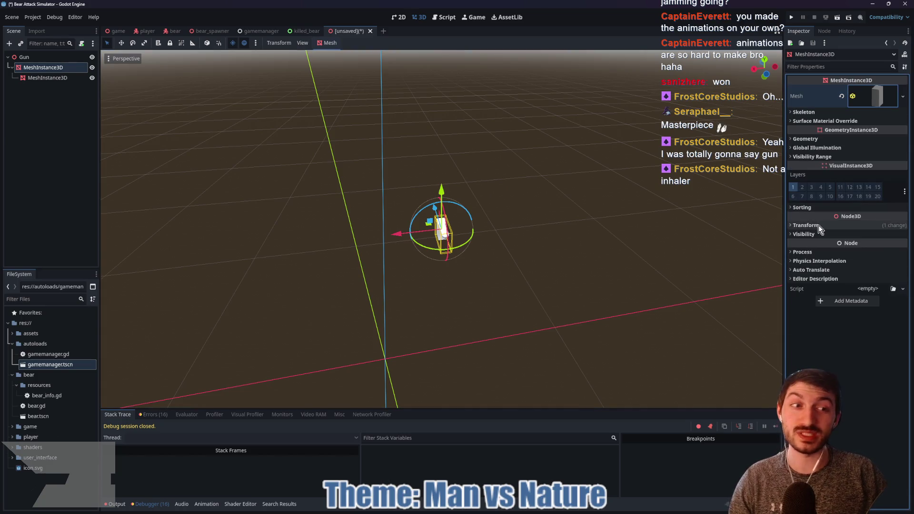
click(806, 225)
text(0)
key(Tab)
text(0)
key(Tab)
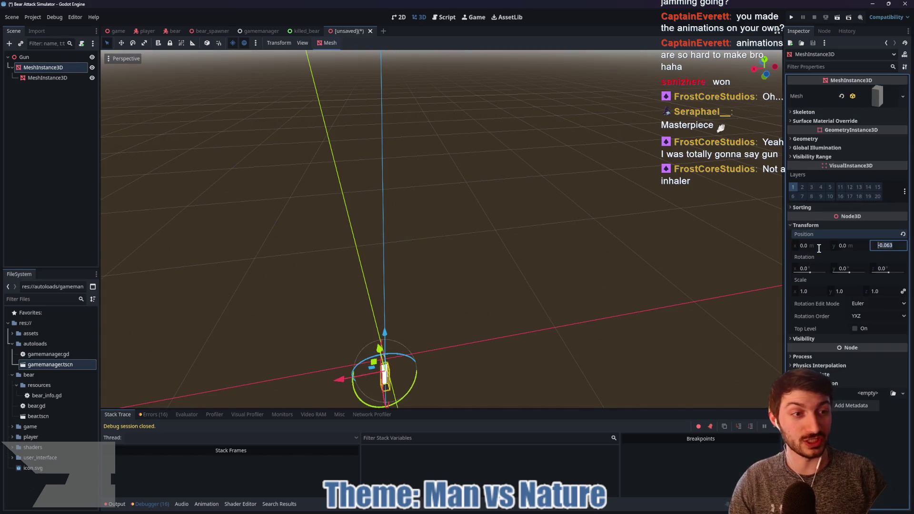
scroll(468, 197, up, 3)
key(f)
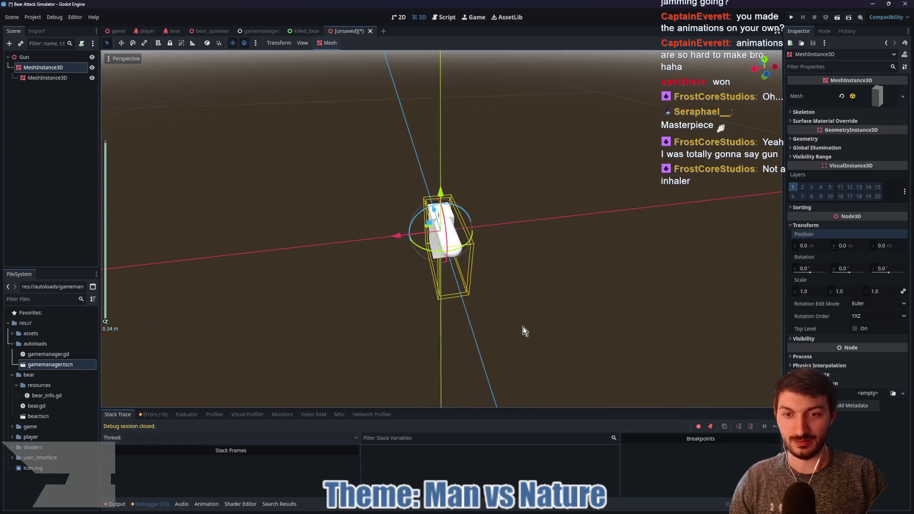
drag(476, 300, 436, 283)
scroll(443, 285, up, 2)
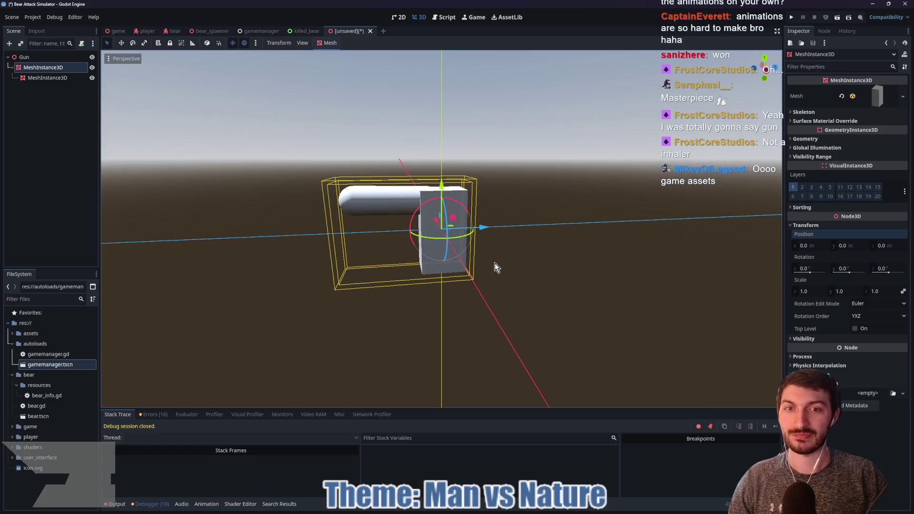
mouse_move(492, 265)
mouse_down()
mouse_move(336, 298)
mouse_move(524, 291)
mouse_move(362, 296)
mouse_move(301, 284)
mouse_up()
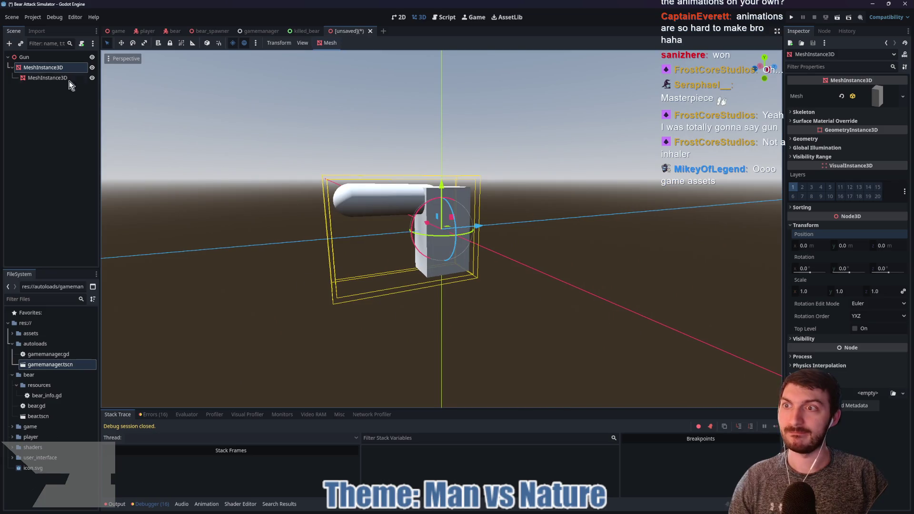
- Check the barrel, select the Gun root and begin saving the scene as a new file
click(42, 77)
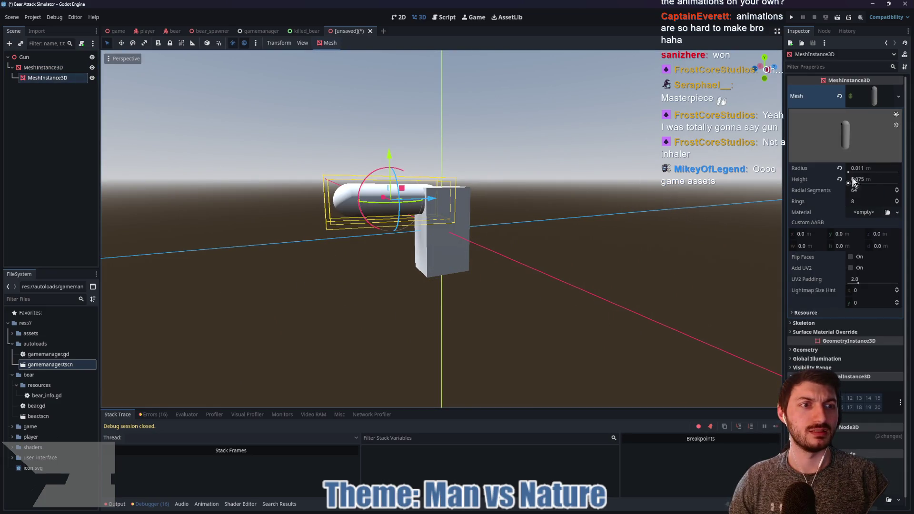
mouse_move(545, 232)
mouse_down()
mouse_move(618, 237)
mouse_move(482, 245)
mouse_move(545, 243)
mouse_up()
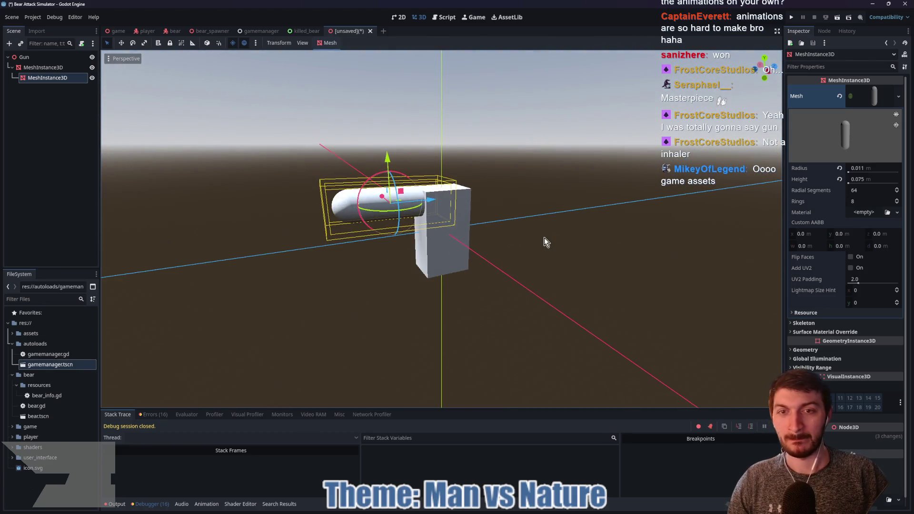
click(42, 56)
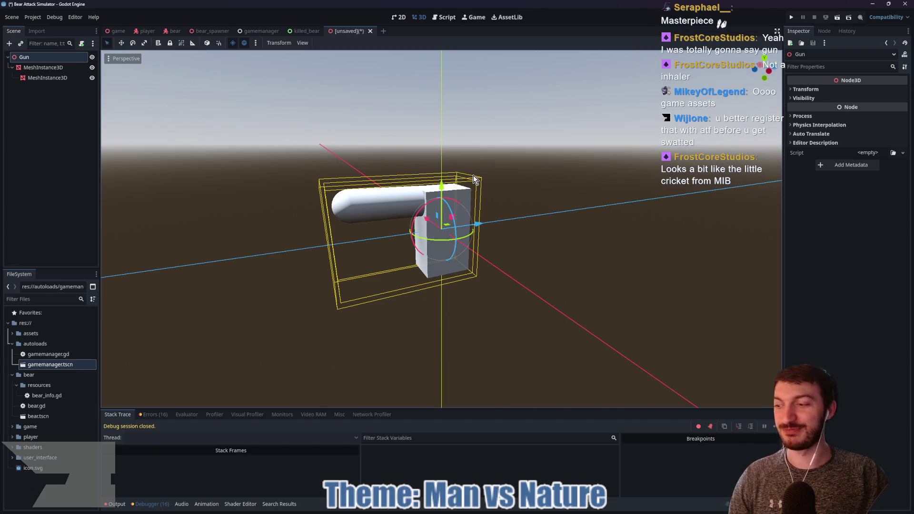
key(ctrl+s)
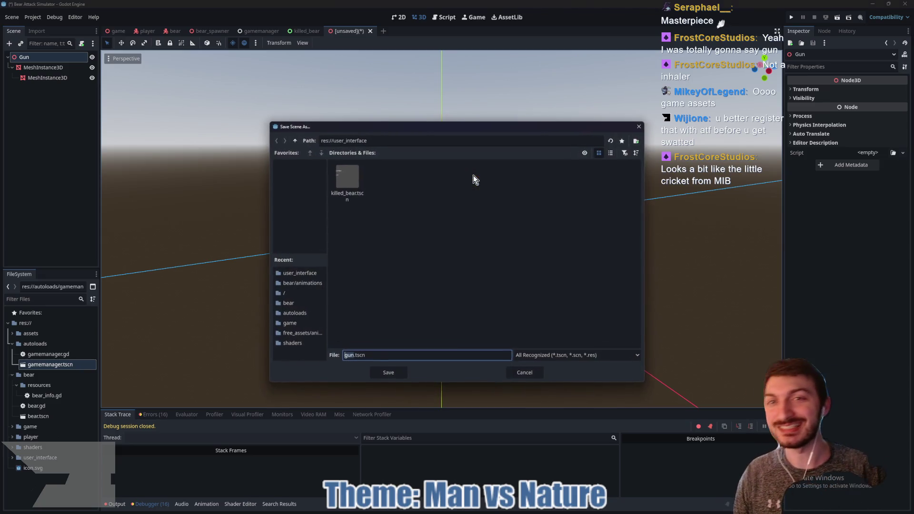
- Navigate the Save Scene As dialog to the res:// project root
click(295, 141)
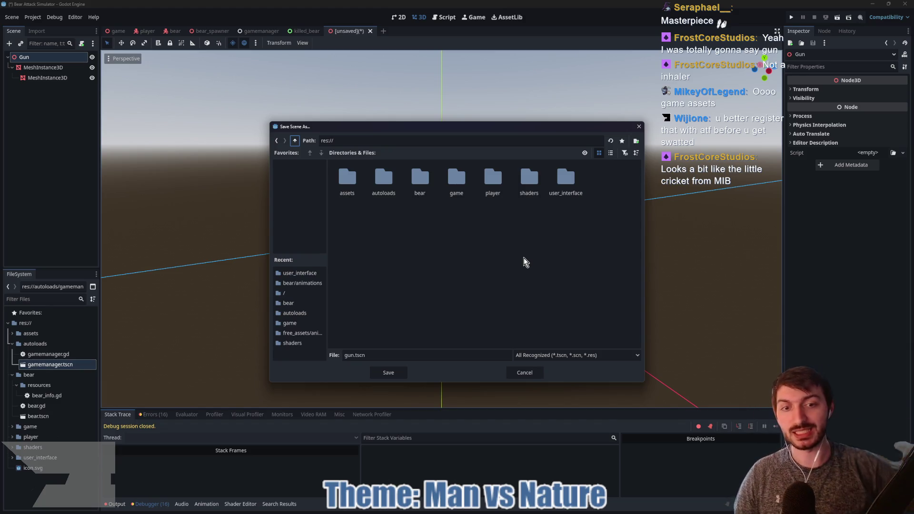
mouse_move(430, 129)
mouse_down()
mouse_move(547, 306)
mouse_move(403, 110)
mouse_move(413, 123)
mouse_up()
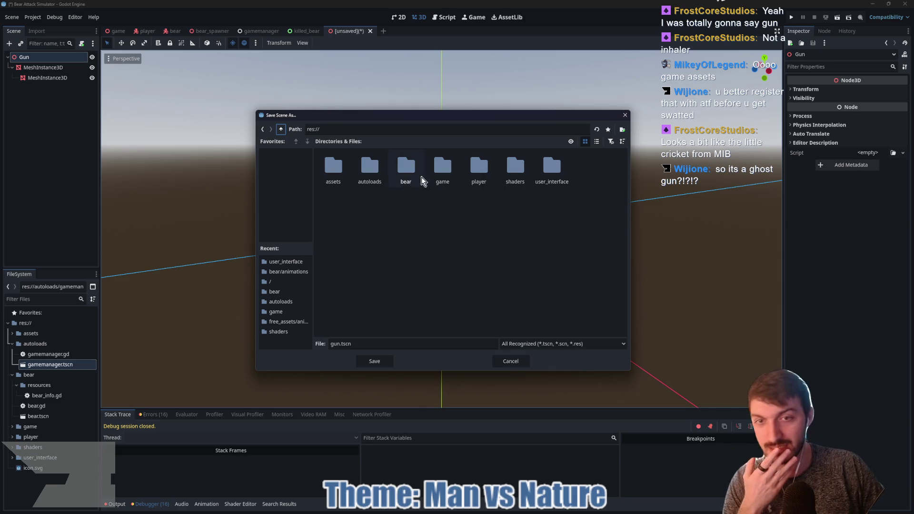
double_click(481, 177)
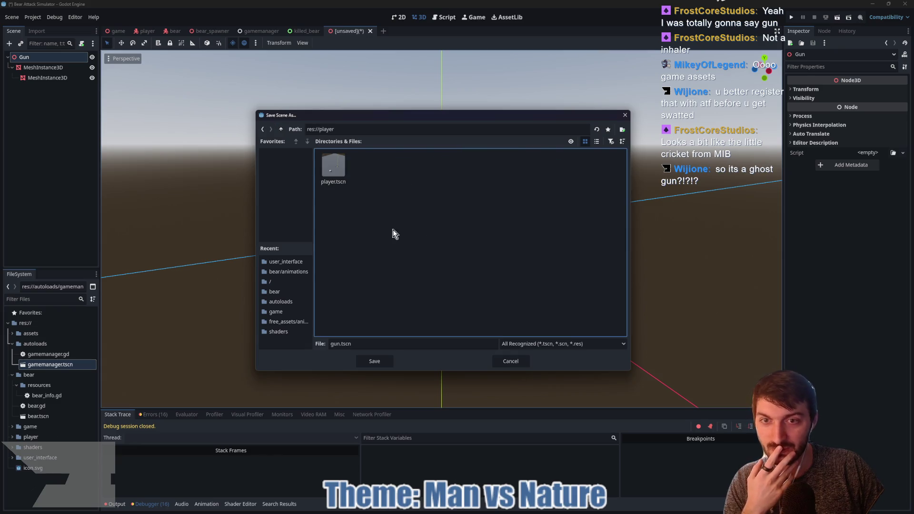
click(281, 129)
- Create a pickups folder at the root and save the scene in it as gun.tscn
right_click(568, 224)
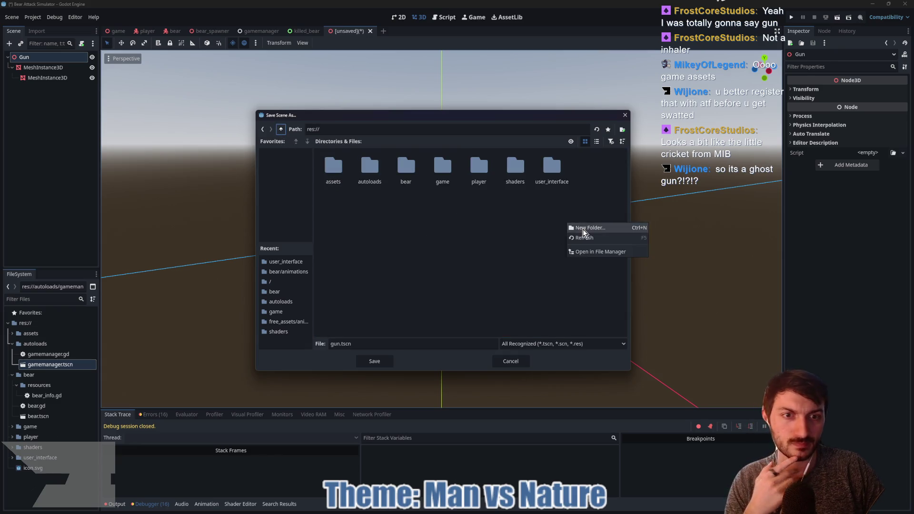
click(584, 230)
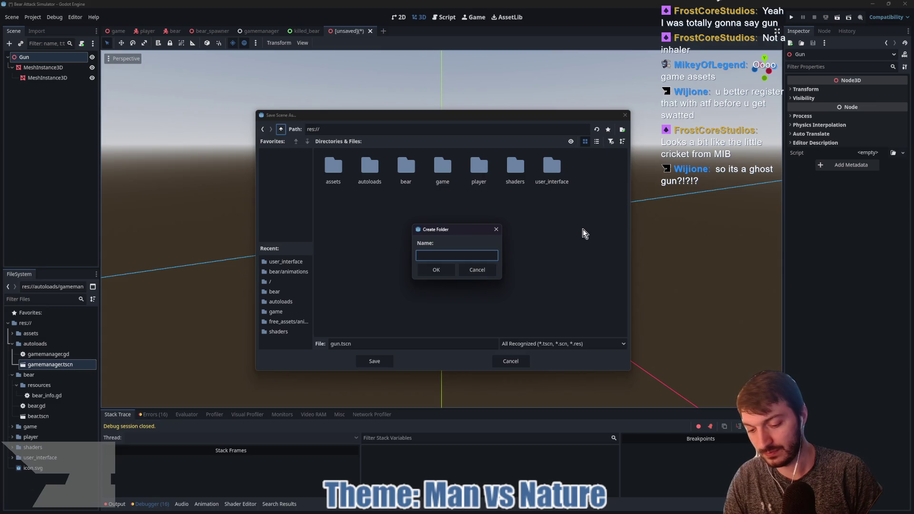
text(s)
click(435, 270)
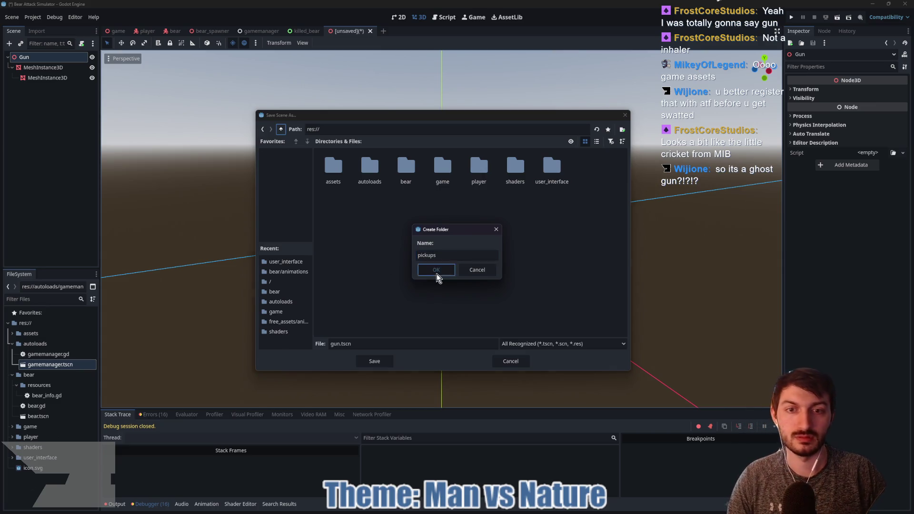
click(374, 362)
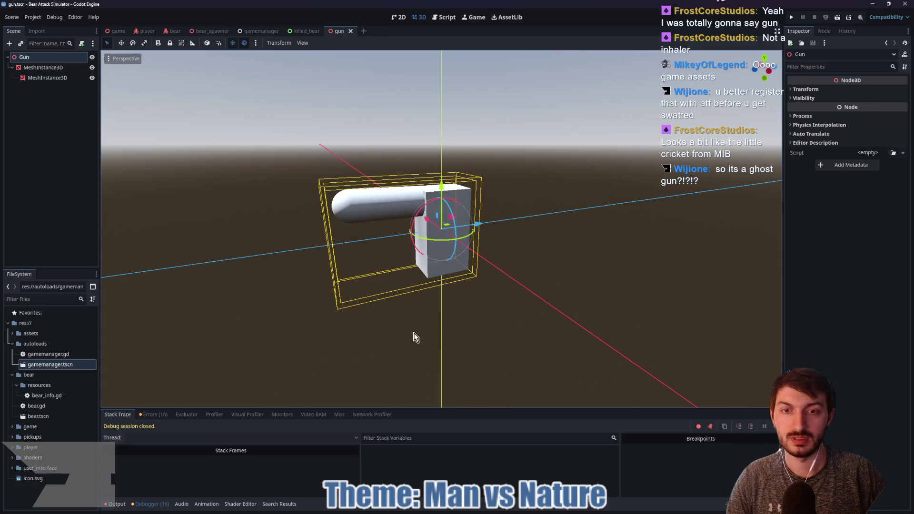
- Attach a new gun.gd script to Gun and declare class_name Gun
click(82, 43)
click(423, 318)
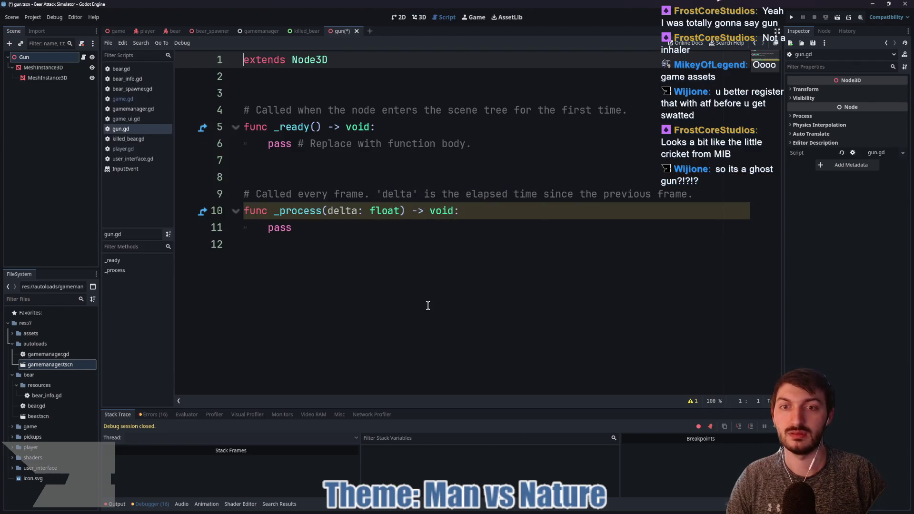
text(class_na)
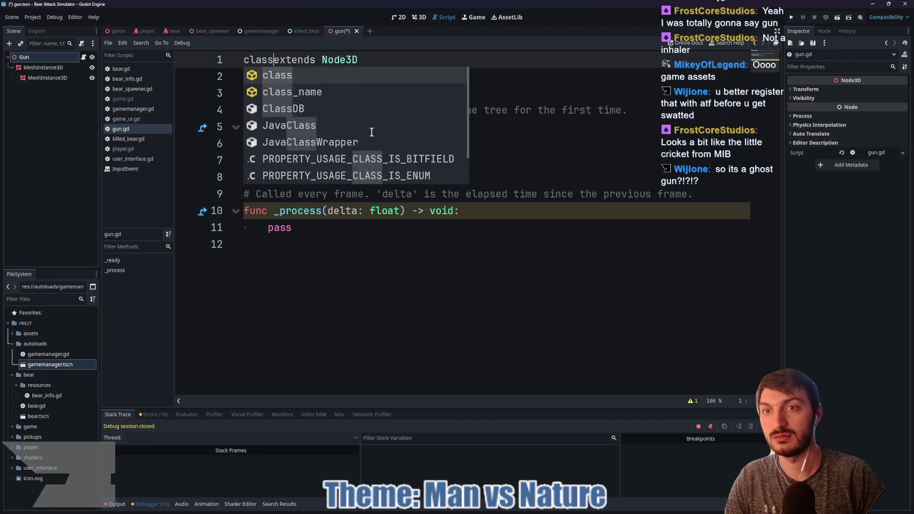
key(Return)
text(Gun)
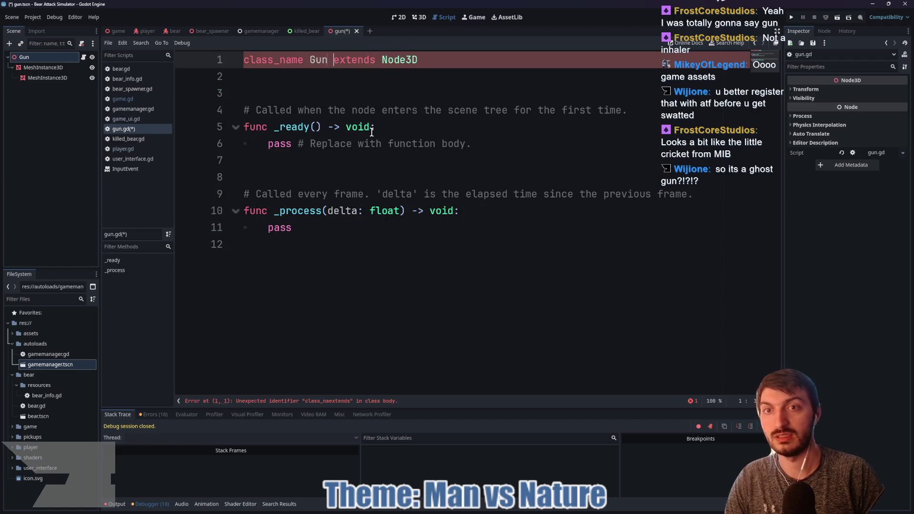
- Delete the template functions from gun.gd and save the script
drag(339, 250, 234, 109)
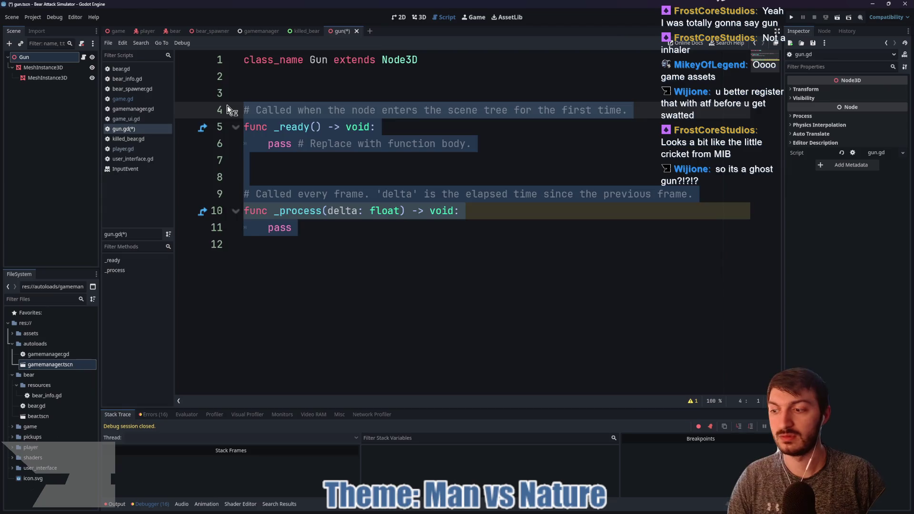
key(BackSpace)
key(ctrl+s)
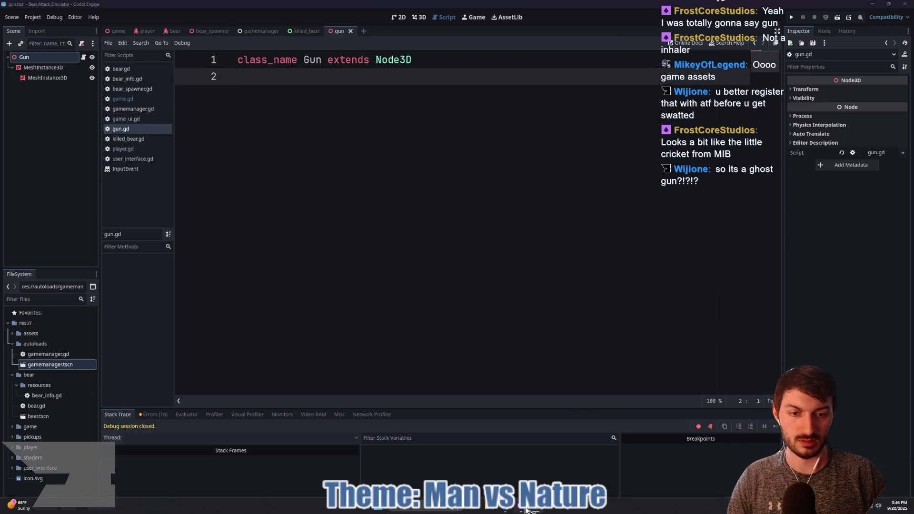
key(alt+Tab)
- Commit the 20 changed files to main with summary 'End Screen', then return to Godot
click(264, 315)
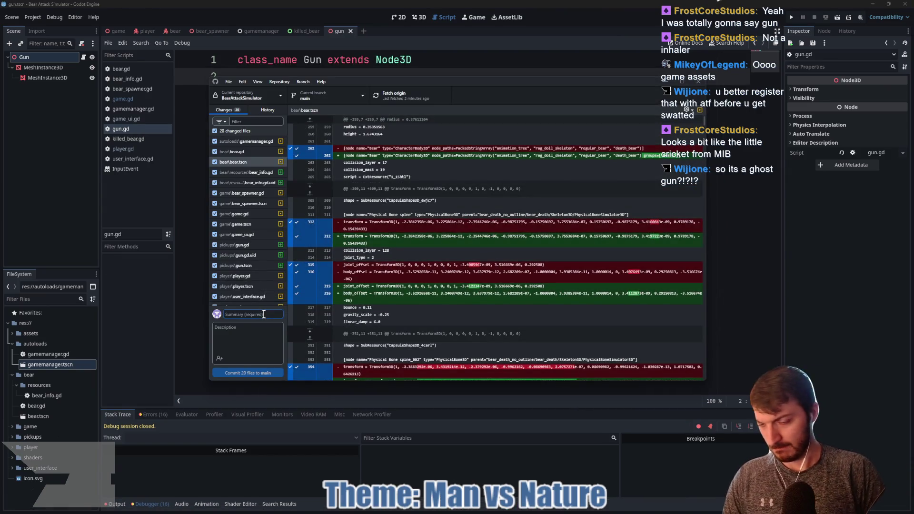
text(End Screen)
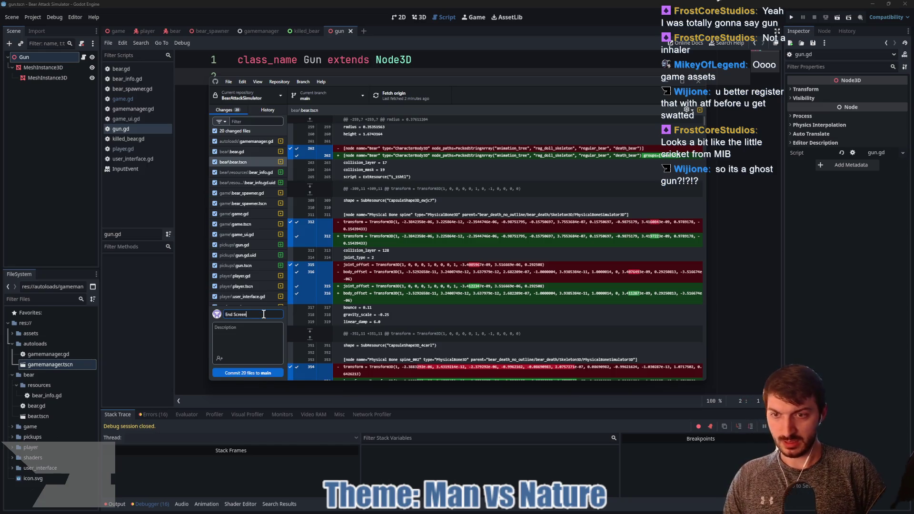
click(242, 372)
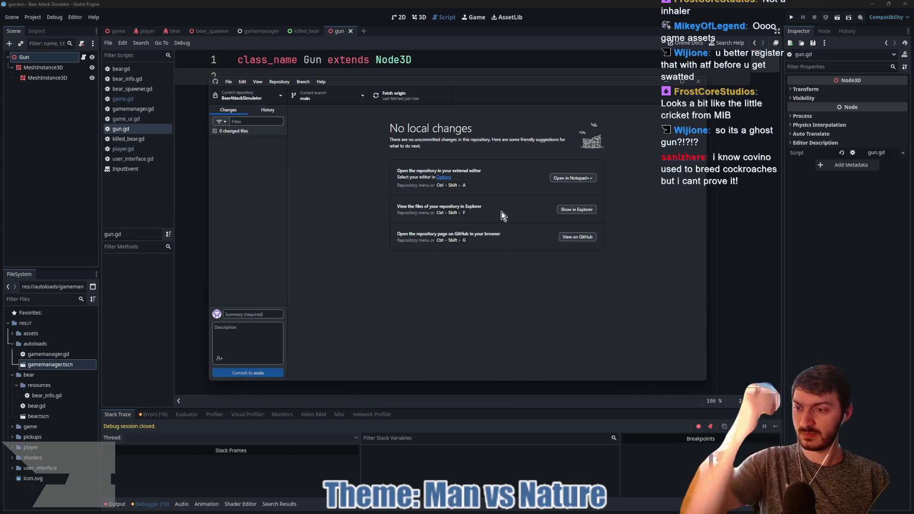
click(759, 278)
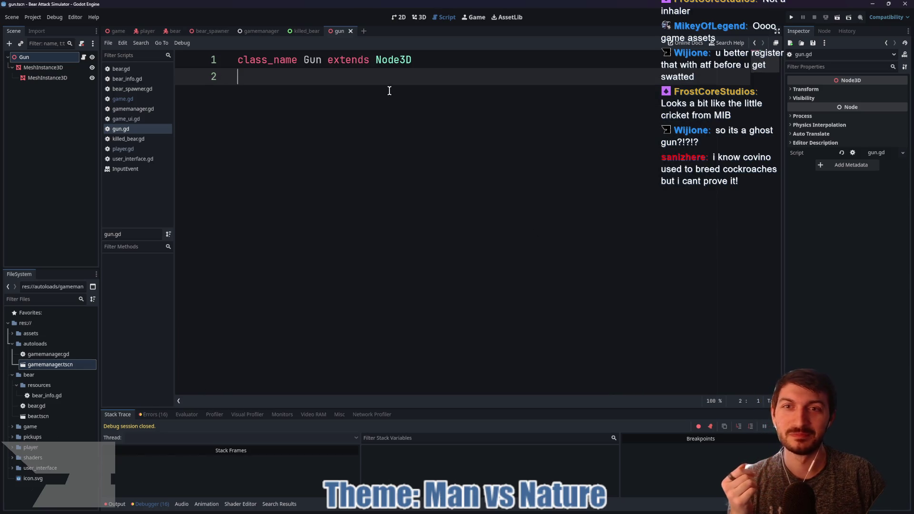
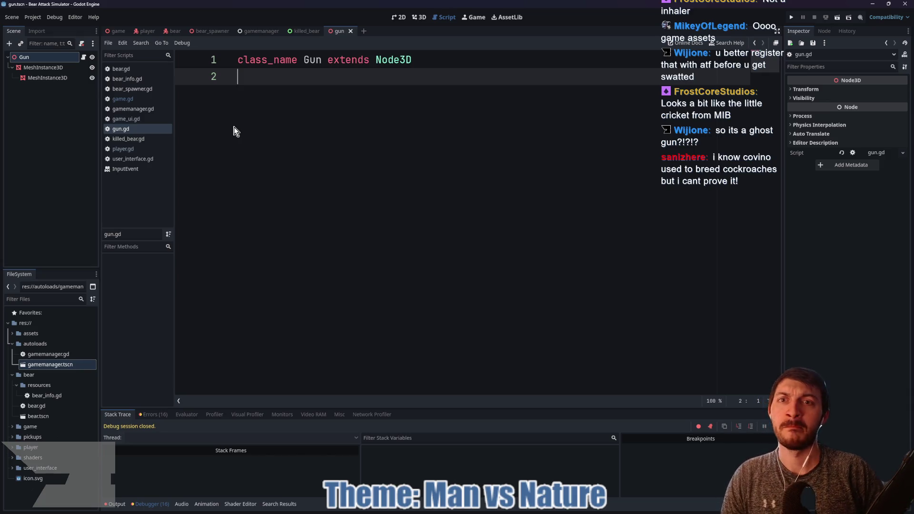
- Create a new 3D Scene and rename its root node to Bullet
click(364, 32)
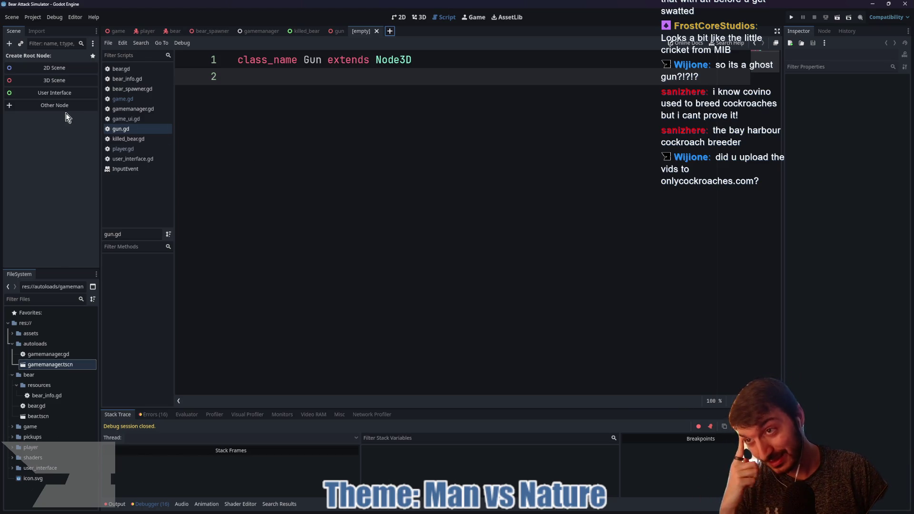
click(51, 84)
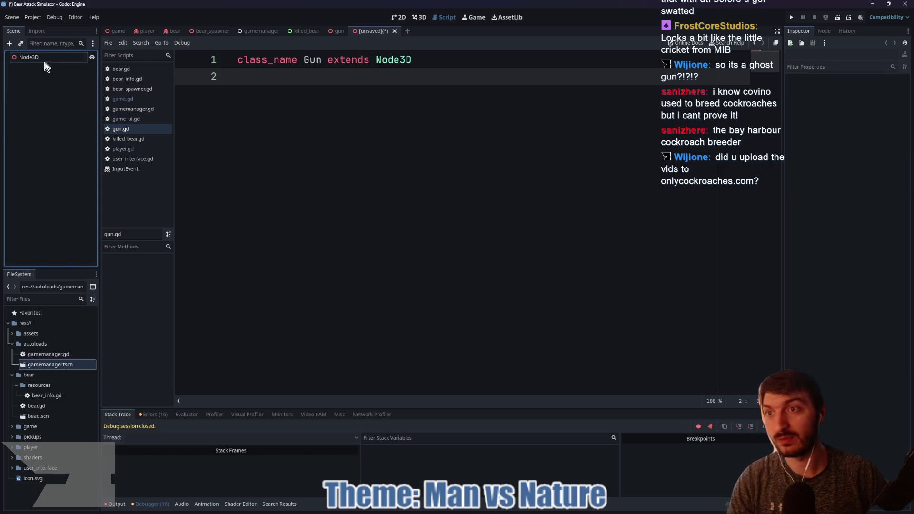
double_click(39, 56)
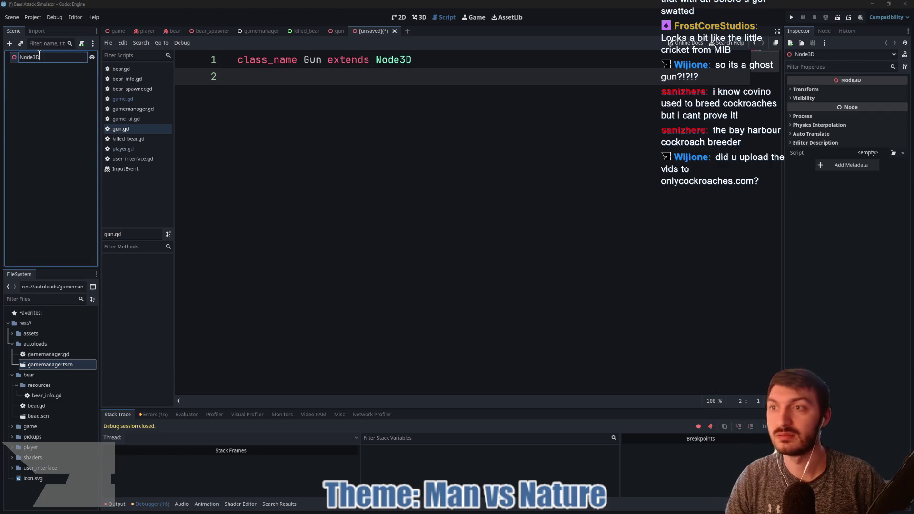
text(Bullet)
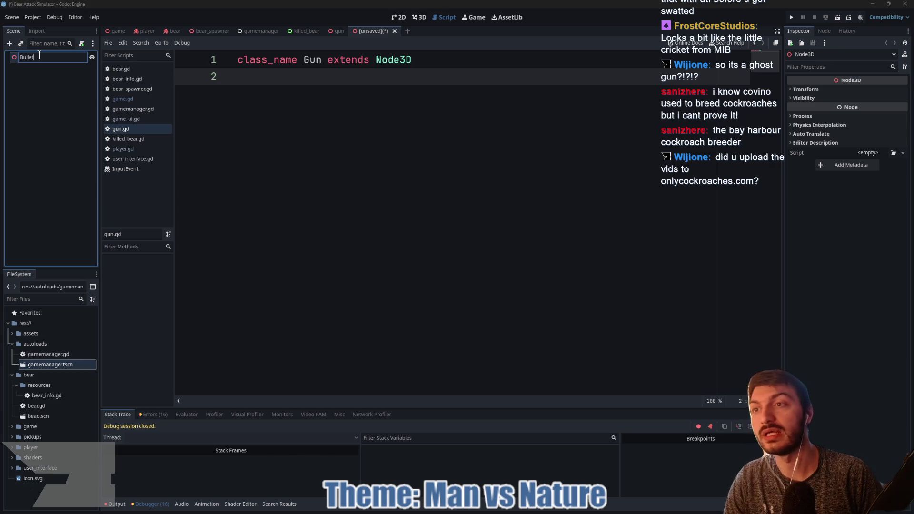
key(Return)
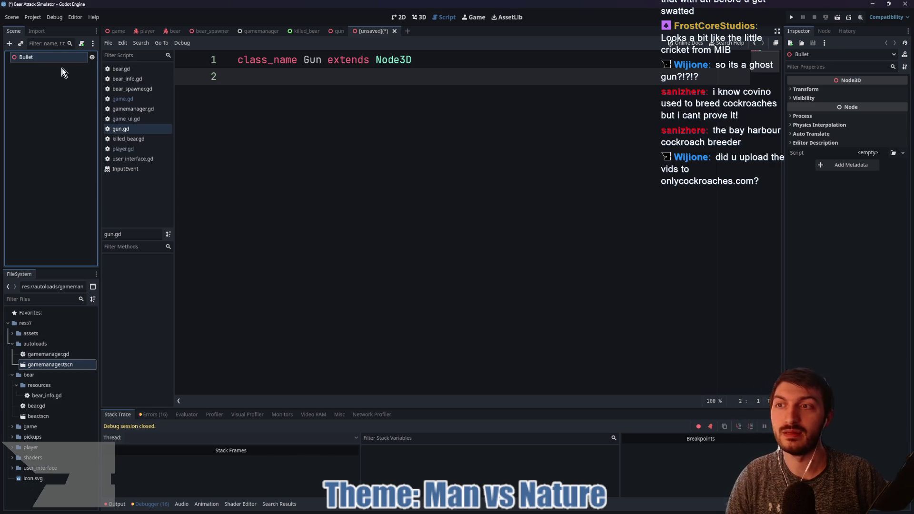
- Add a MeshInstance3D child under Bullet and view it in the 3D viewport
key(ctrl+a)
text(mes)
key(Return)
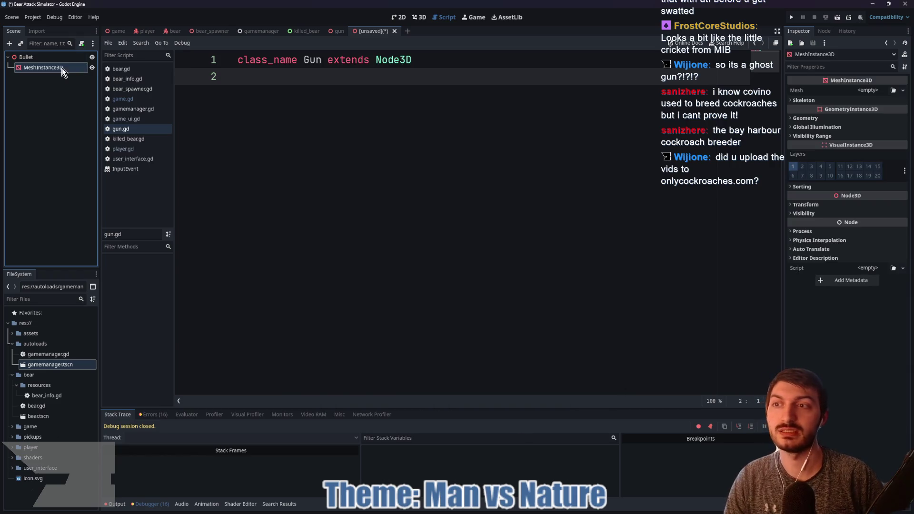
click(417, 18)
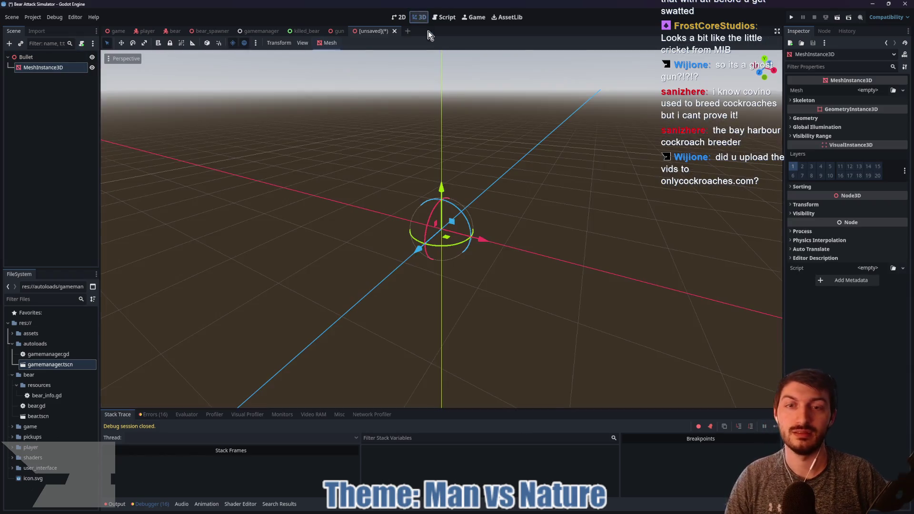
- Give the mesh a CapsuleMesh, rotated to lie horizontally and stretched lengthwise
click(868, 90)
click(886, 153)
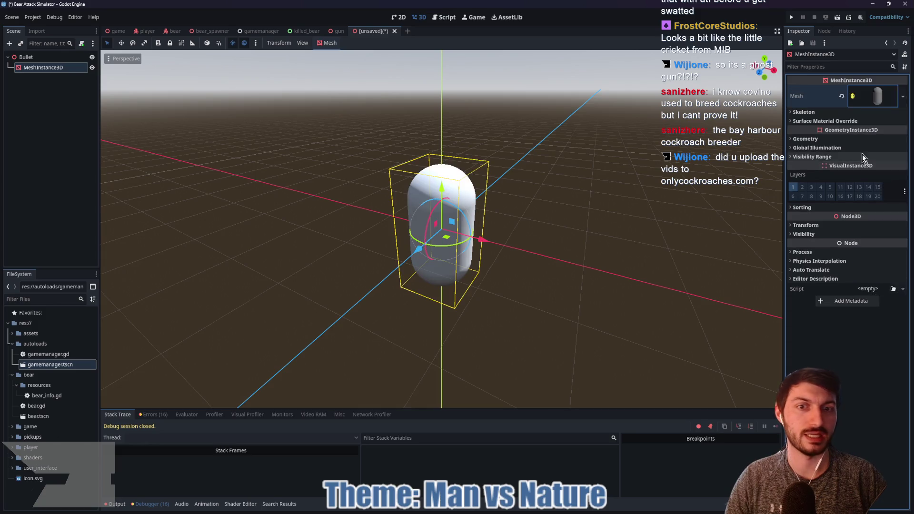
mouse_move(428, 222)
mouse_down()
mouse_move(469, 209)
mouse_move(541, 243)
mouse_move(634, 241)
mouse_move(602, 249)
mouse_up()
key(r)
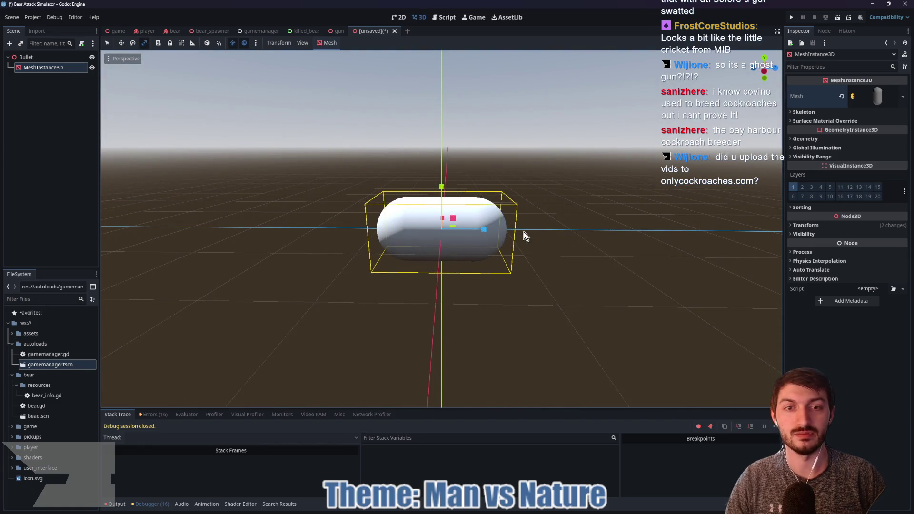
drag(485, 233, 496, 243)
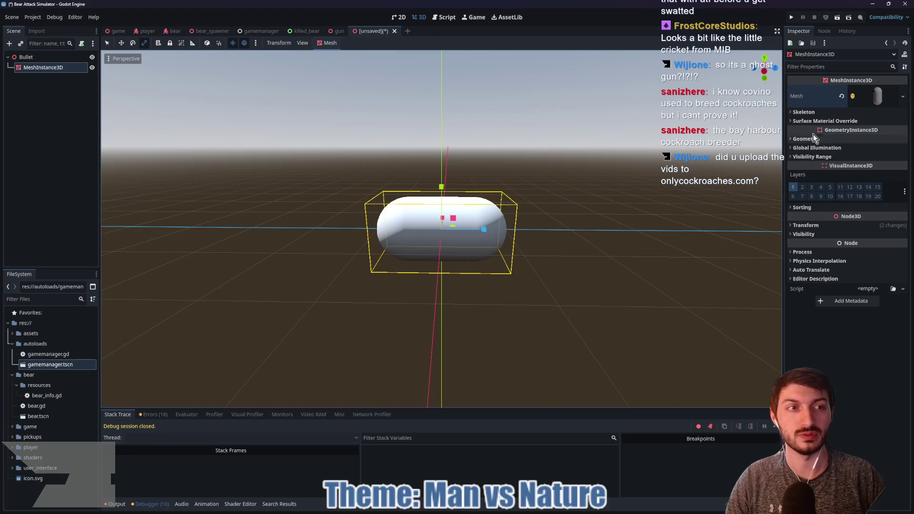
- Replace the capsule with a CylinderMesh and expand its shape properties to edit Top Radius
click(842, 95)
click(868, 90)
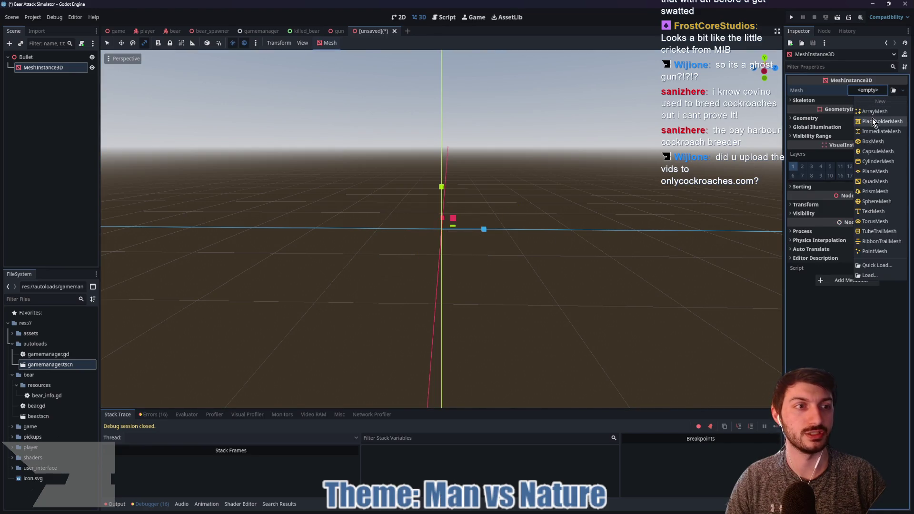
click(877, 161)
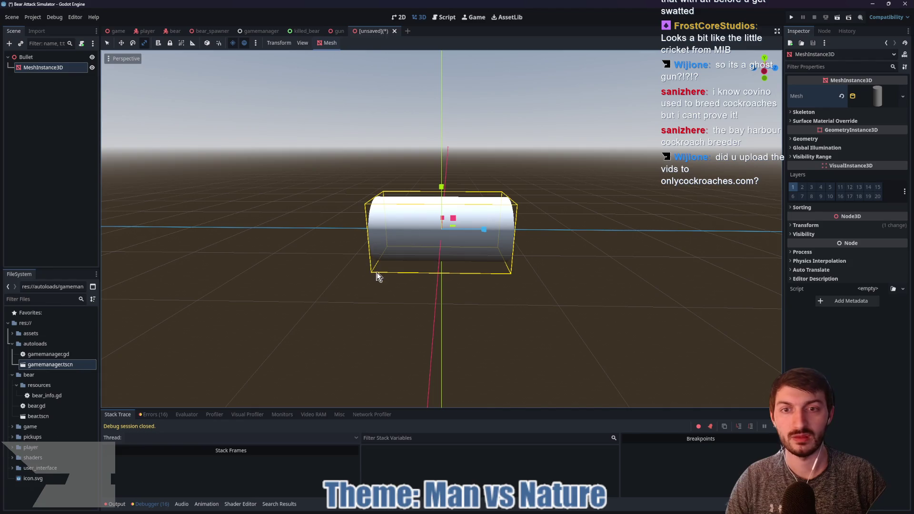
scroll(408, 272, up, 2)
click(873, 98)
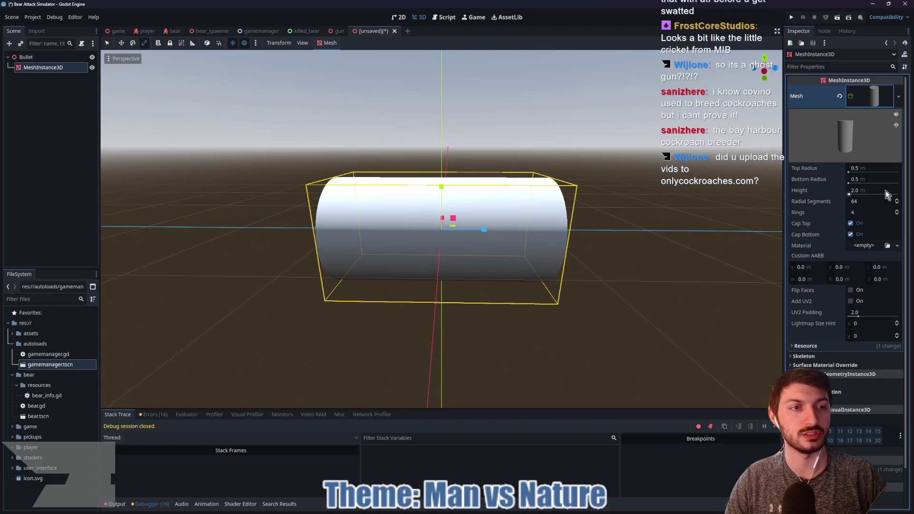
click(855, 171)
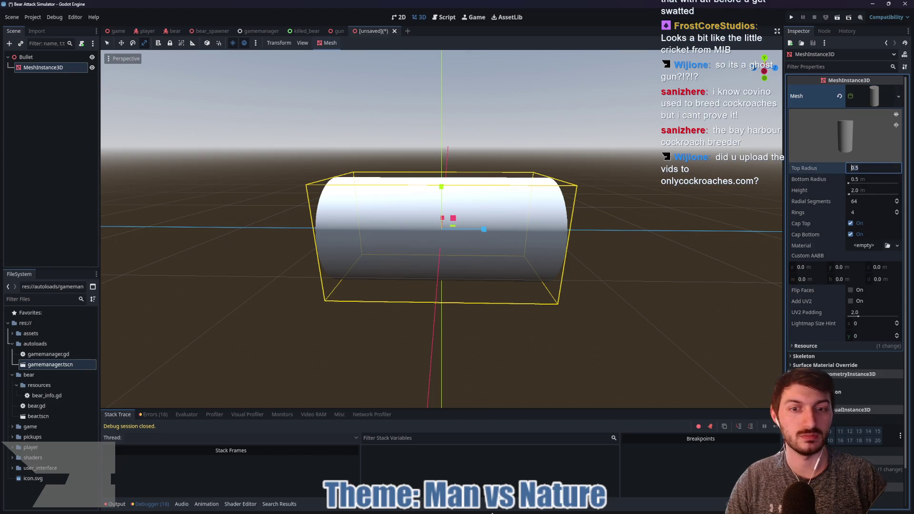
click(505, 509)
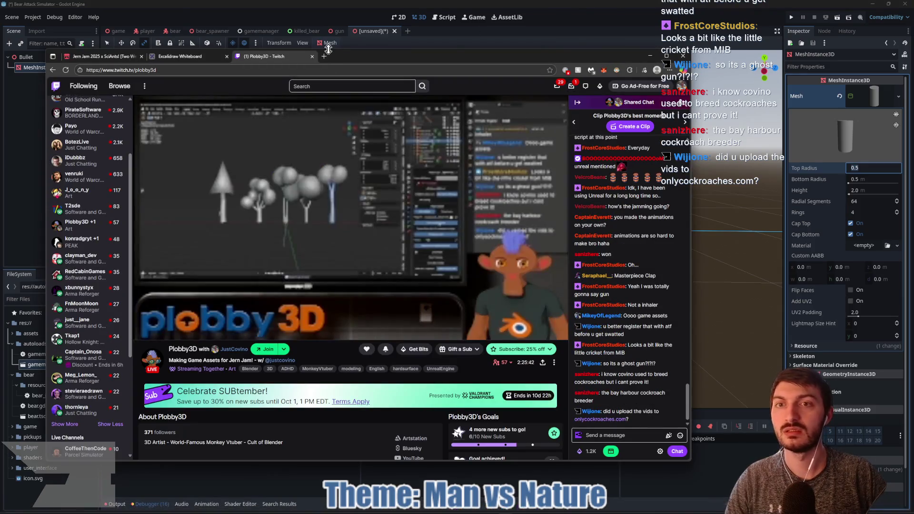
- Search 'bear killing rounds' in a new tab and open American Hunter's black bear cartridges article
click(326, 57)
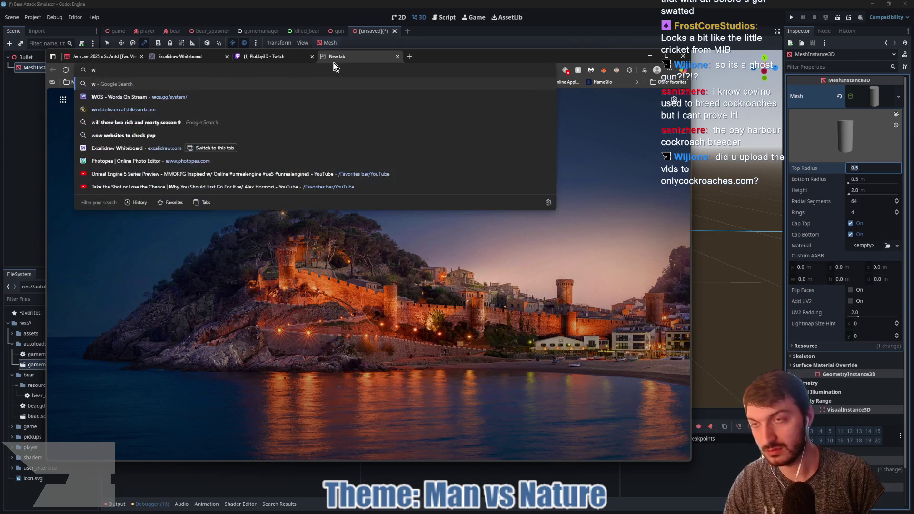
text(bear killing rou)
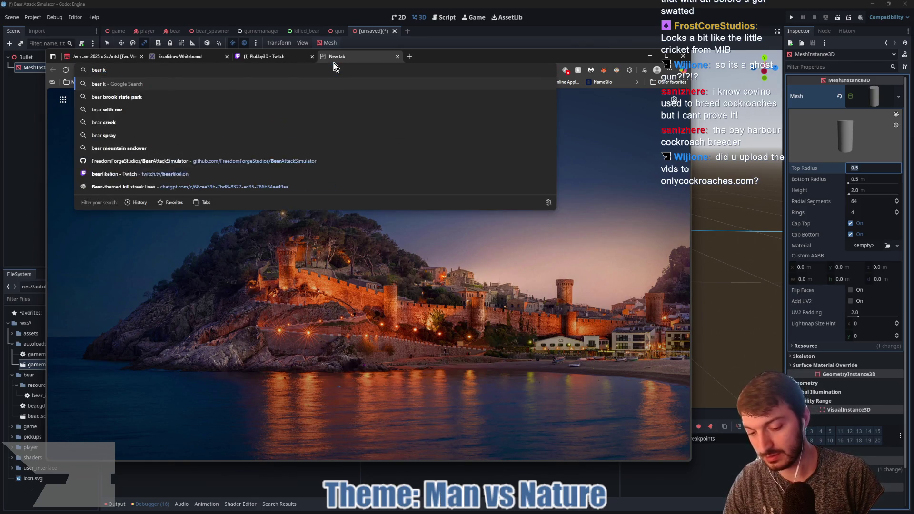
text(nds)
key(Return)
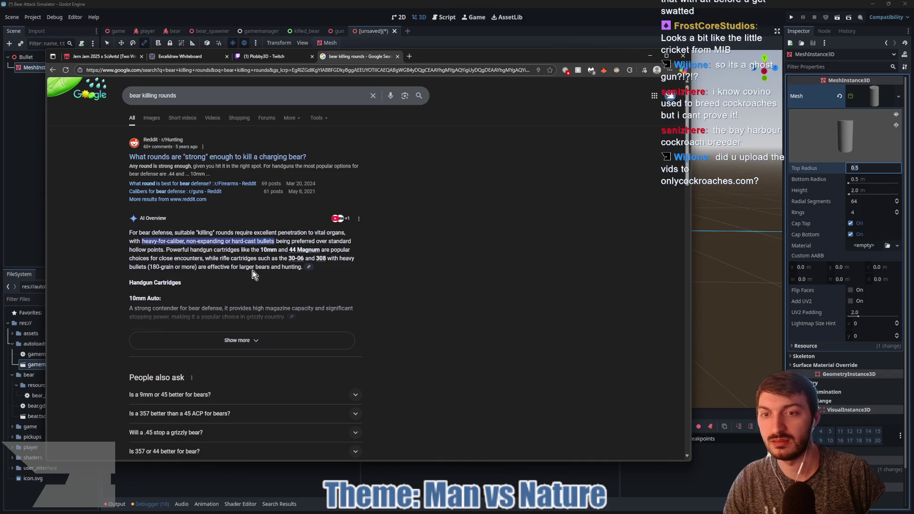
scroll(254, 275, down, 1)
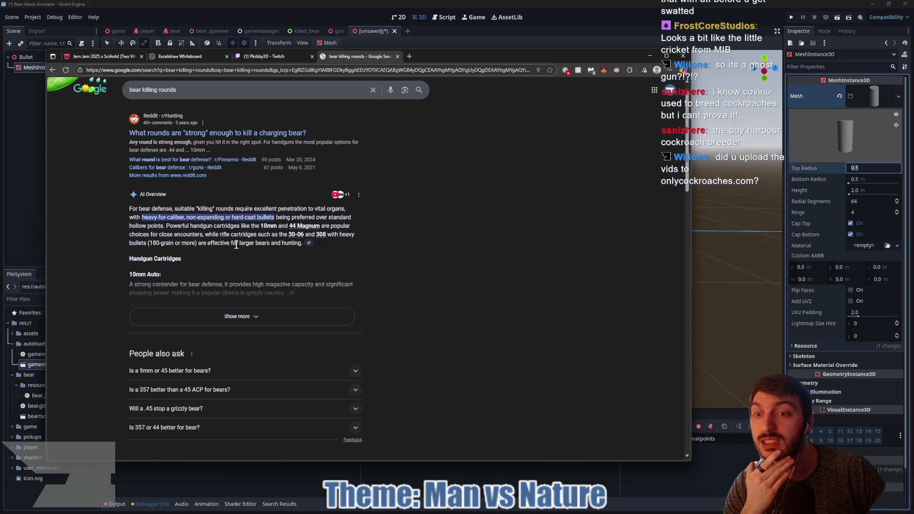
scroll(238, 244, down, 3)
scroll(243, 267, down, 2)
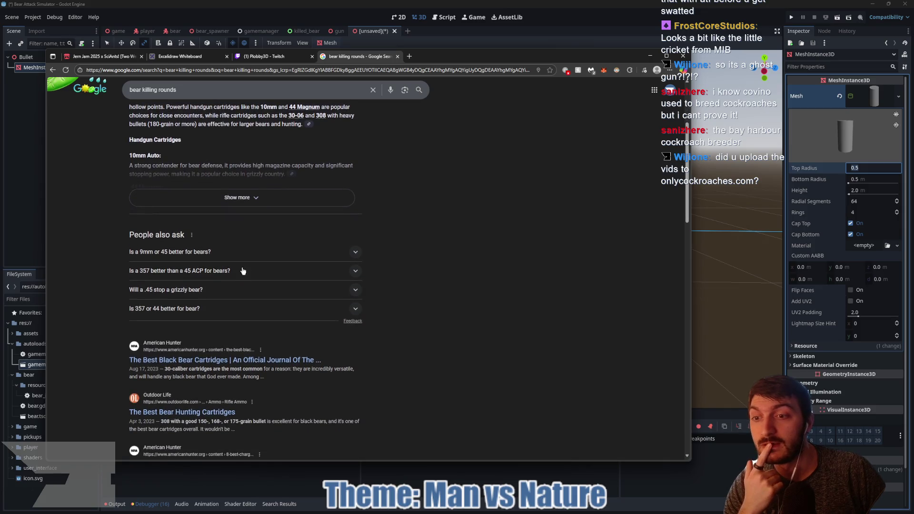
scroll(252, 279, down, 1)
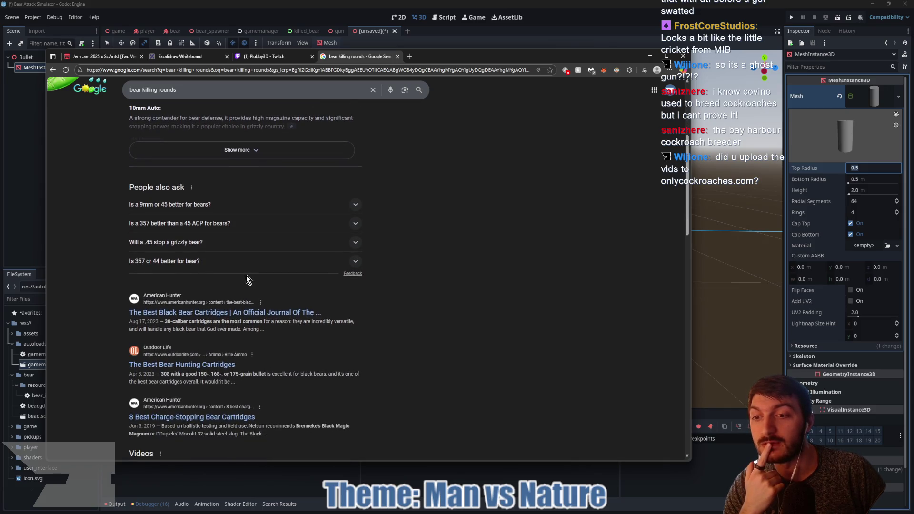
click(212, 313)
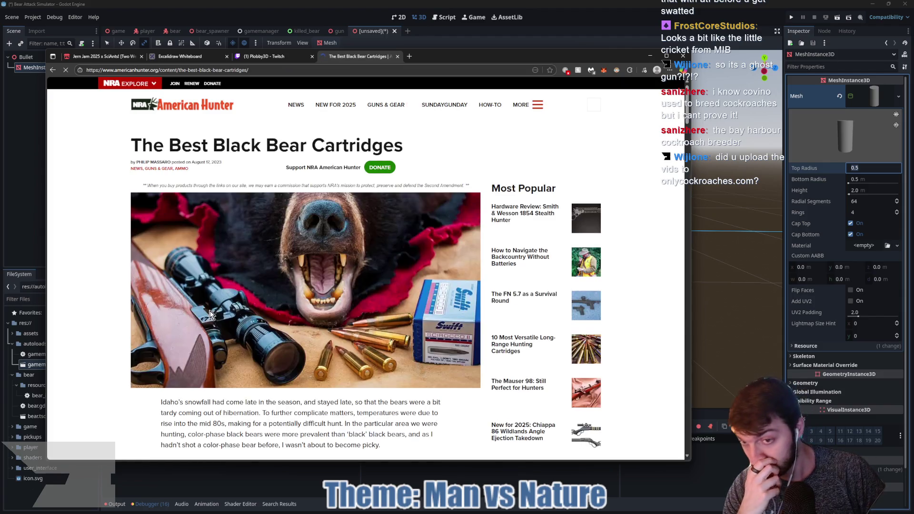
- Read through 'The Best Black Bear Cartridges' article, briefly highlighting a phrase
scroll(293, 253, down, 1)
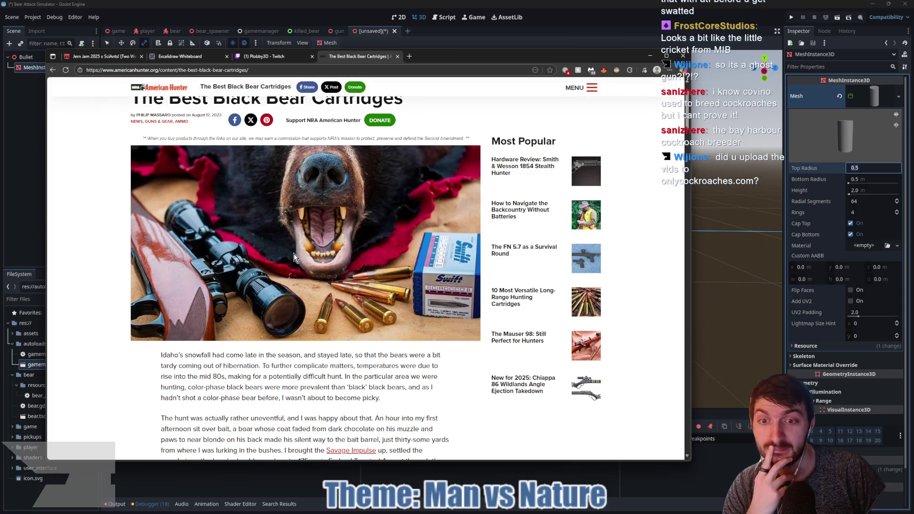
scroll(293, 253, down, 5)
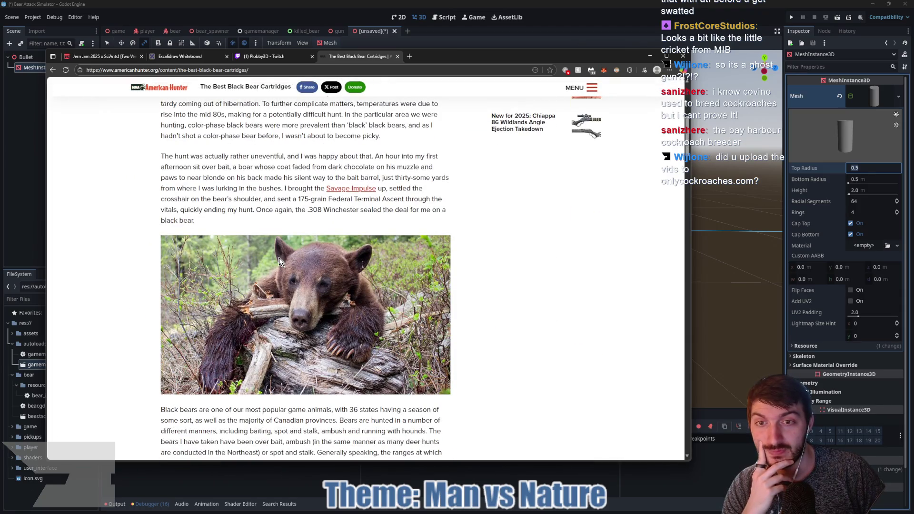
scroll(279, 258, down, 8)
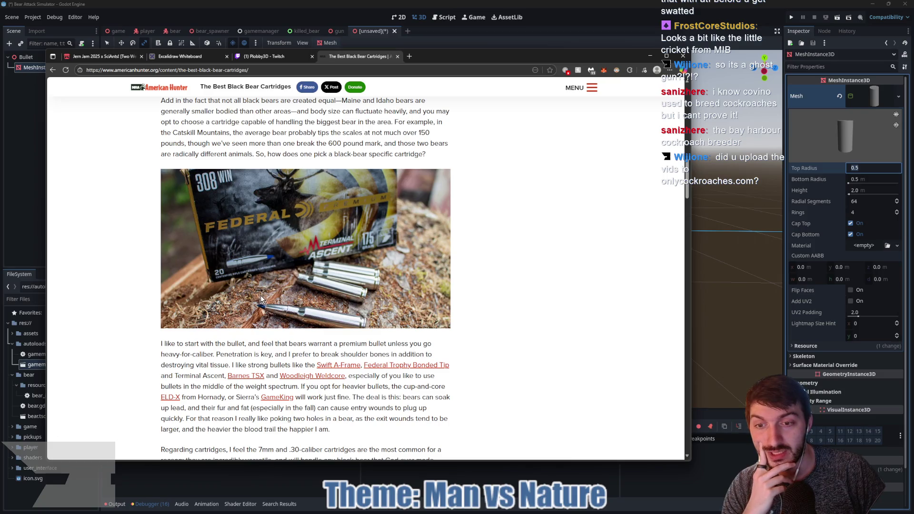
scroll(262, 291, down, 10)
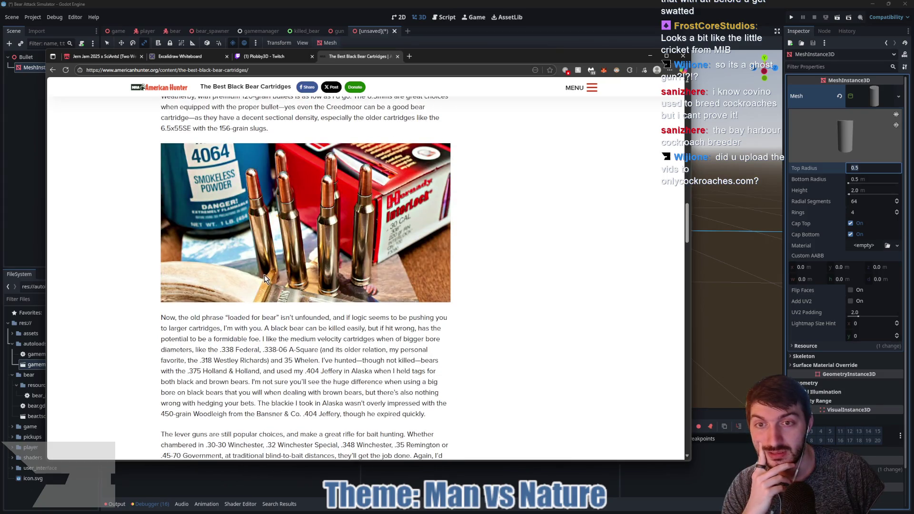
scroll(249, 266, down, 6)
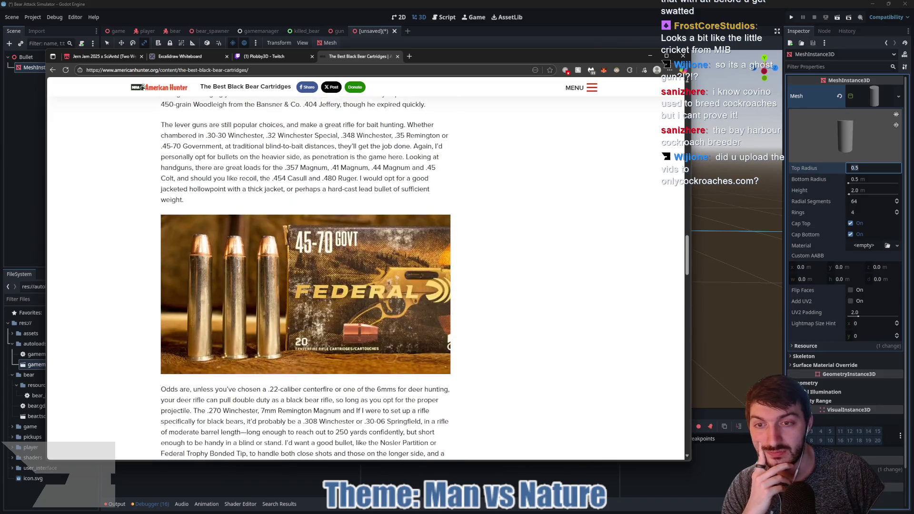
scroll(239, 263, down, 6)
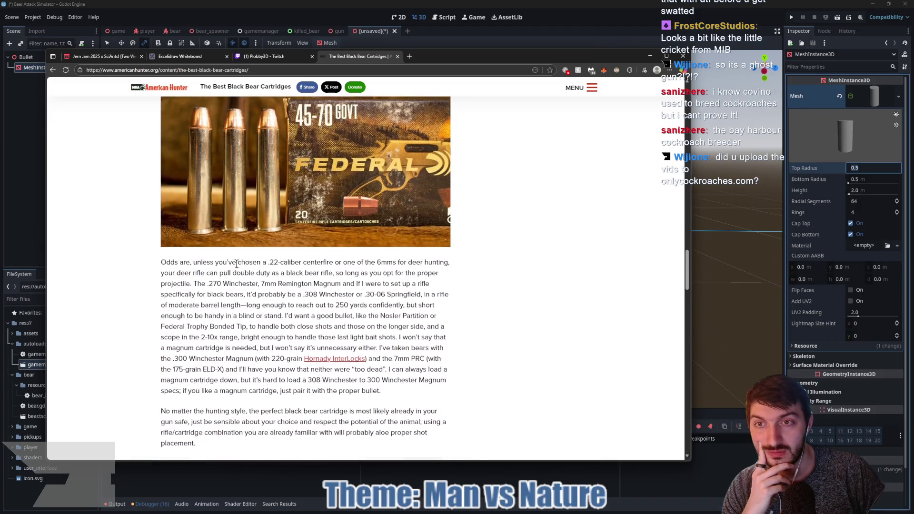
scroll(234, 269, up, 4)
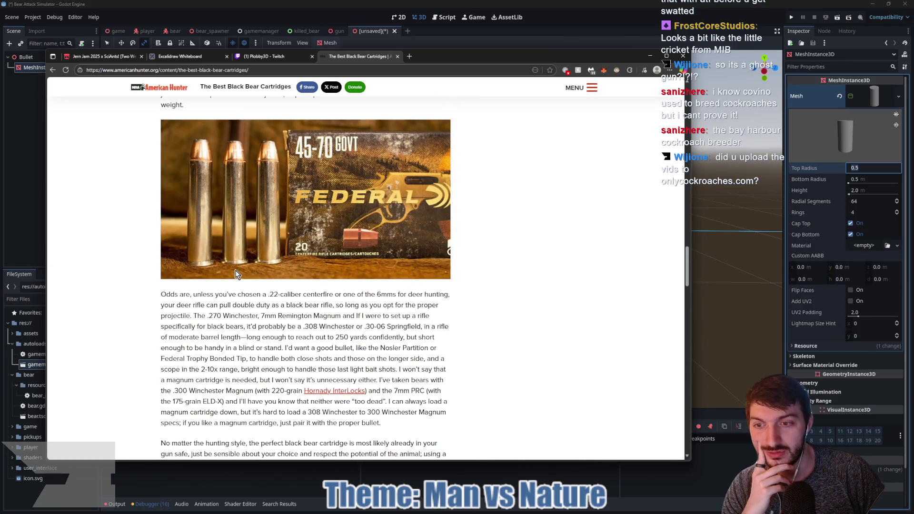
drag(196, 295, 338, 298)
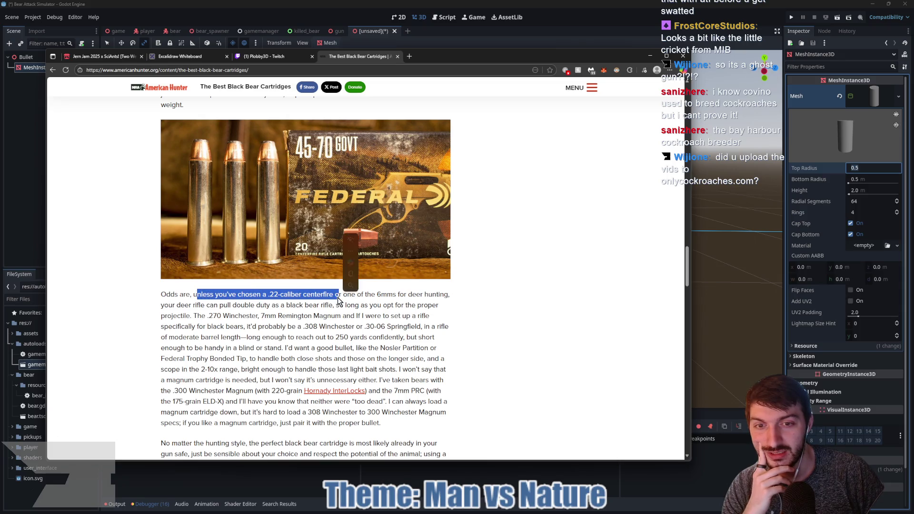
click(388, 297)
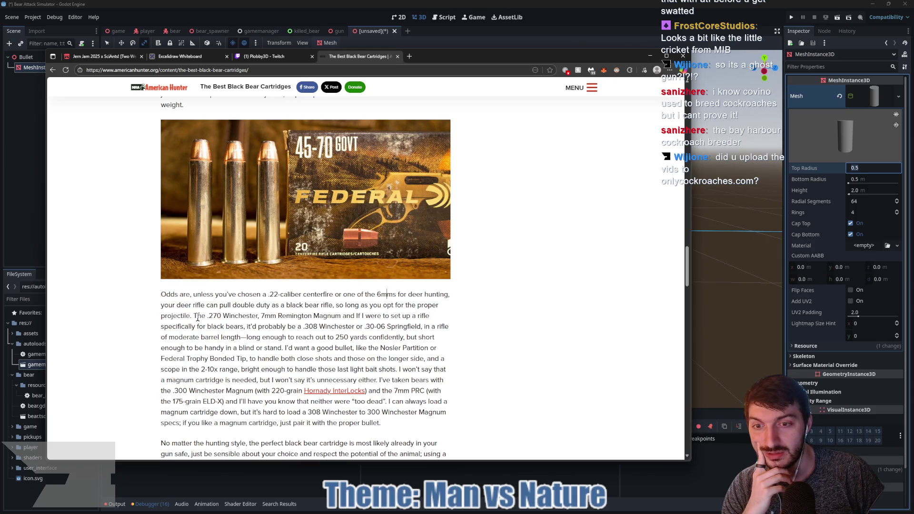
- Close the article tab and switch back to the Godot editor
scroll(198, 318, down, 2)
scroll(430, 161, up, 5)
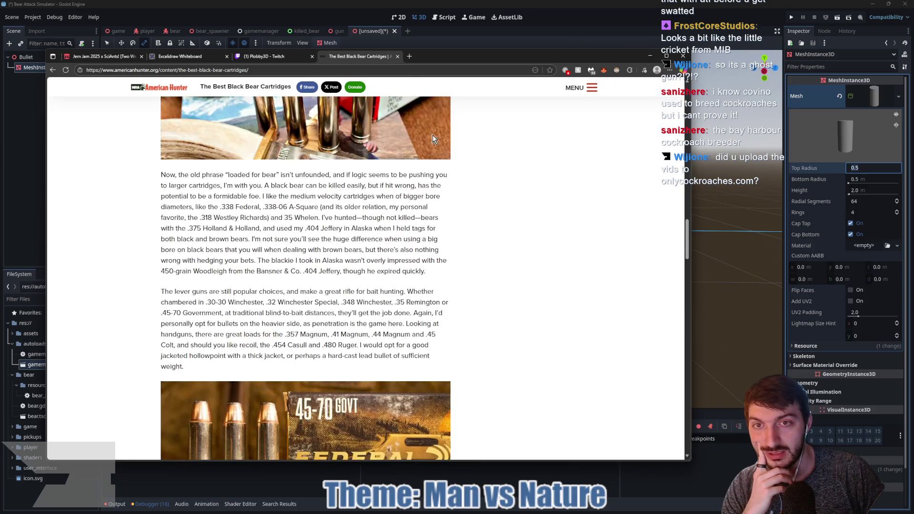
click(399, 57)
key(alt+Tab)
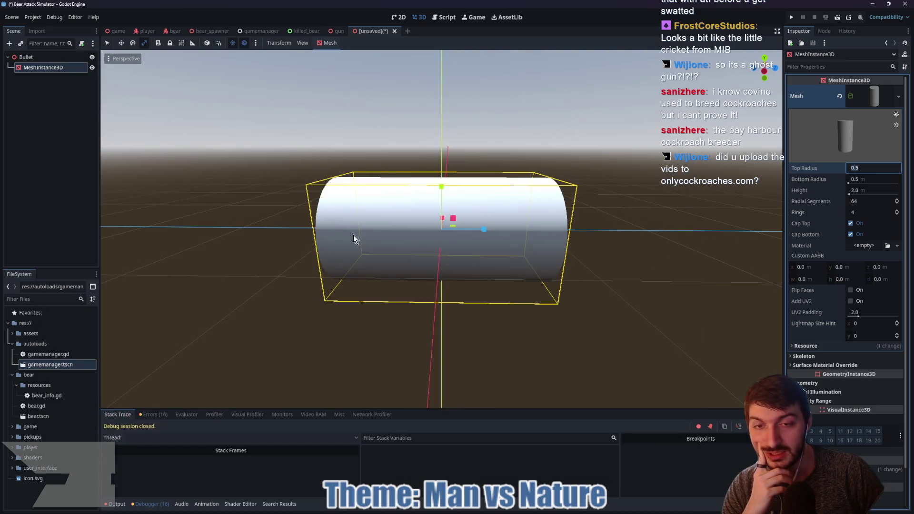
- Rotate the cylinder 90° upright and taper its Bottom Radius to 0.005 m, forming a cone
click(58, 70)
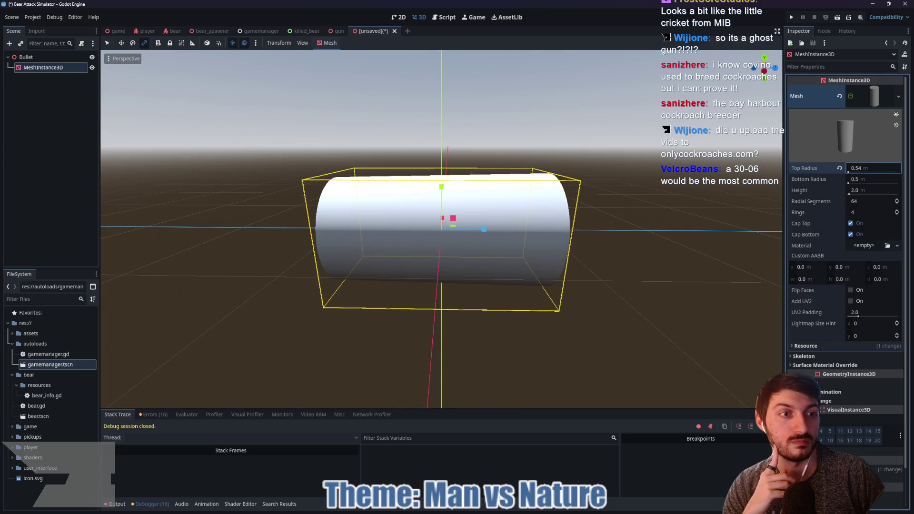
click(849, 172)
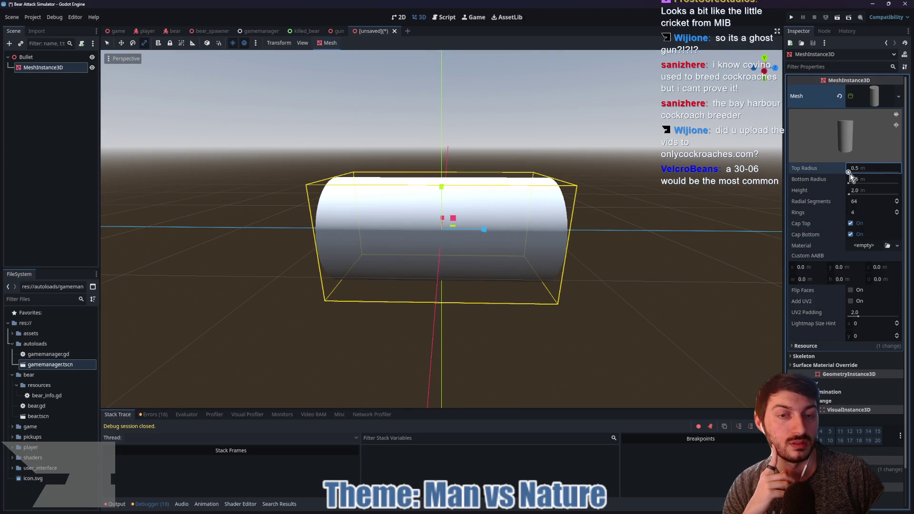
drag(861, 181, 861, 182)
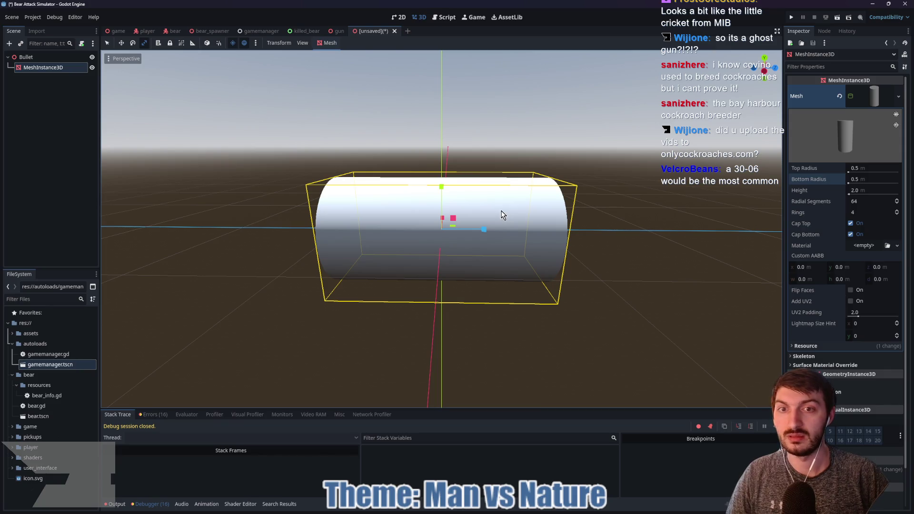
key(q)
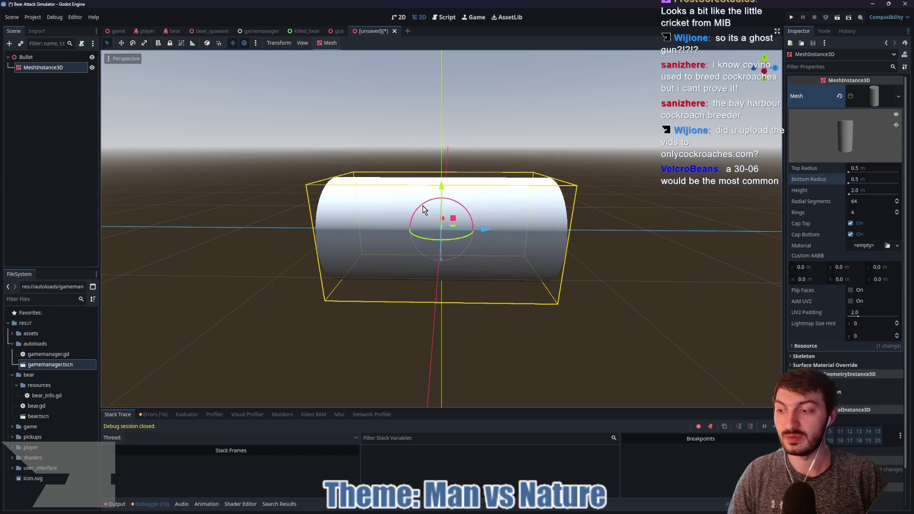
mouse_move(456, 204)
mouse_down()
mouse_move(480, 237)
mouse_move(480, 255)
mouse_up()
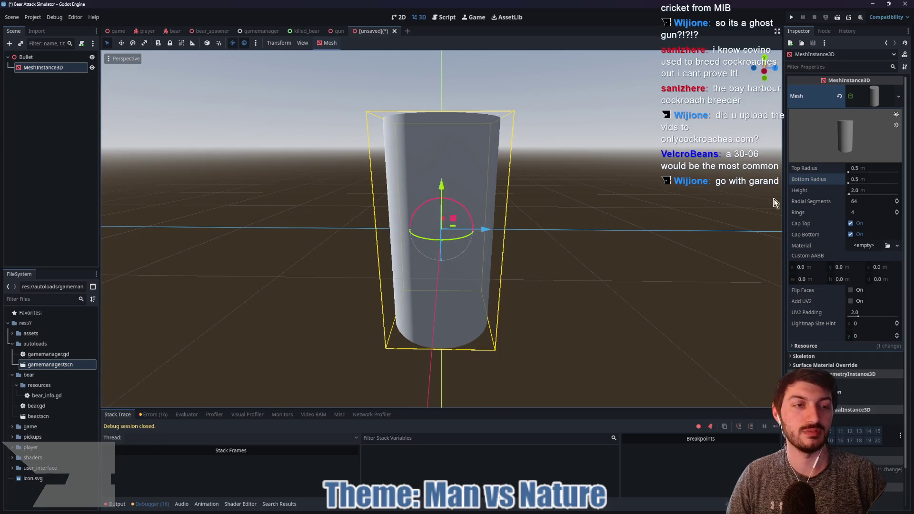
mouse_move(874, 180)
mouse_down()
mouse_move(821, 180)
mouse_move(831, 196)
mouse_up()
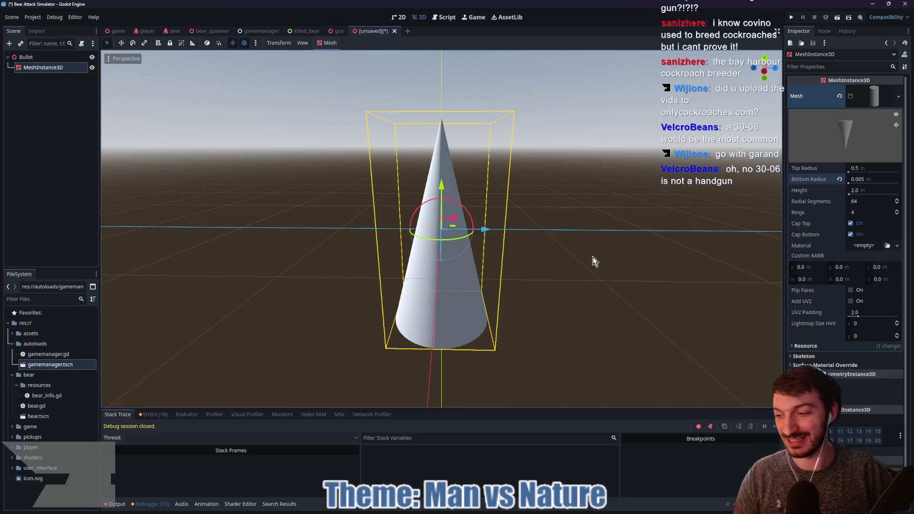
click(508, 508)
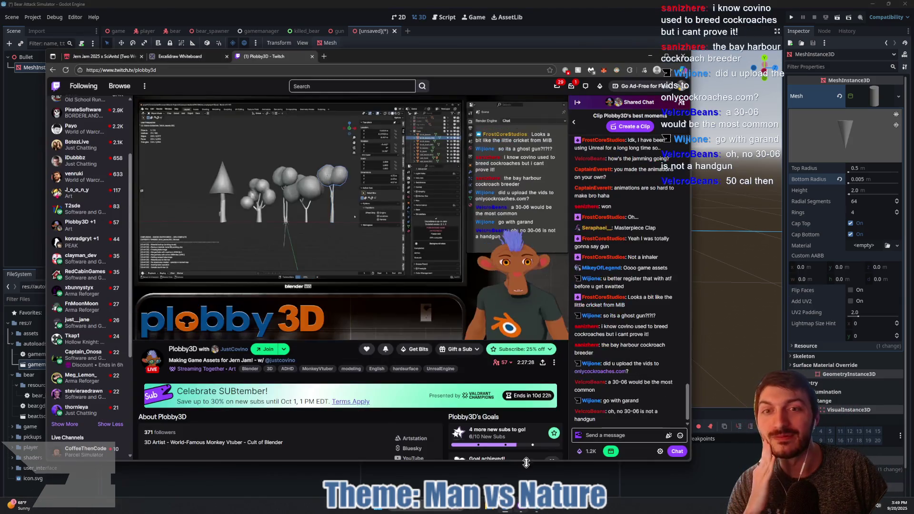
- Restore the browser over the editor and open a fresh blank tab
click(669, 482)
scroll(593, 247, up, 2)
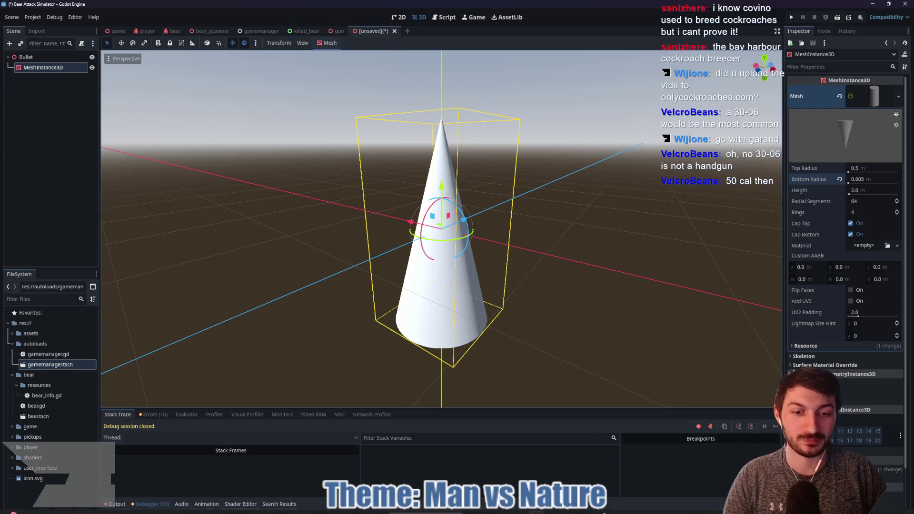
click(526, 510)
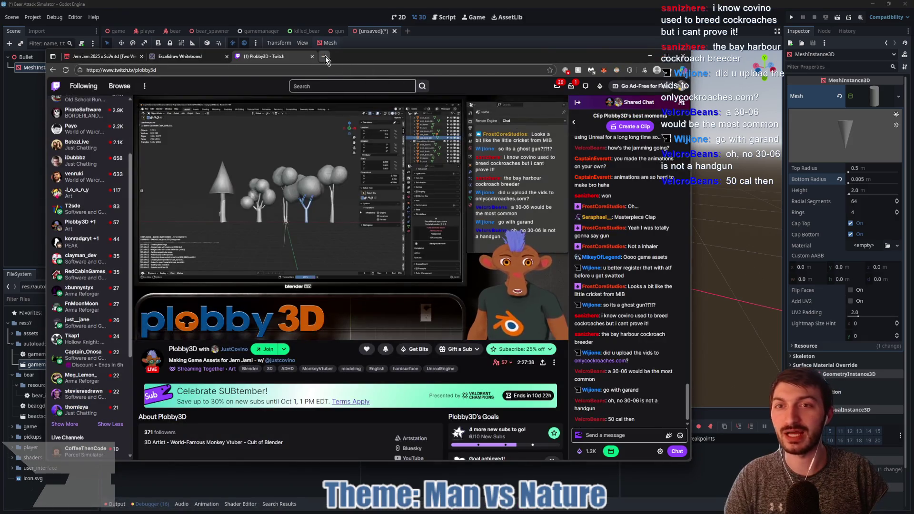
click(327, 58)
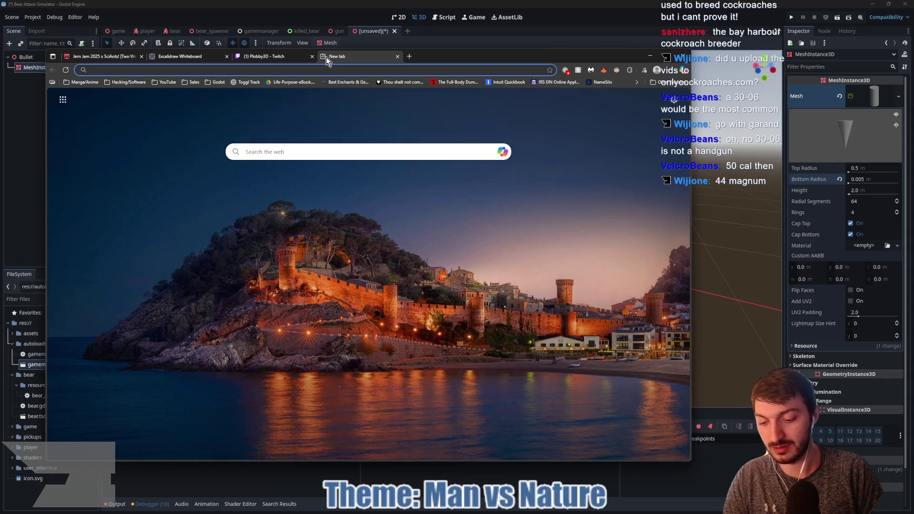
- Search '.44 magnum for bear defense' and open the r/Firearms Reddit thread
text(.44)
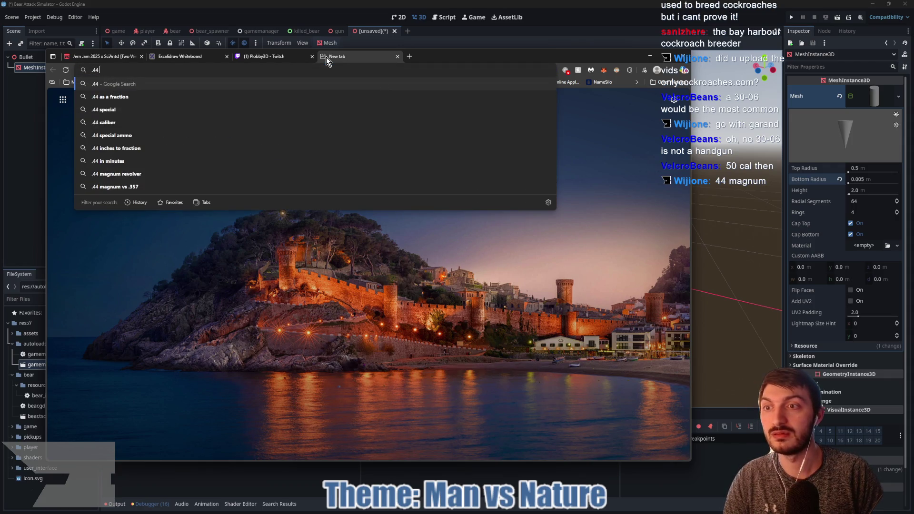
text( magnum for )
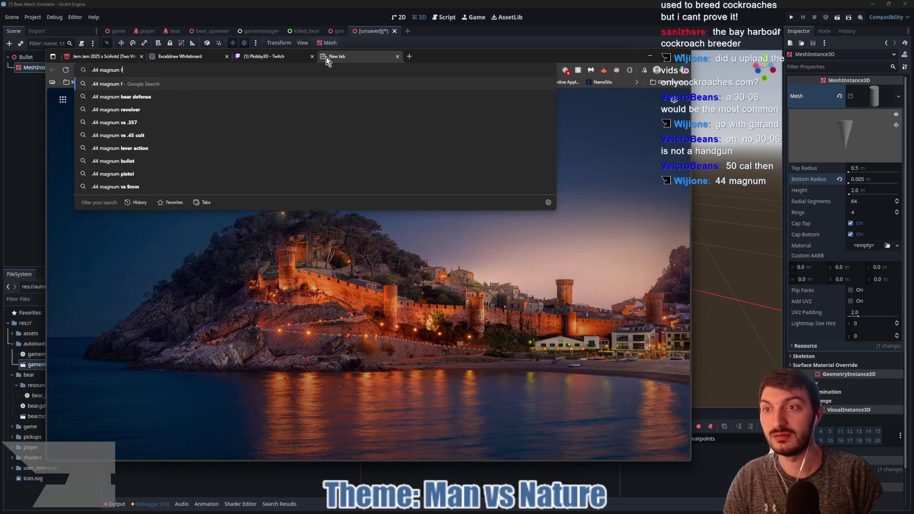
text(bear defense)
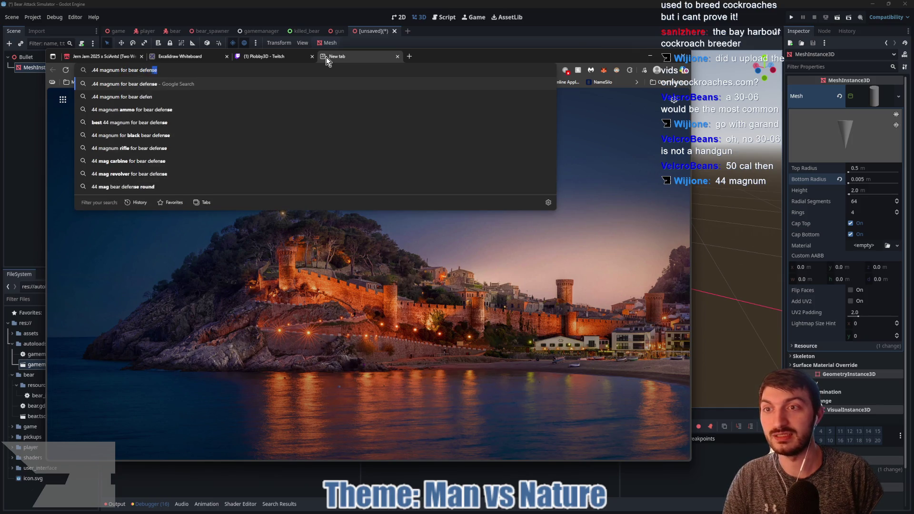
key(Return)
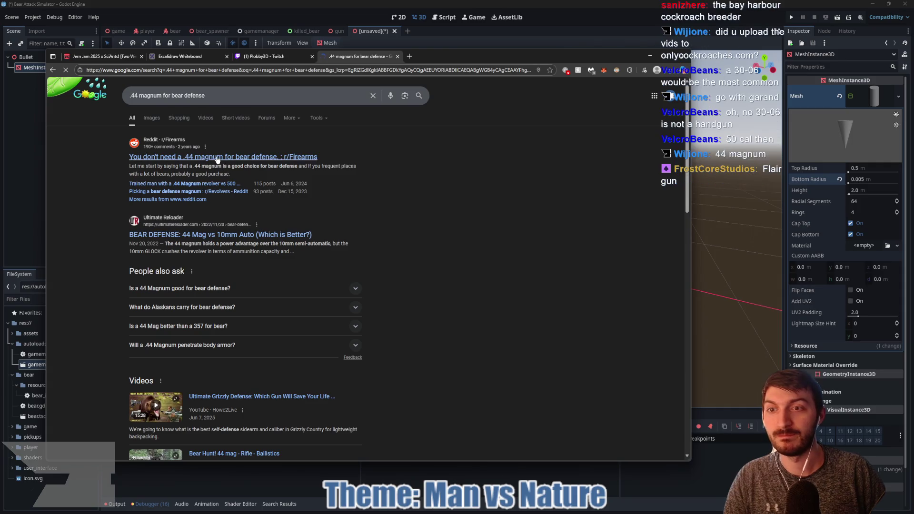
click(217, 159)
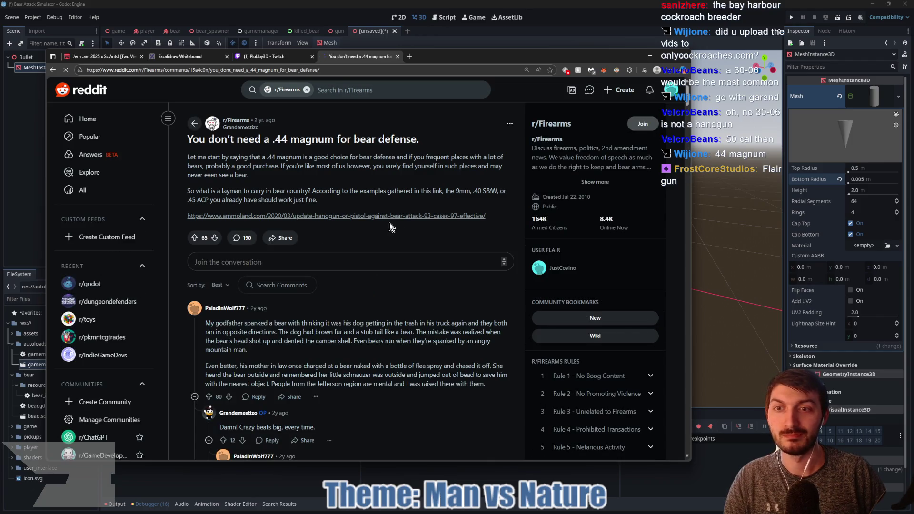
- Scroll through the thread's comments, then return to the Google results
scroll(383, 223, down, 3)
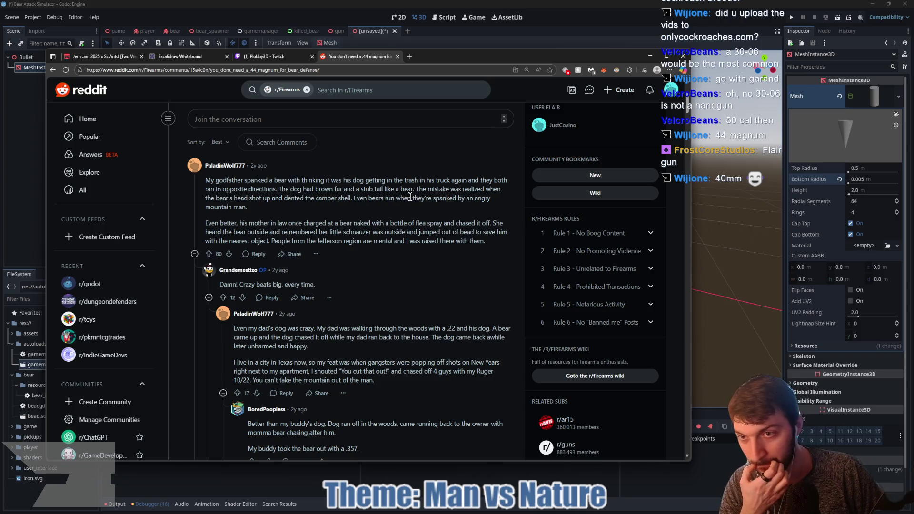
scroll(402, 207, down, 5)
scroll(399, 209, down, 6)
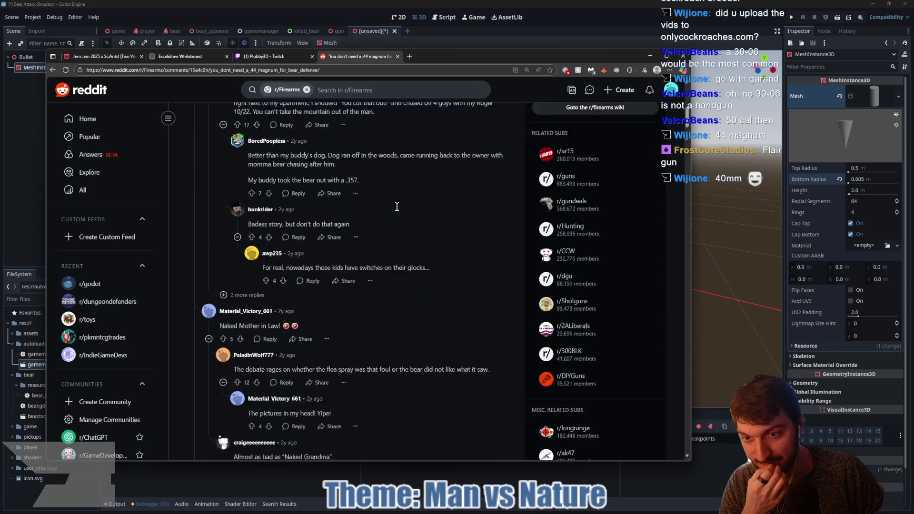
scroll(395, 213, down, 3)
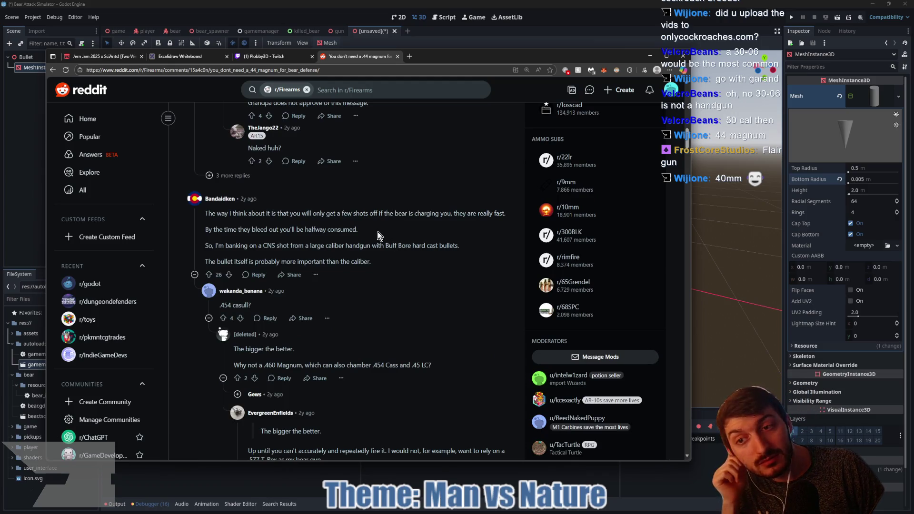
scroll(378, 232, down, 3)
scroll(379, 233, down, 3)
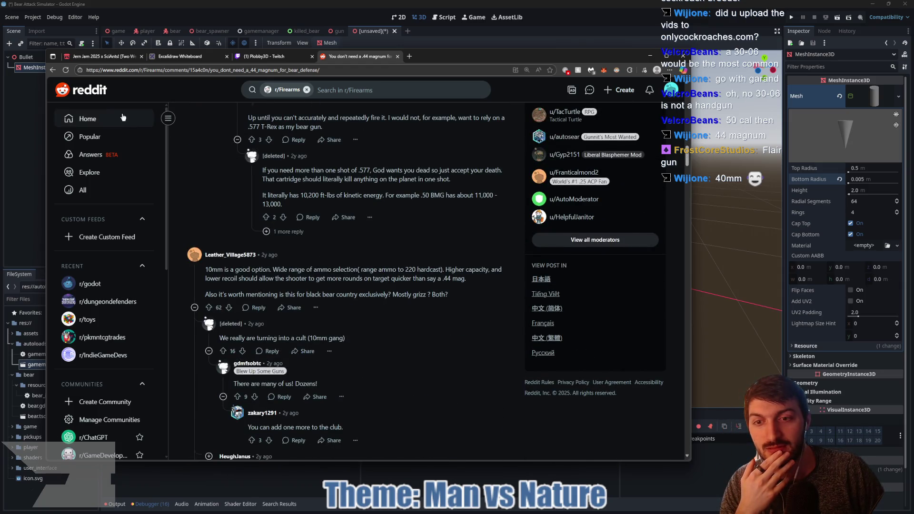
scroll(303, 227, up, 6)
scroll(304, 227, up, 3)
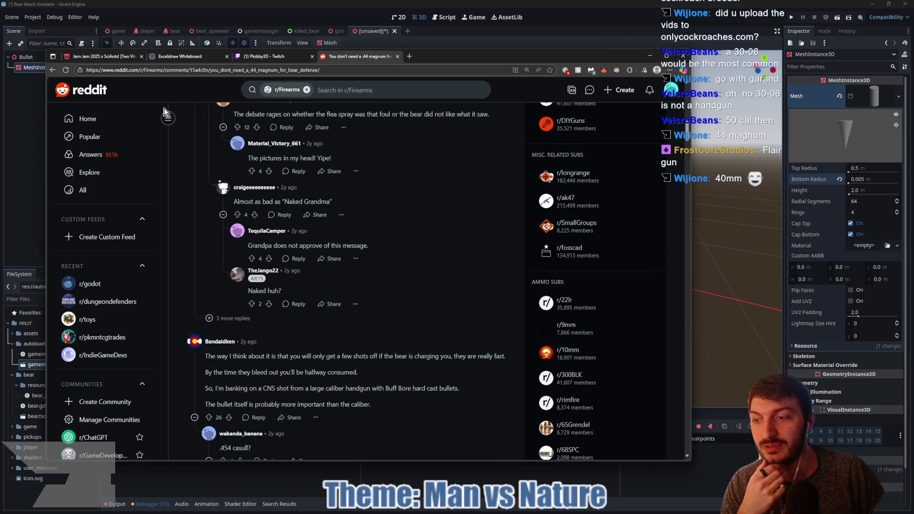
click(53, 69)
- Shorten the query to '.44 magnum' by deleting 'for bear defense' and rerun the search
scroll(387, 242, down, 8)
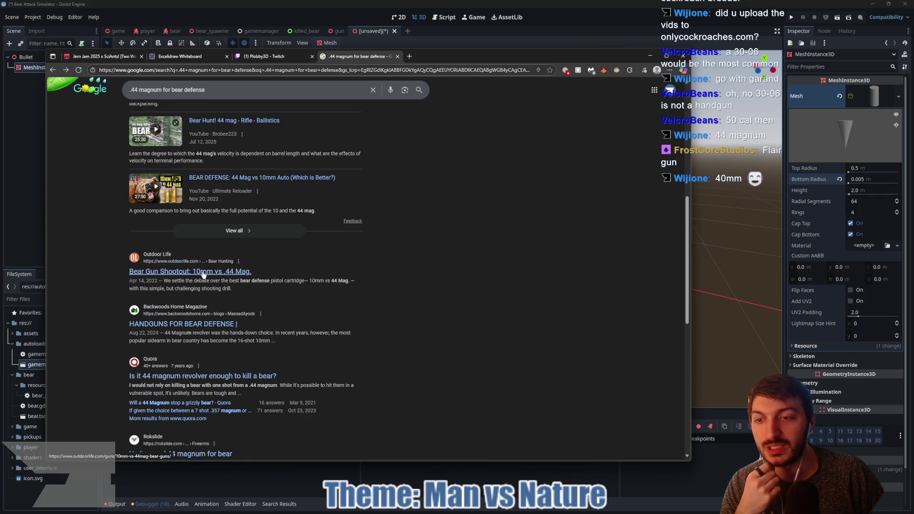
scroll(448, 318, up, 7)
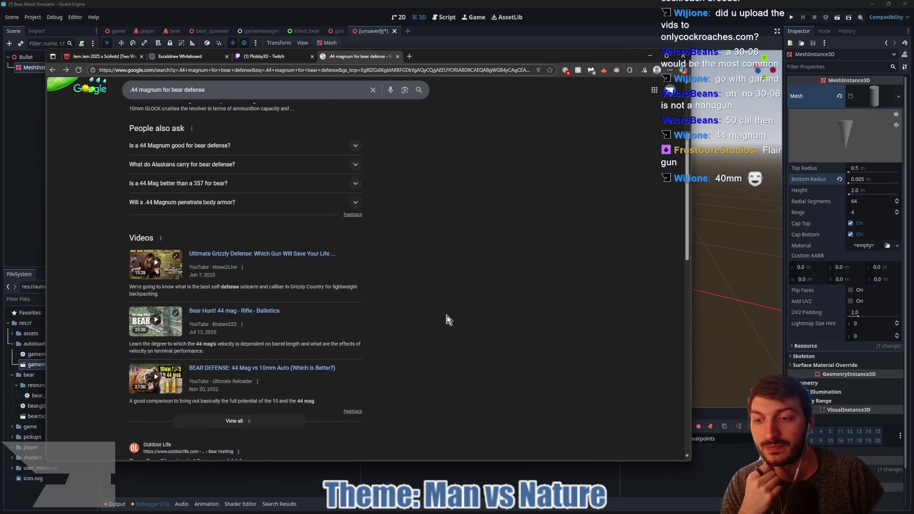
drag(205, 96, 162, 92)
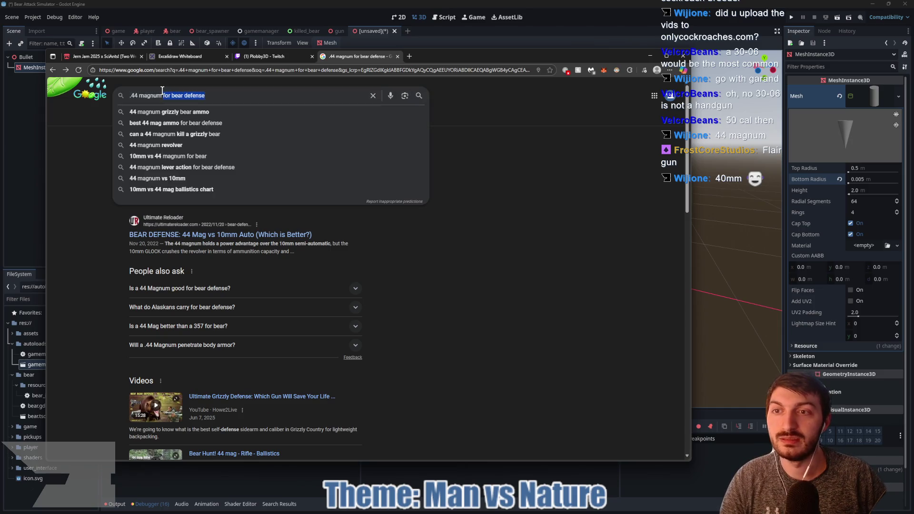
key(BackSpace)
key(Return)
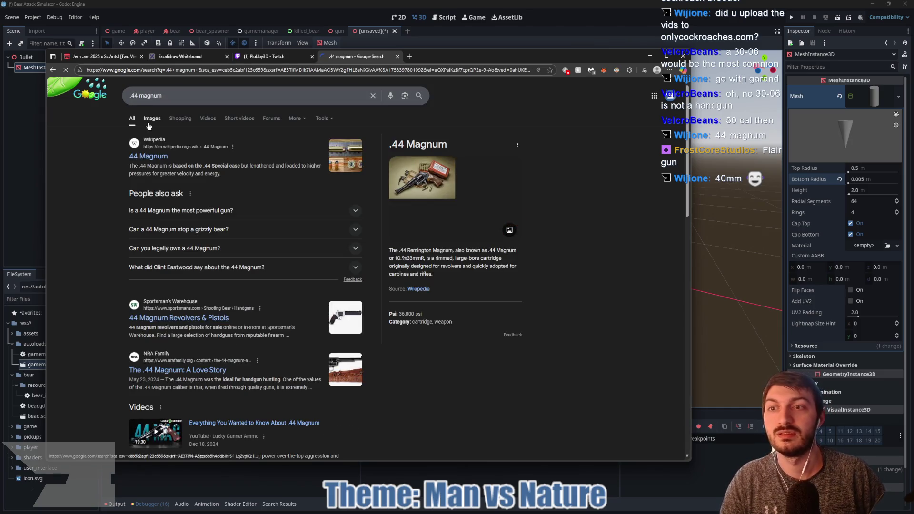
- Browse the .44 magnum image results, preview one picture, then close the tab
click(152, 117)
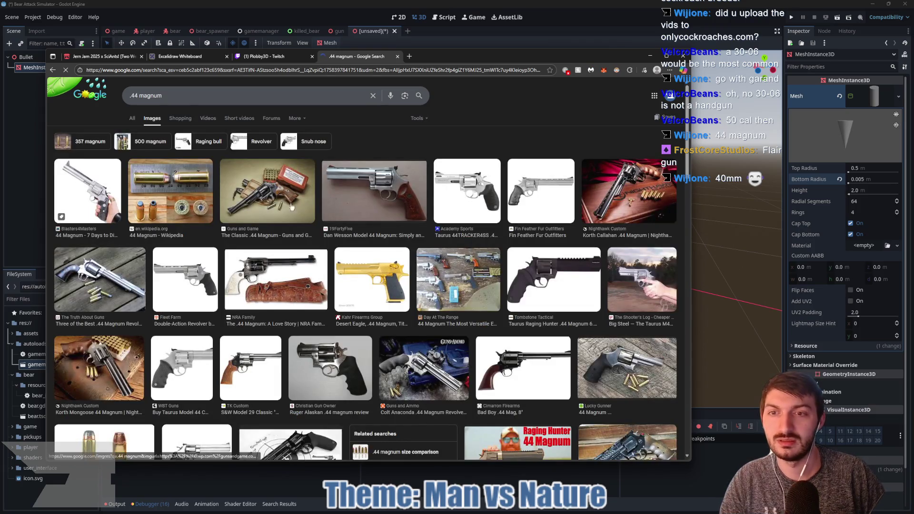
click(286, 204)
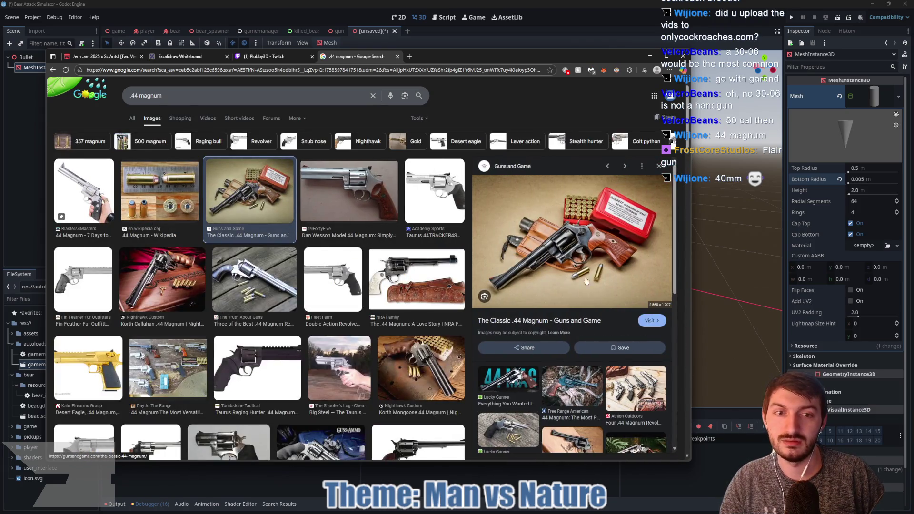
scroll(340, 262, down, 3)
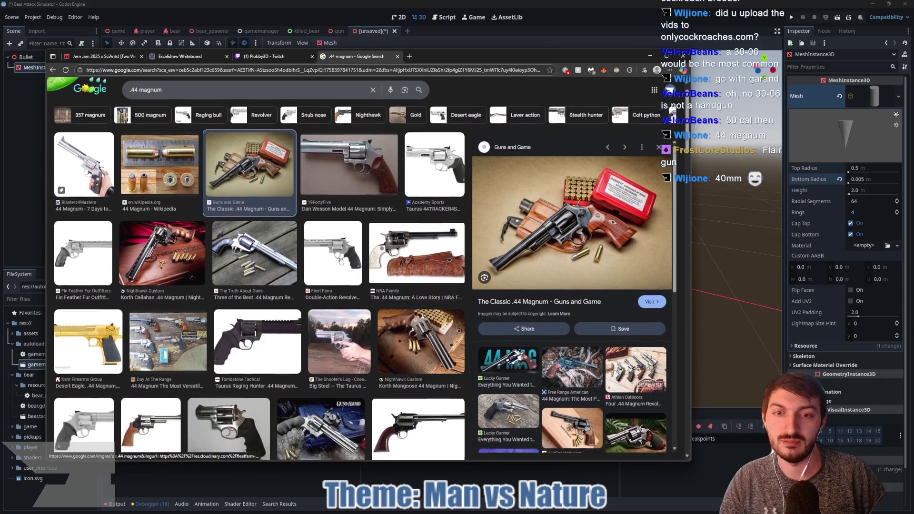
scroll(226, 240, down, 3)
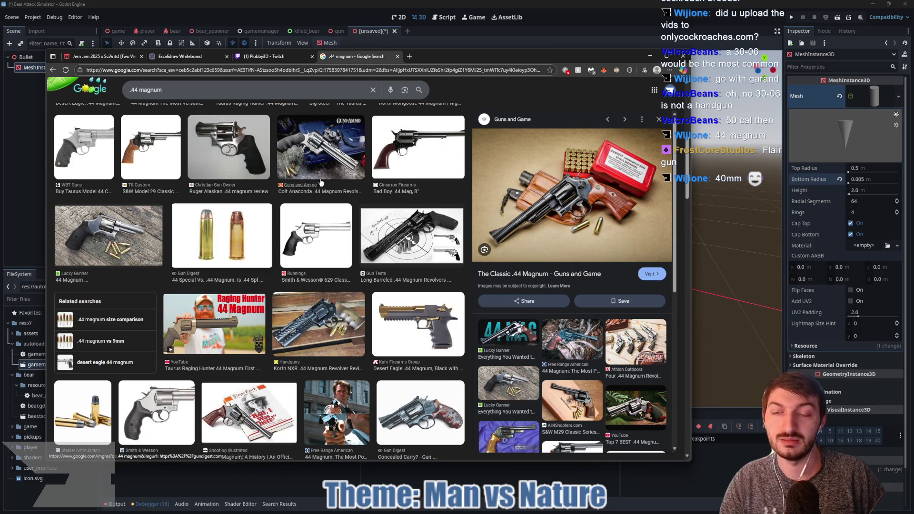
click(398, 56)
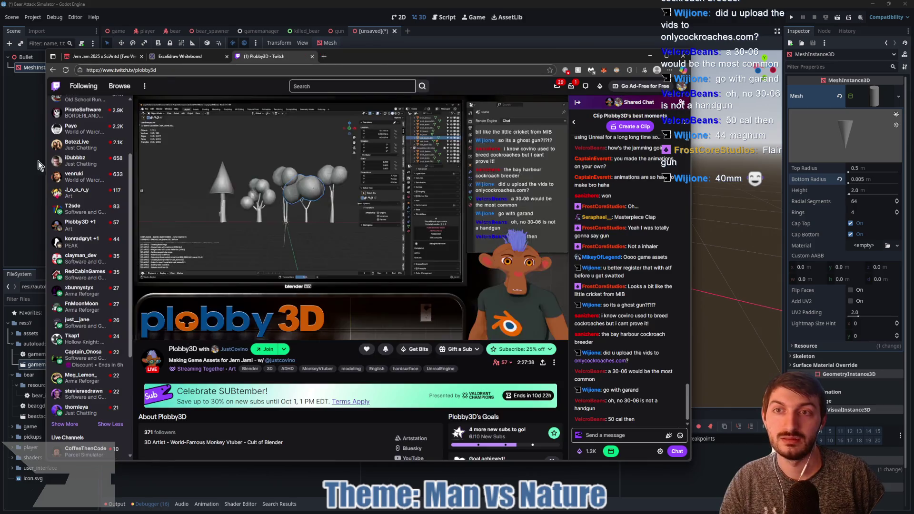
click(651, 56)
- Widen the cone's top radius to 0.78 m, collapse the mesh, and show its Transform values
click(43, 67)
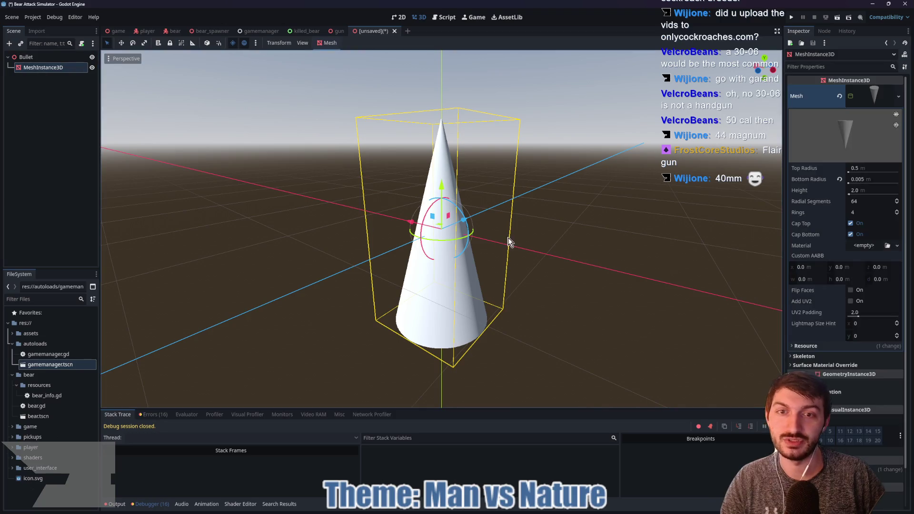
mouse_move(853, 171)
mouse_down()
mouse_move(886, 179)
mouse_move(860, 180)
mouse_move(854, 191)
mouse_move(872, 191)
mouse_move(843, 191)
mouse_move(851, 190)
mouse_up()
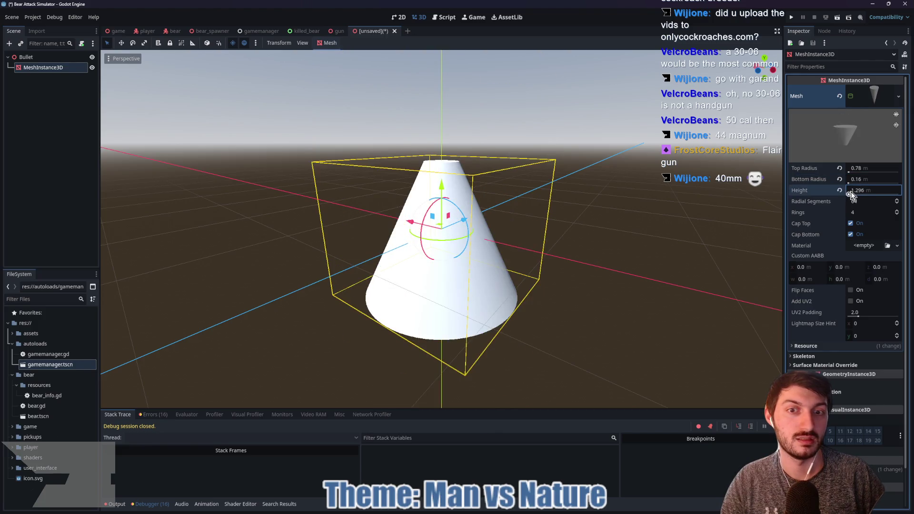
mouse_move(667, 248)
mouse_down()
mouse_move(403, 274)
mouse_move(580, 246)
mouse_up()
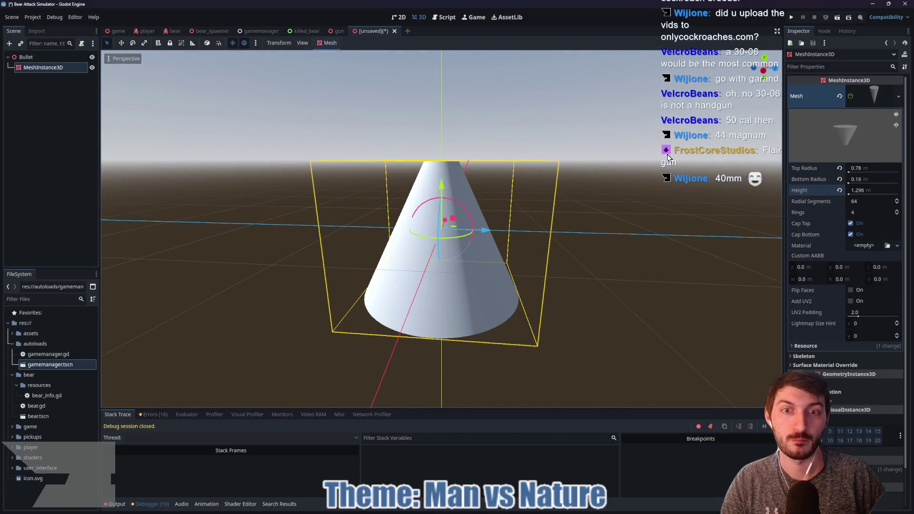
scroll(454, 195, down, 3)
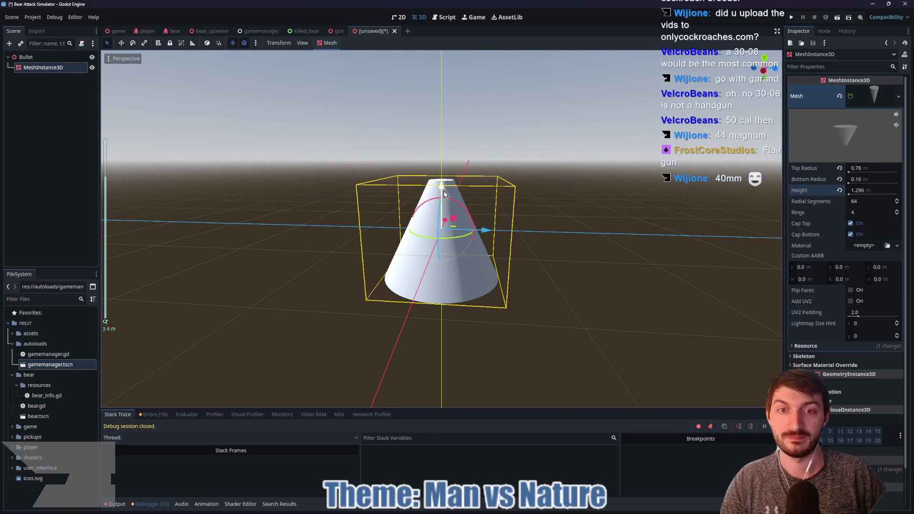
click(878, 97)
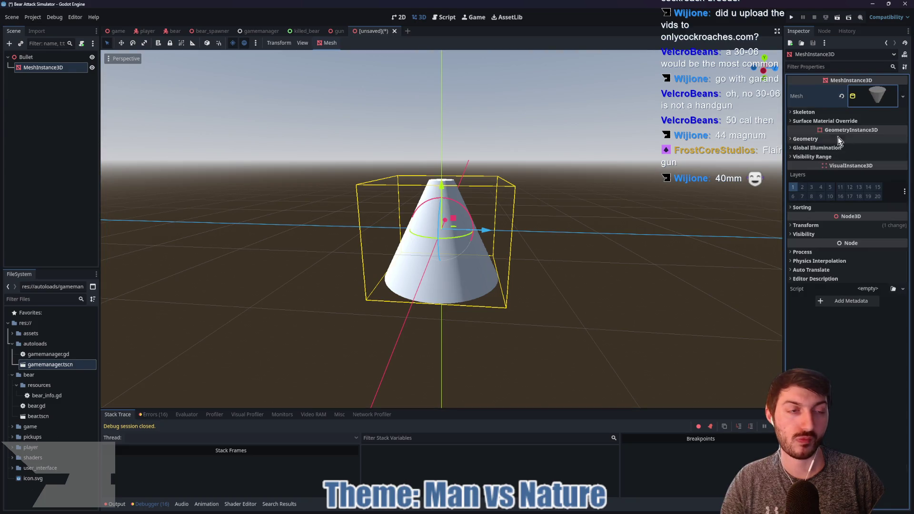
click(810, 225)
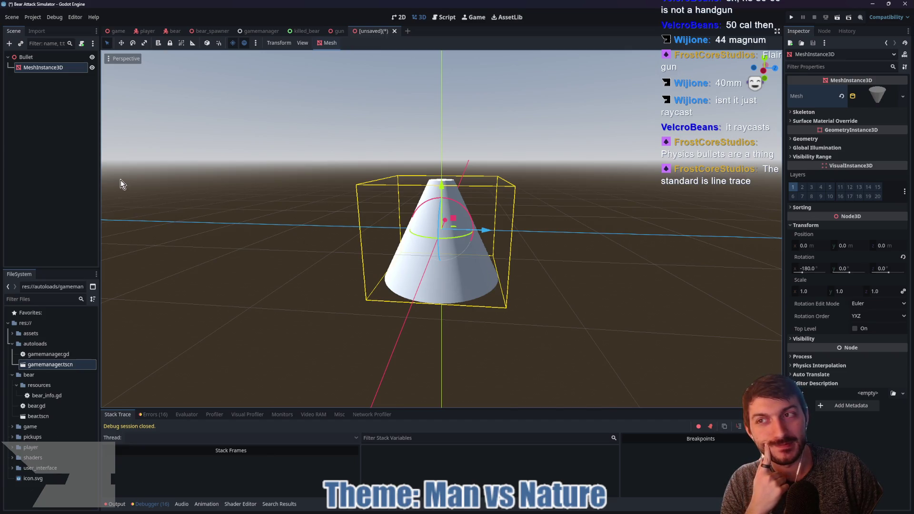
- Select the cone MeshInstance3D node and delete it
click(24, 58)
click(30, 69)
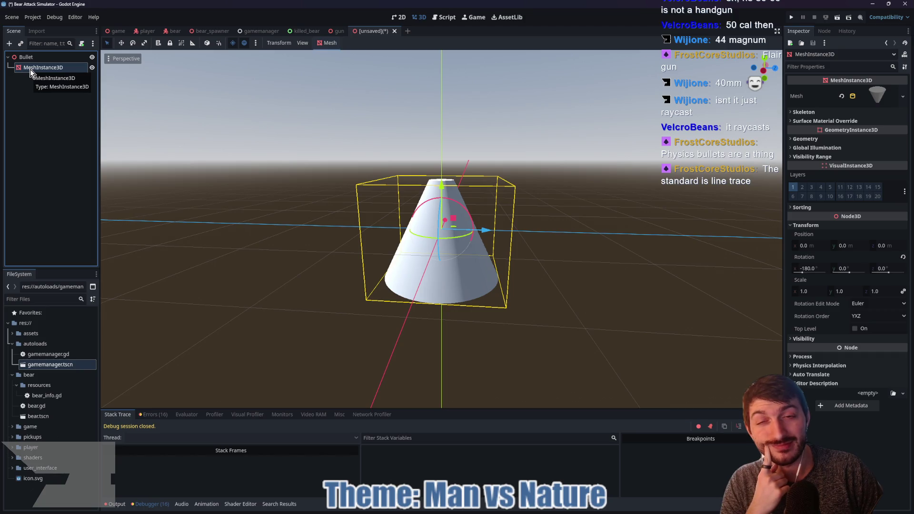
key(Delete)
- Confirm the cone's deletion, cancel attaching a script to Bullet, and close the scene without saving
click(437, 265)
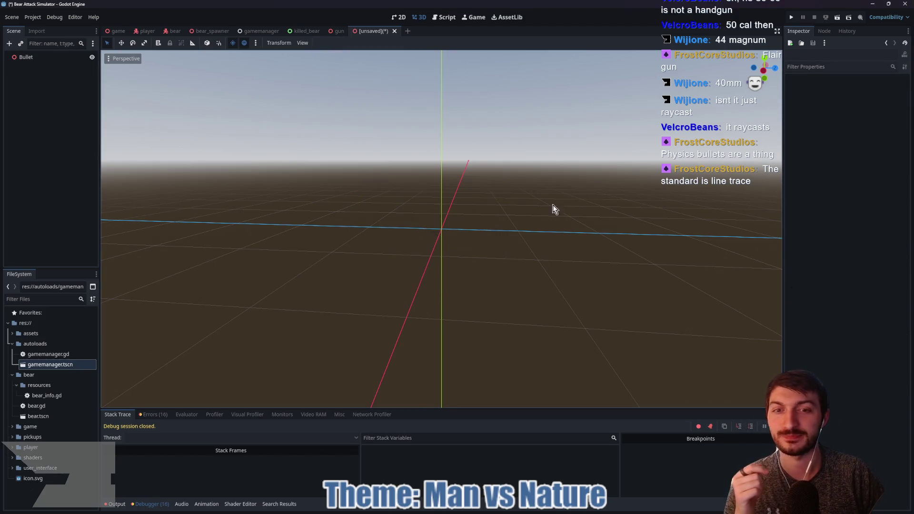
click(26, 58)
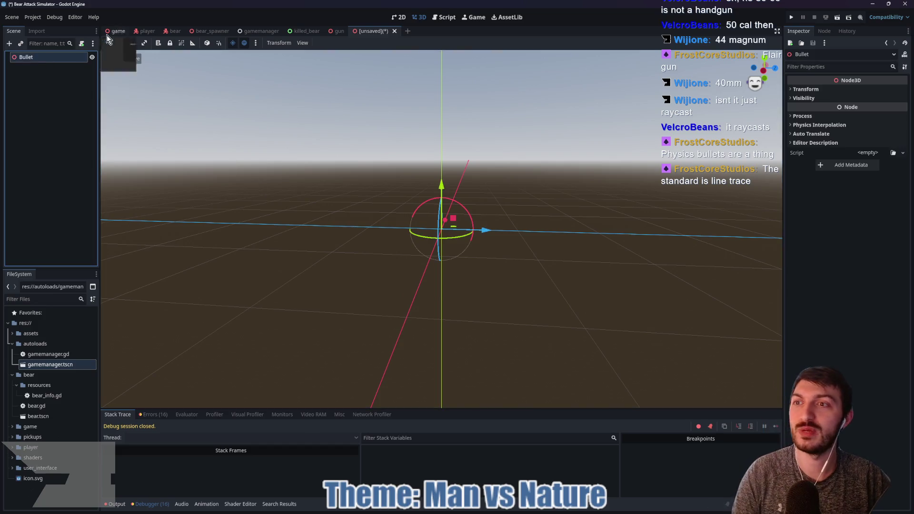
click(82, 44)
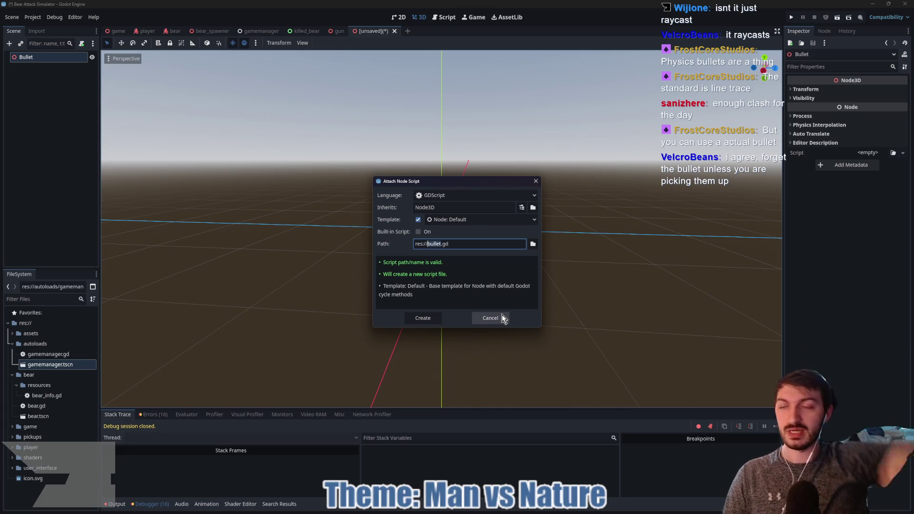
click(502, 316)
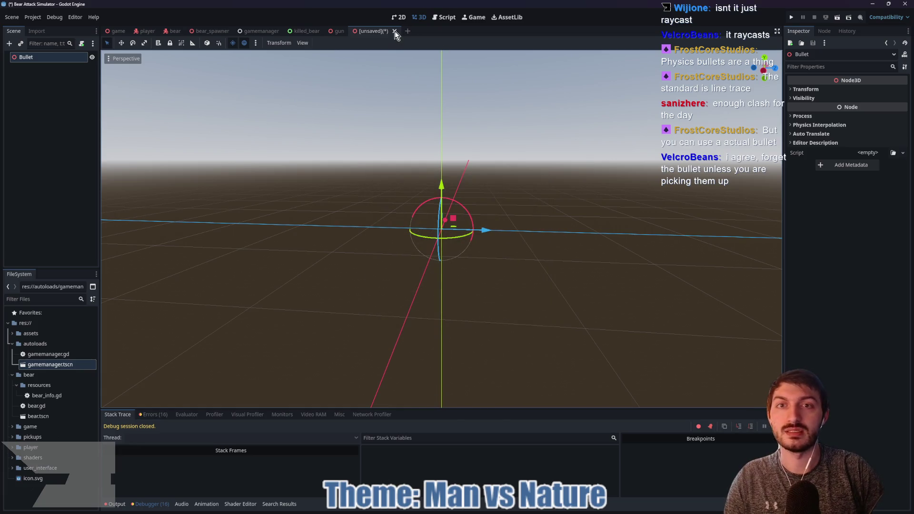
click(395, 31)
click(505, 272)
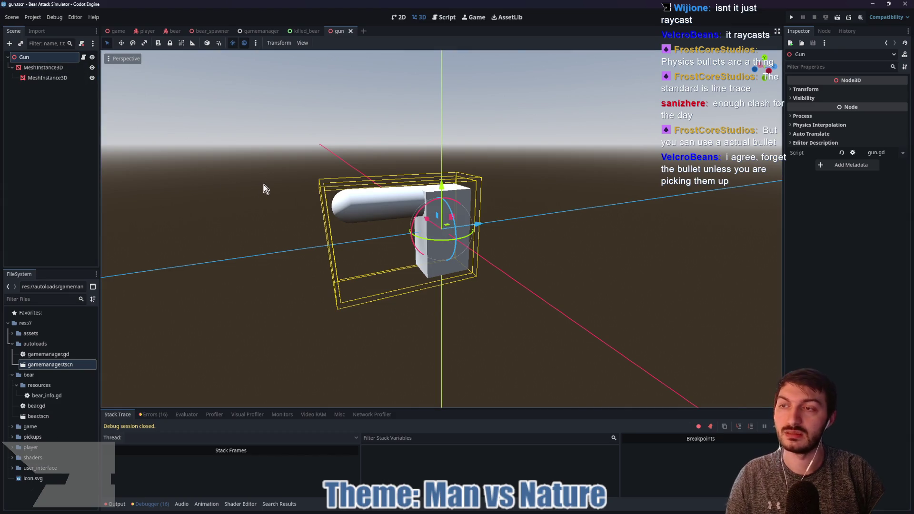
- Add a RayCast3D node as a child of the gun
key(ctrl+a)
text(mes)
key(BackSpace)
key(BackSpace)
key(BackSpace)
text(raycast)
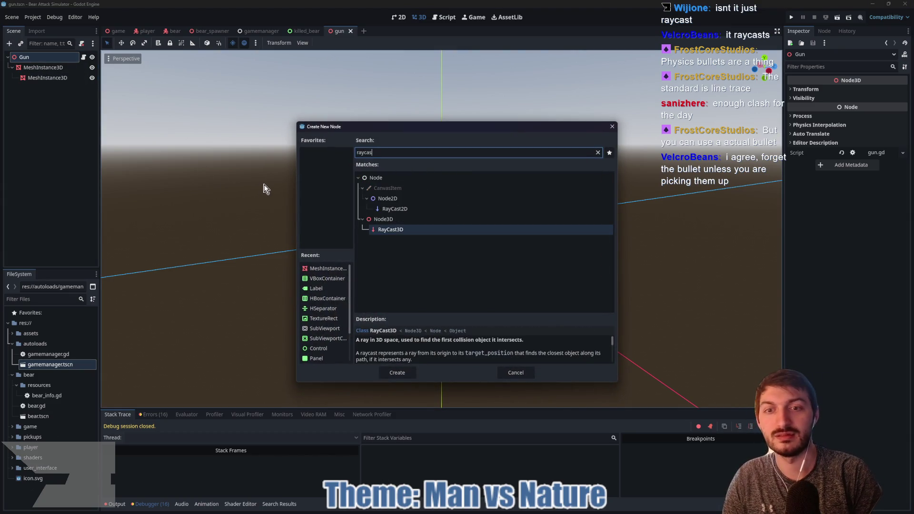
key(Return)
- Rotate the raycast to point along the barrel and raise it slightly
scroll(428, 252, down, 3)
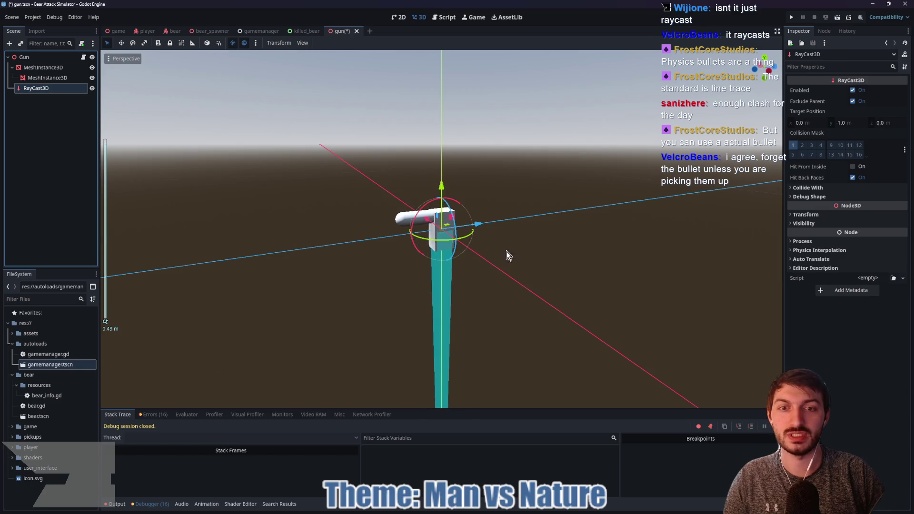
mouse_move(457, 205)
mouse_down()
mouse_move(510, 245)
mouse_move(521, 278)
mouse_up()
scroll(401, 302, down, 4)
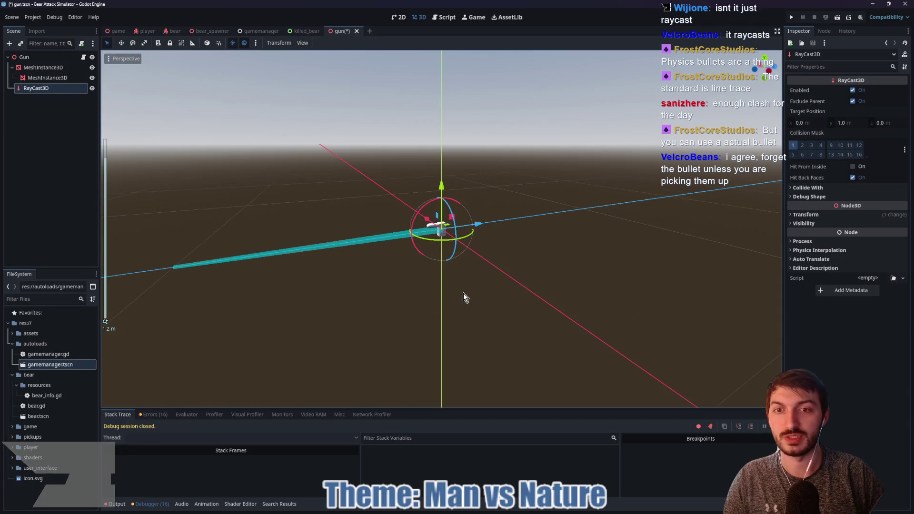
drag(443, 184, 441, 180)
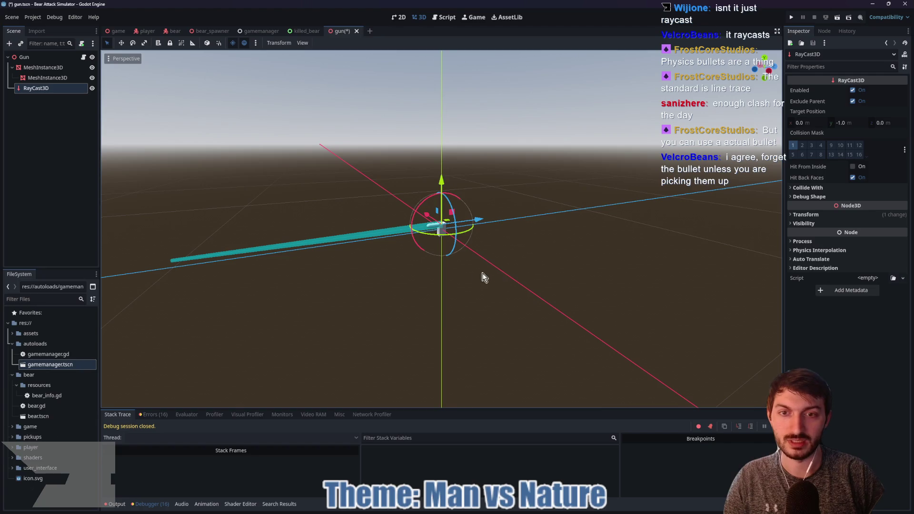
scroll(253, 309, up, 8)
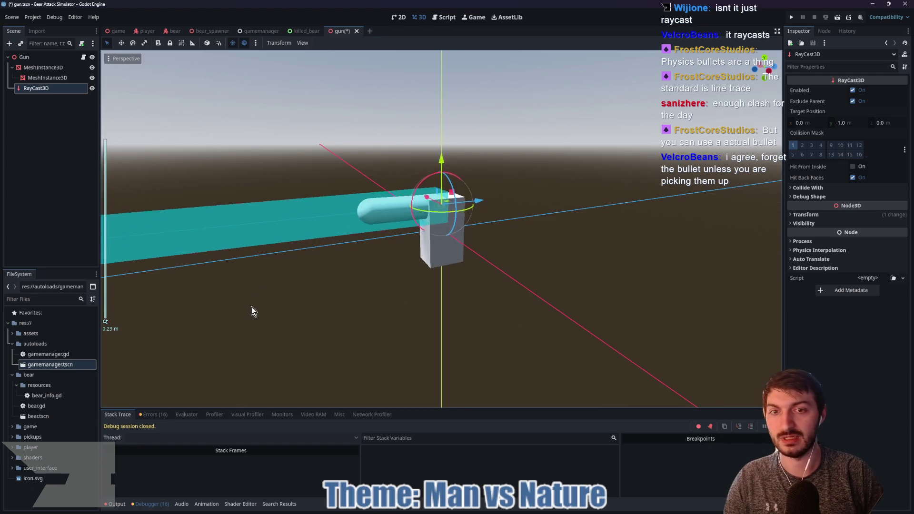
mouse_move(477, 311)
mouse_down()
mouse_move(319, 319)
mouse_move(370, 318)
mouse_up()
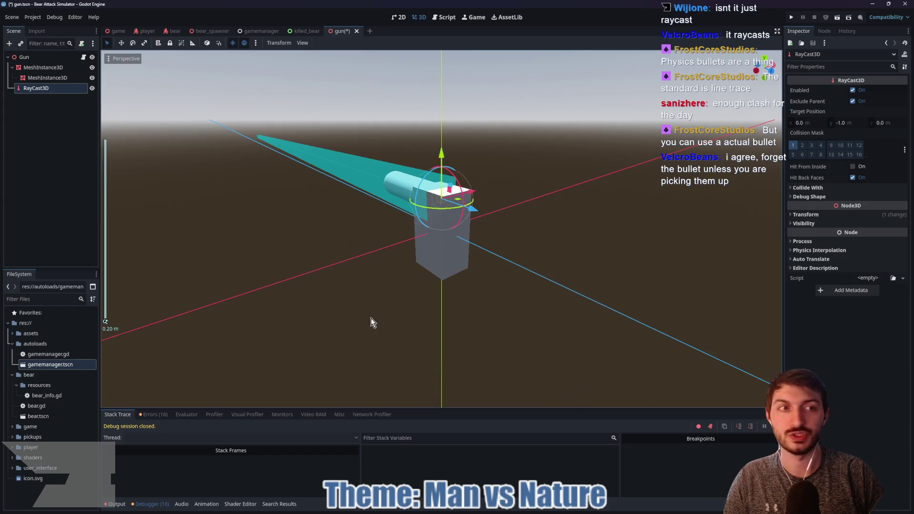
drag(341, 258, 589, 210)
scroll(475, 275, down, 2)
scroll(306, 284, down, 5)
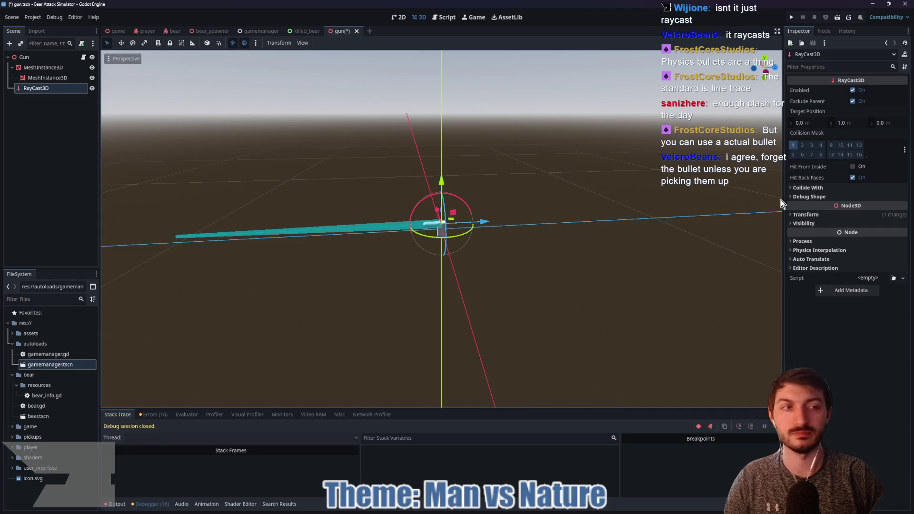
- Set the ray's Target Position y to -25 m and shift it along the X axis
click(858, 122)
text(-2)
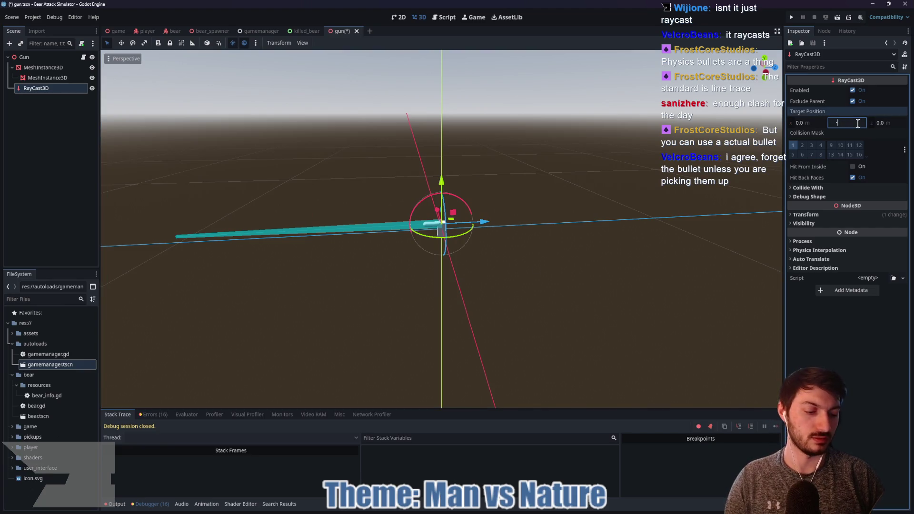
text(5)
key(Return)
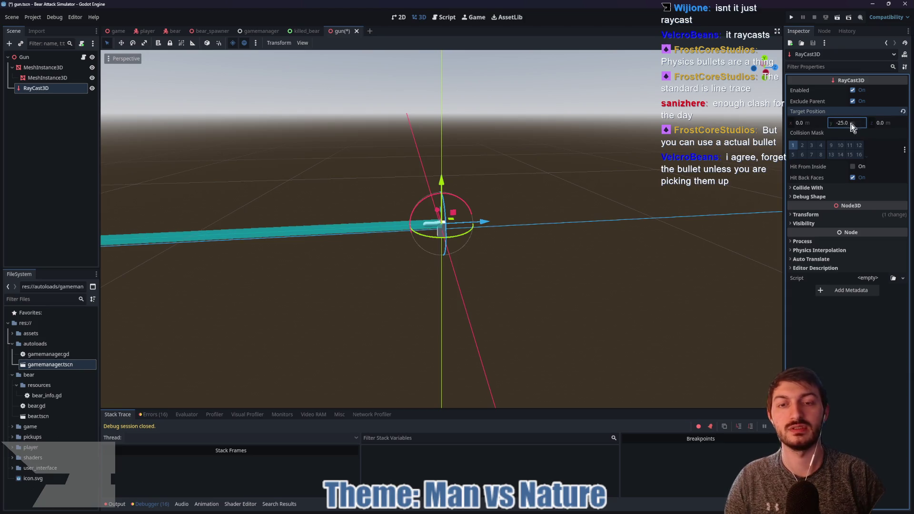
scroll(592, 229, down, 3)
scroll(433, 278, up, 3)
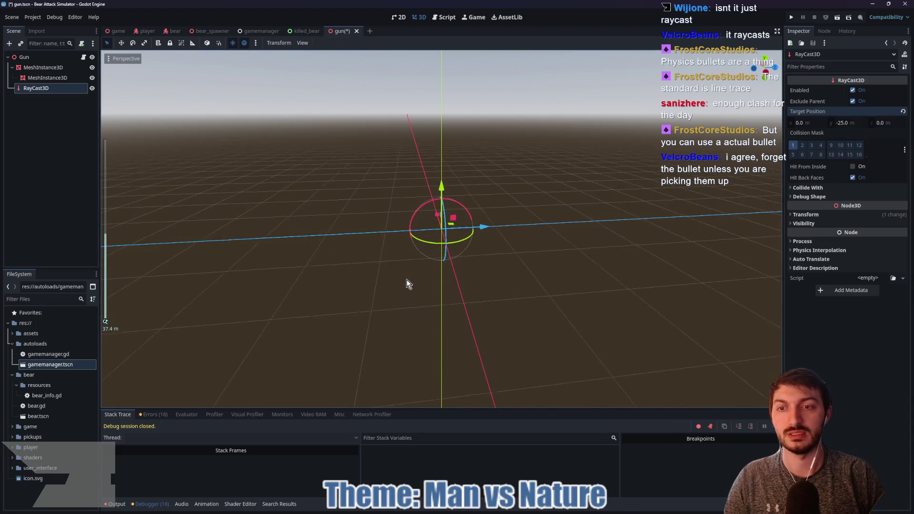
scroll(401, 276, up, 20)
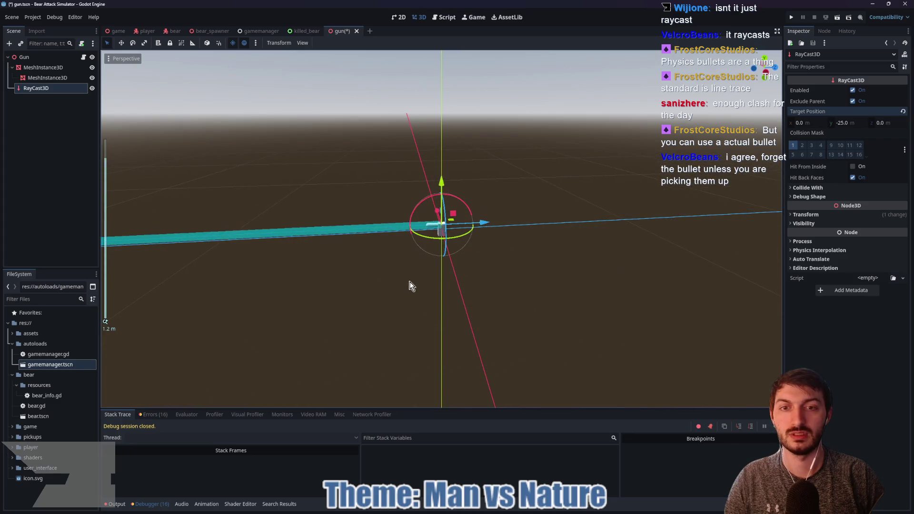
drag(491, 218, 461, 219)
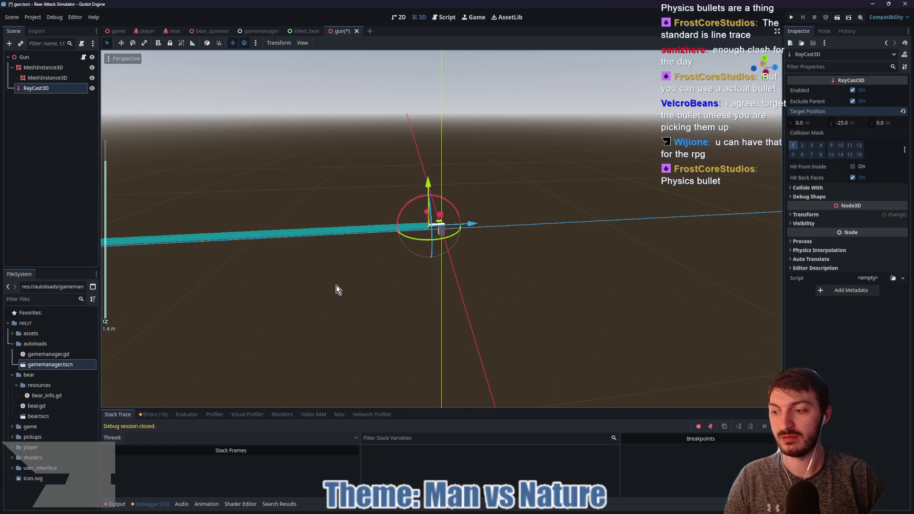
- Switch the raycast's collision mask from layer 1 to layer 6 and enable Hit From Inside
drag(336, 286, 452, 288)
key(ctrl+s)
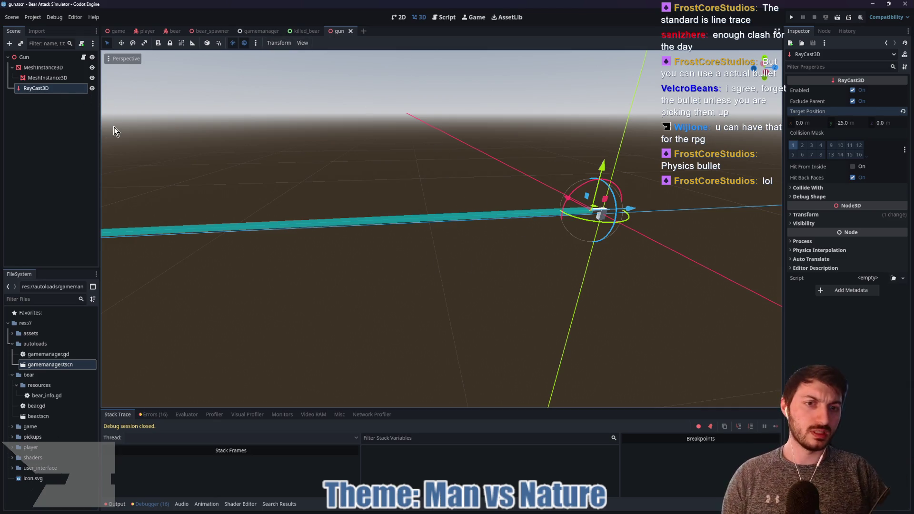
click(793, 145)
click(802, 155)
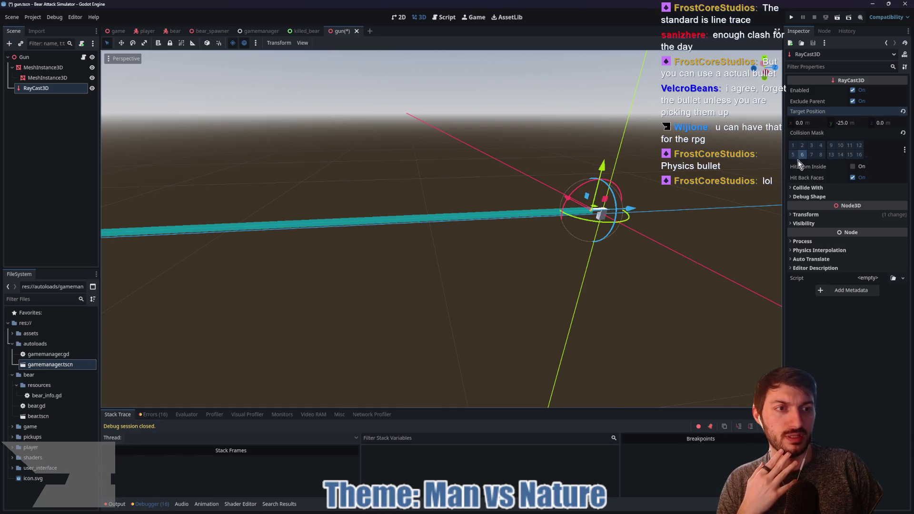
click(852, 167)
- Change which object kinds the raycast collides with and save the gun scene
click(827, 188)
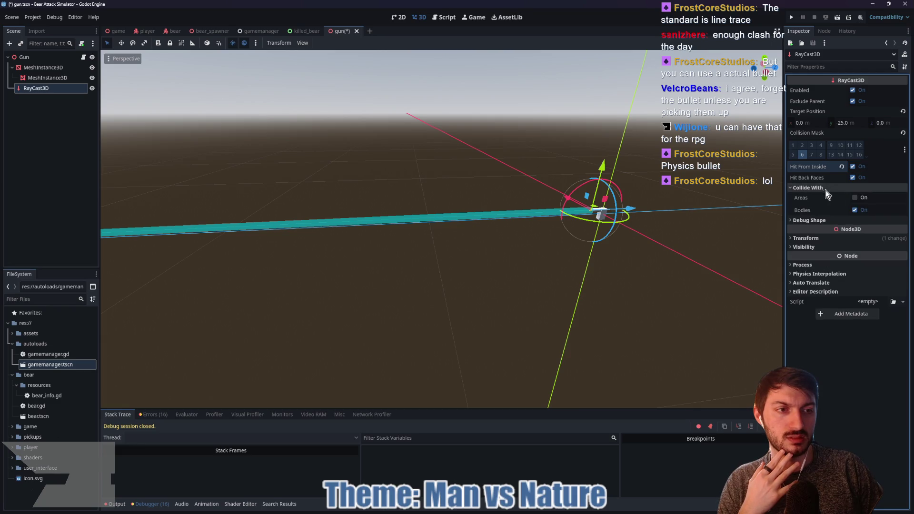
click(856, 198)
click(794, 188)
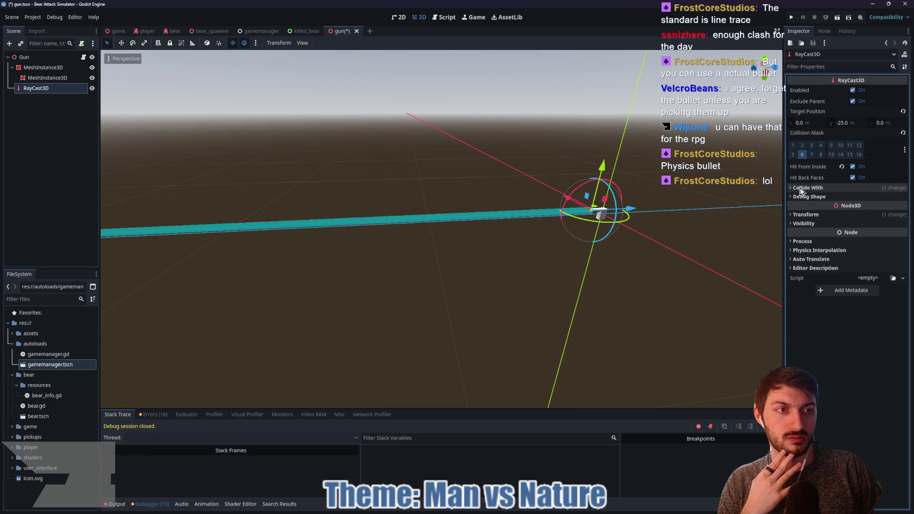
key(ctrl+s)
- Add an empty fire_gun() -> void function with a pass body to gun.gd
click(83, 57)
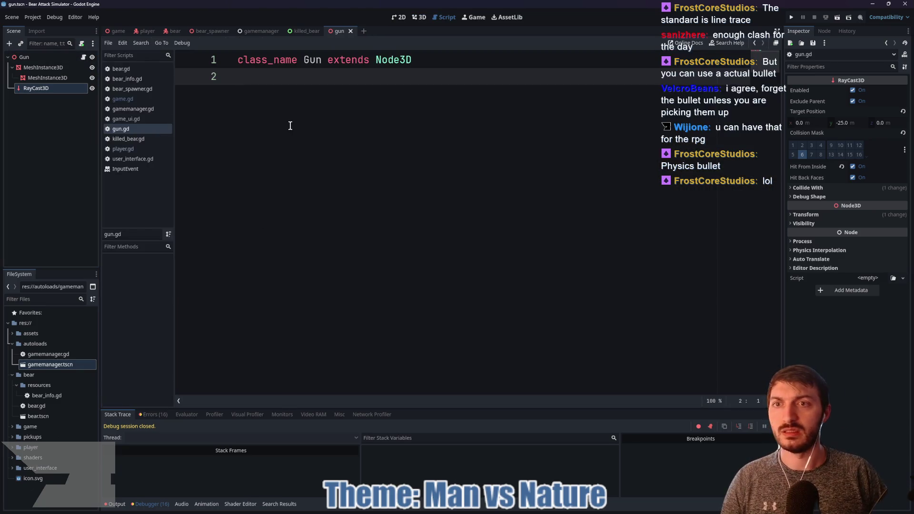
key(Return)
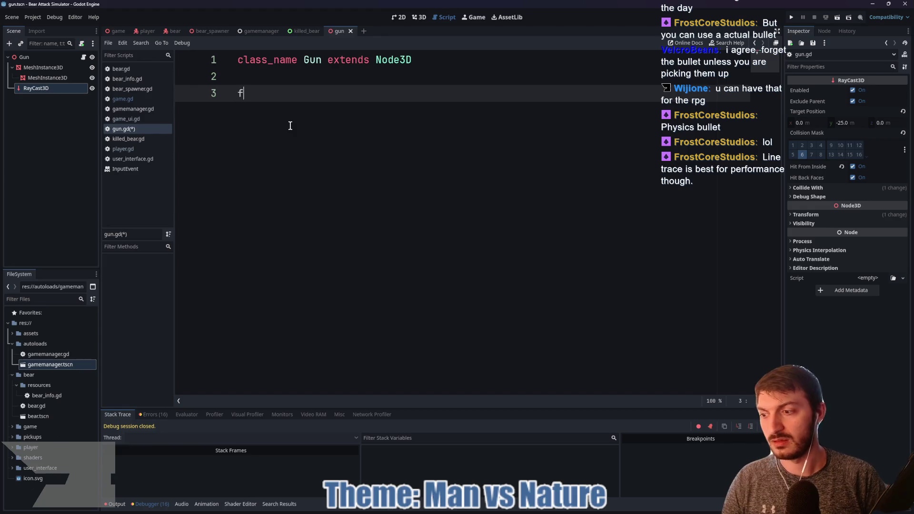
text(func fire_)
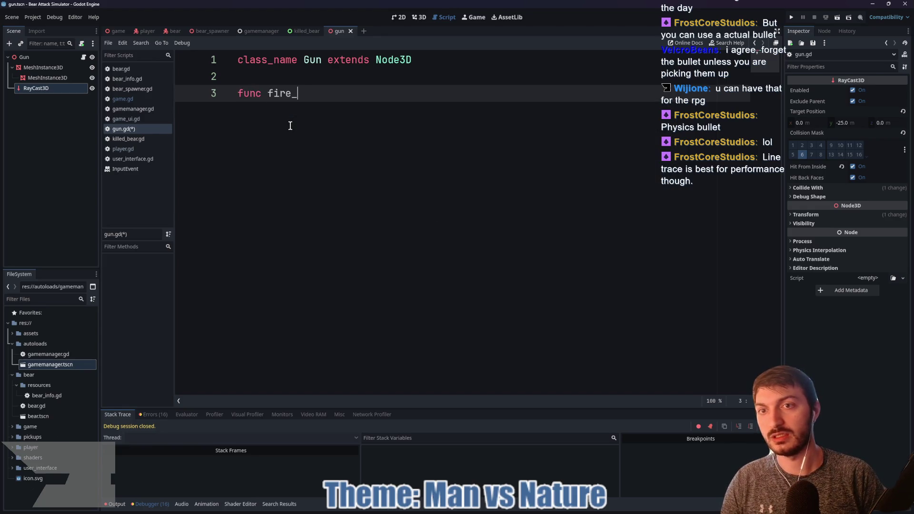
text(gun() =)
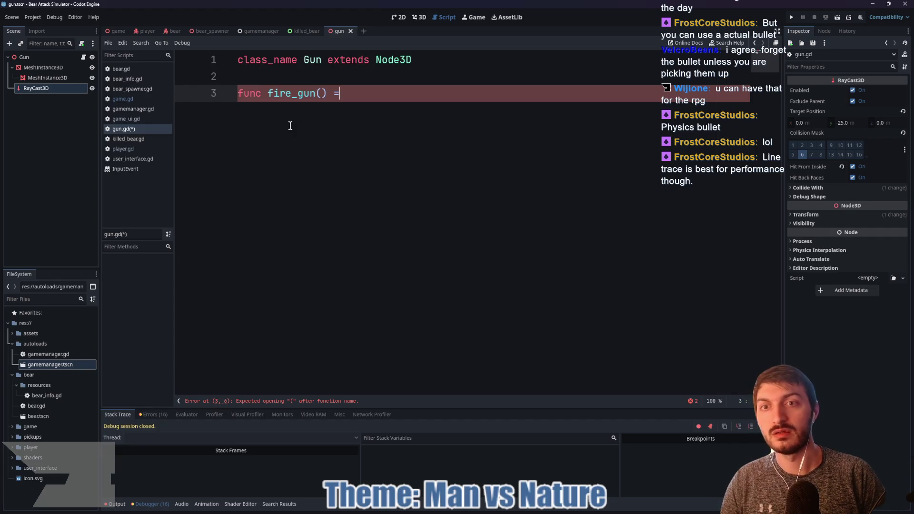
key(BackSpace)
text(void:)
key(Return)
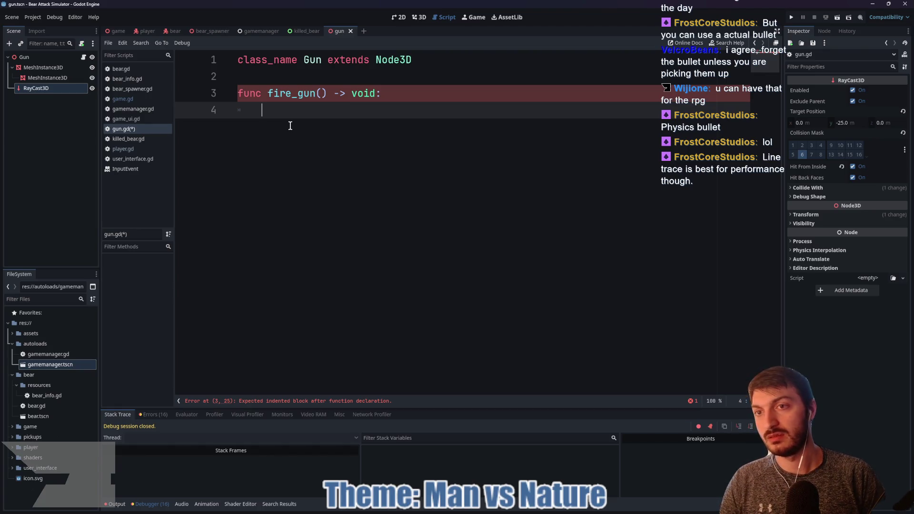
text(pass)
click(280, 82)
key(Return)
key(Return)
key(Return)
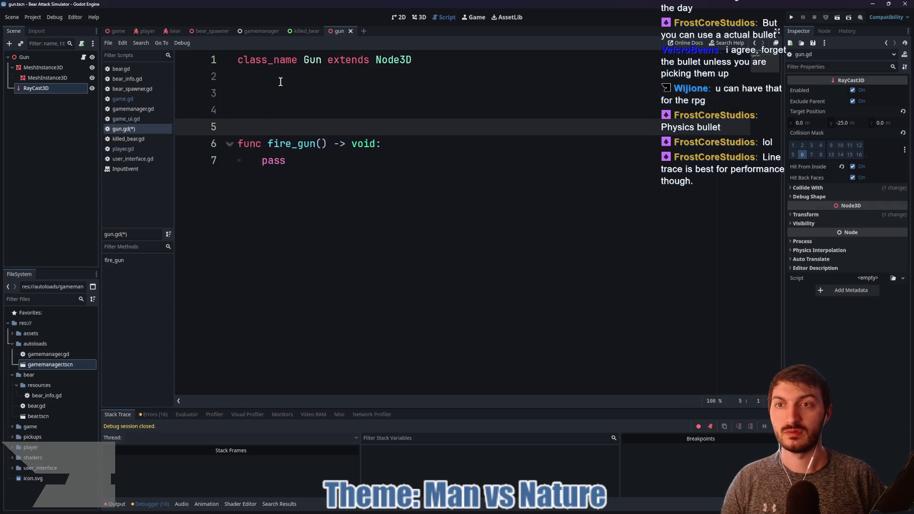
key(Up)
key(Up)
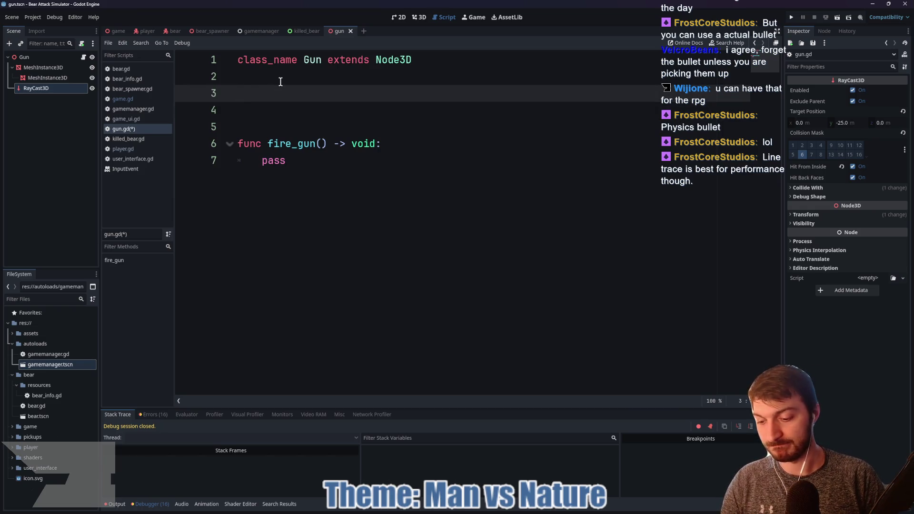
text(@export var)
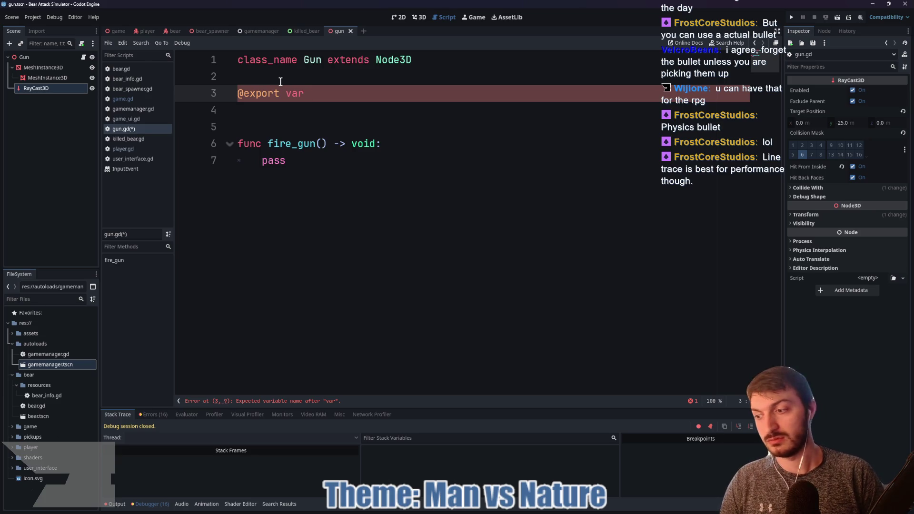
text(bullet_)
text(ray: )
text(Raycast)
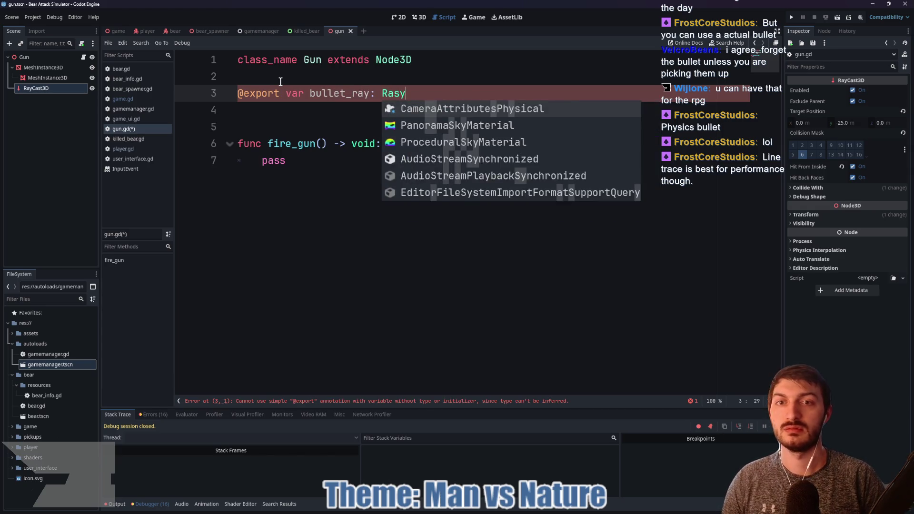
key(Down)
key(Return)
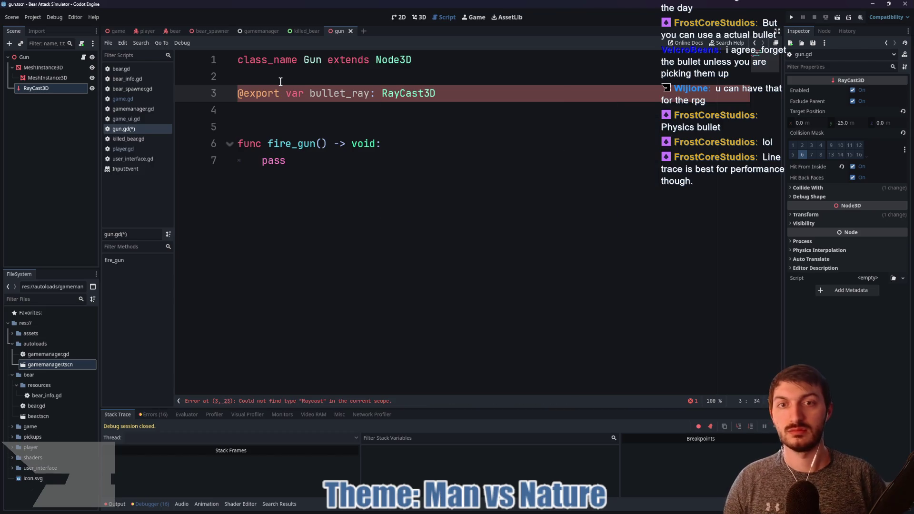
click(302, 157)
key(BackSpace)
key(BackSpace)
key(BackSpace)
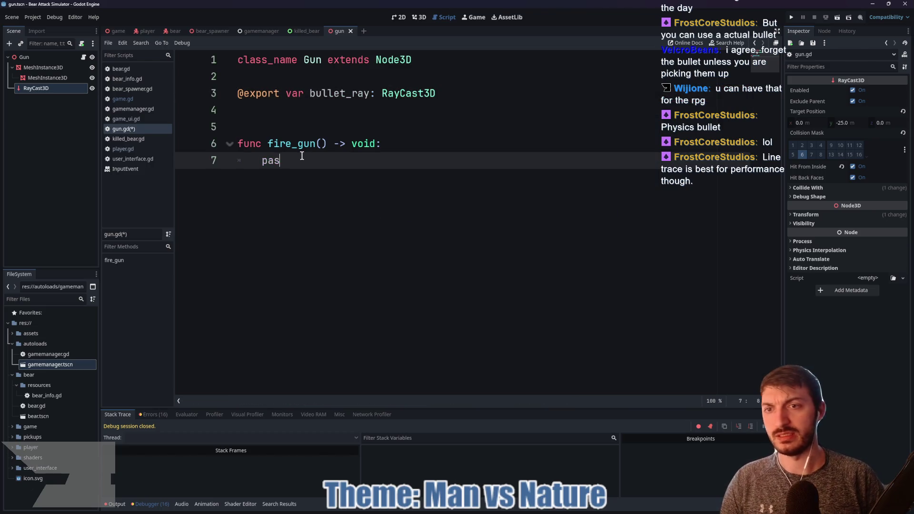
- Write an 'if bullet_ray.is_colliding():' check that gets the collider's parent
text(if bull)
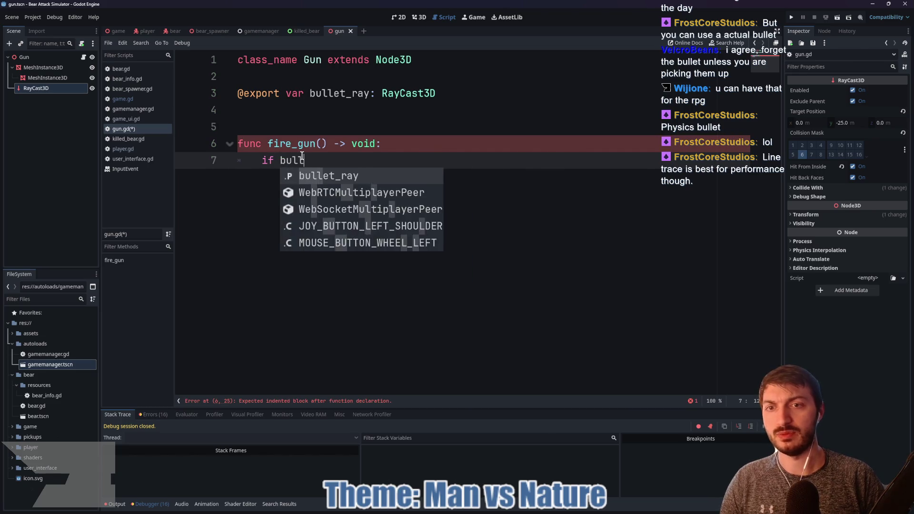
key(Return)
text(.is)
key(Return)
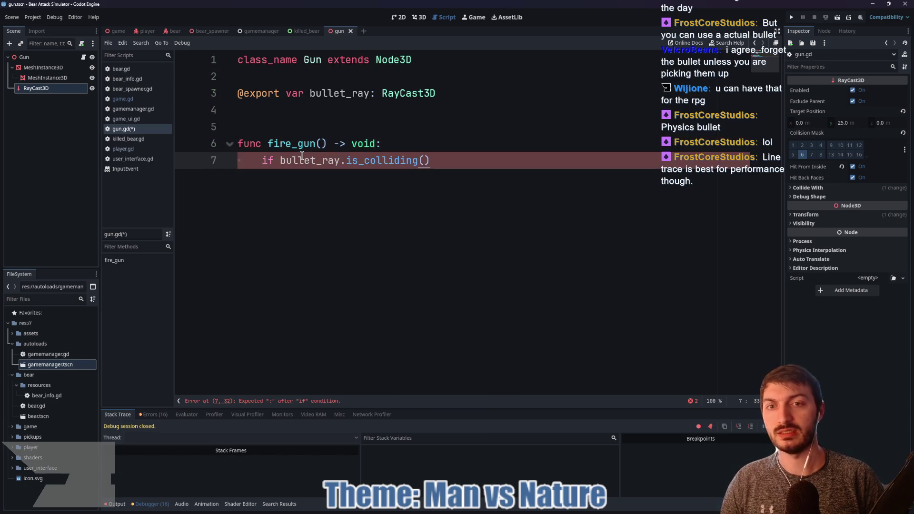
text(:)
key(Return)
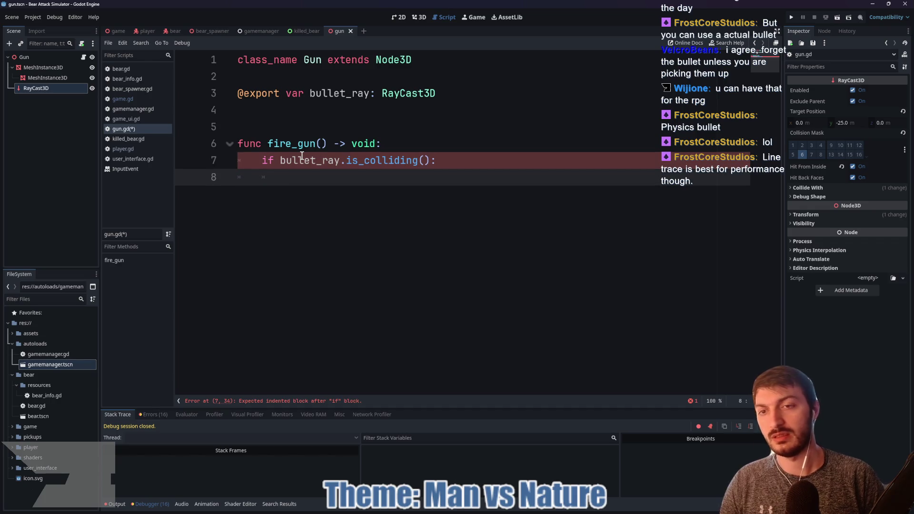
text(bul)
key(Return)
text(.get)
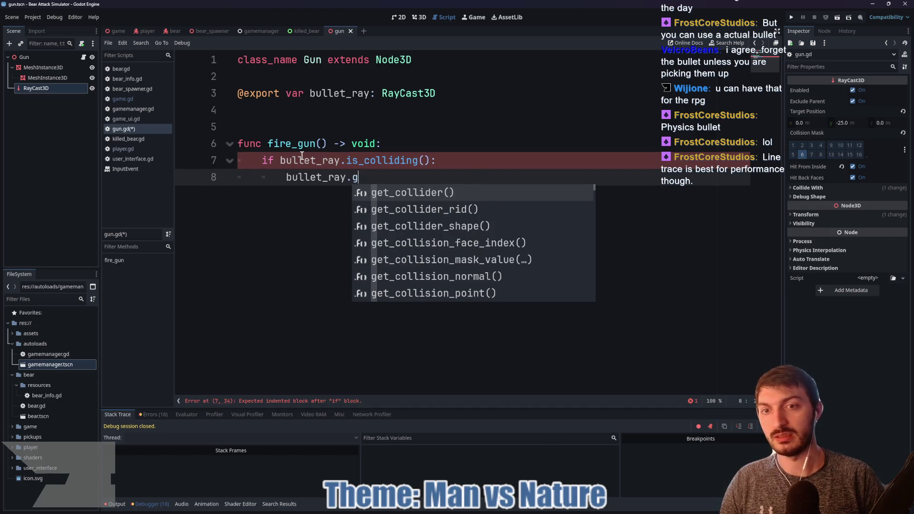
key(Return)
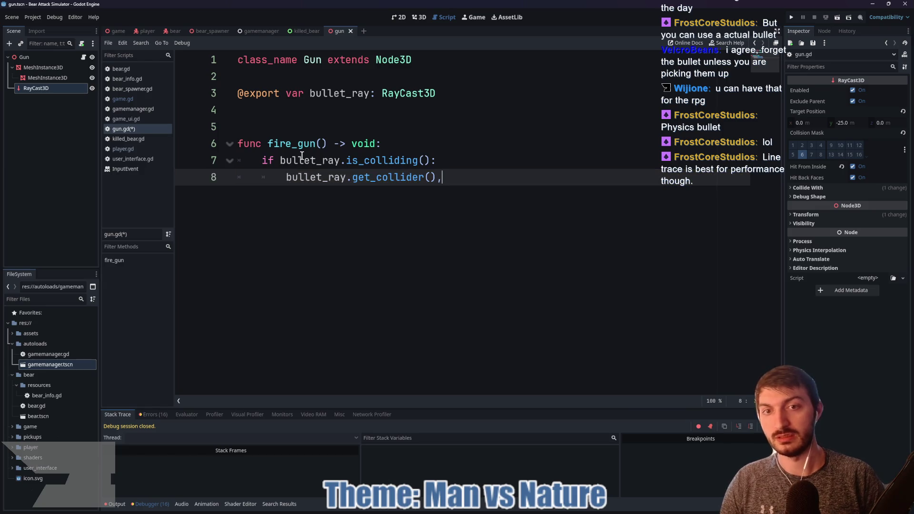
key(BackSpace)
text(.get)
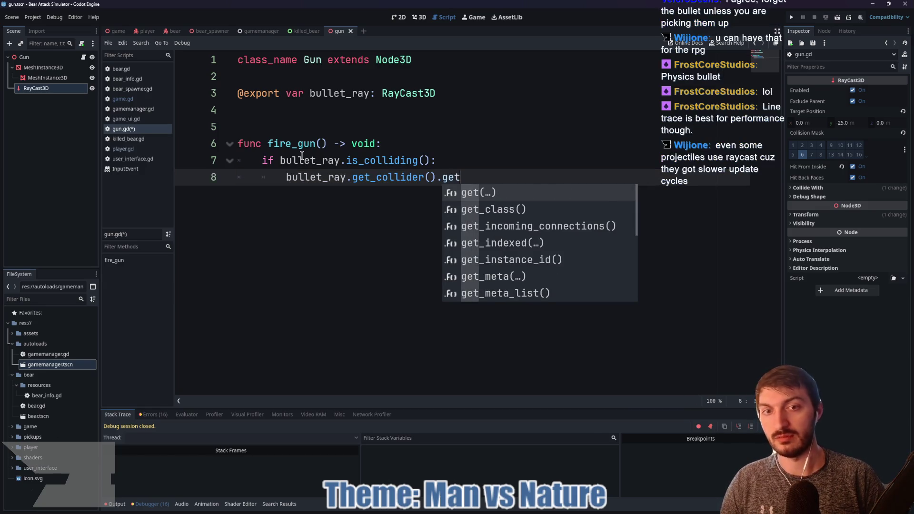
text(_parent())
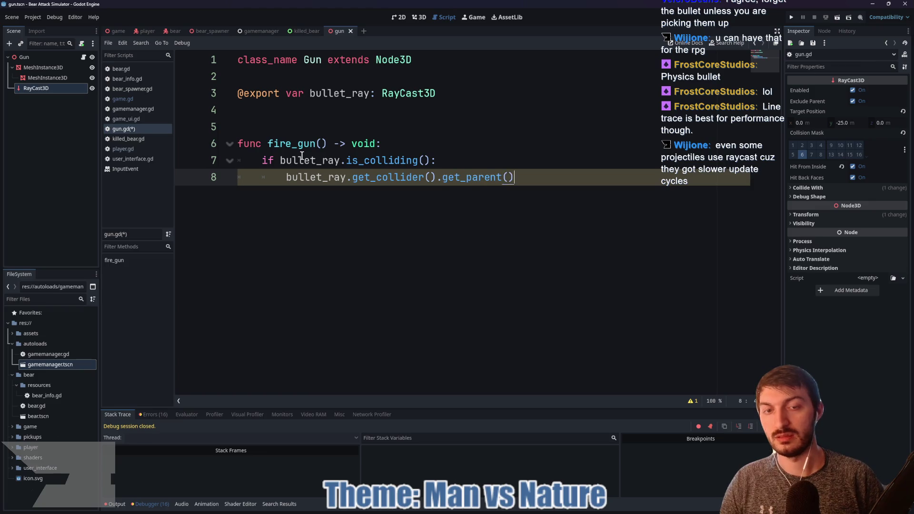
- Turn the collider line into an 'is Bear' check and add a 'var target =' line above it
click(271, 179)
click(284, 180)
text(if)
click(566, 172)
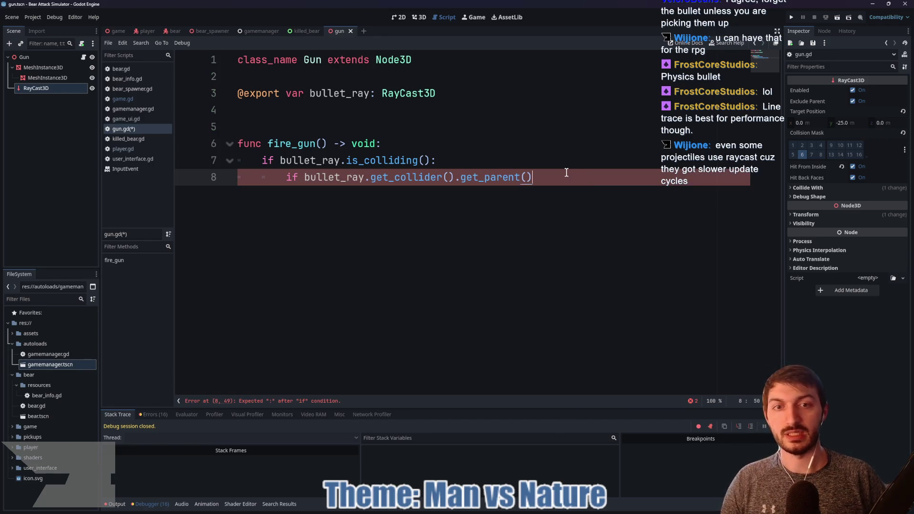
text(is Bear)
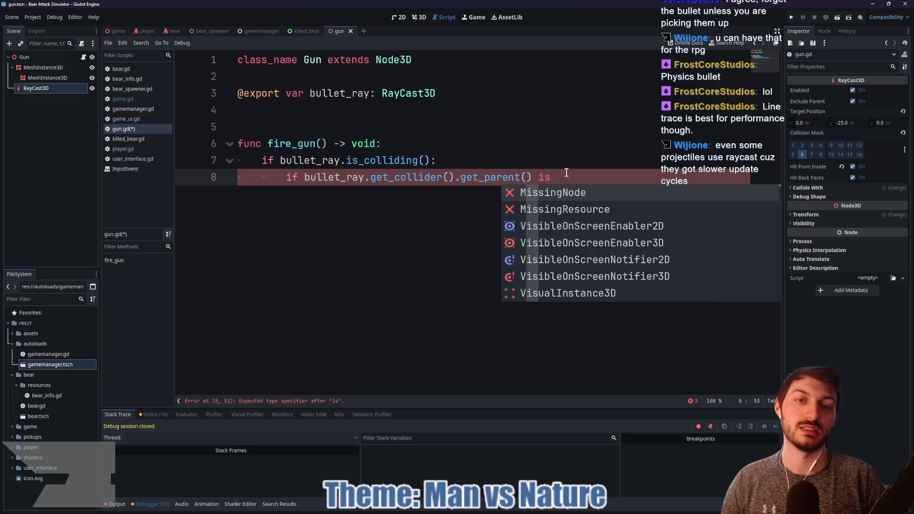
text(:)
key(Return)
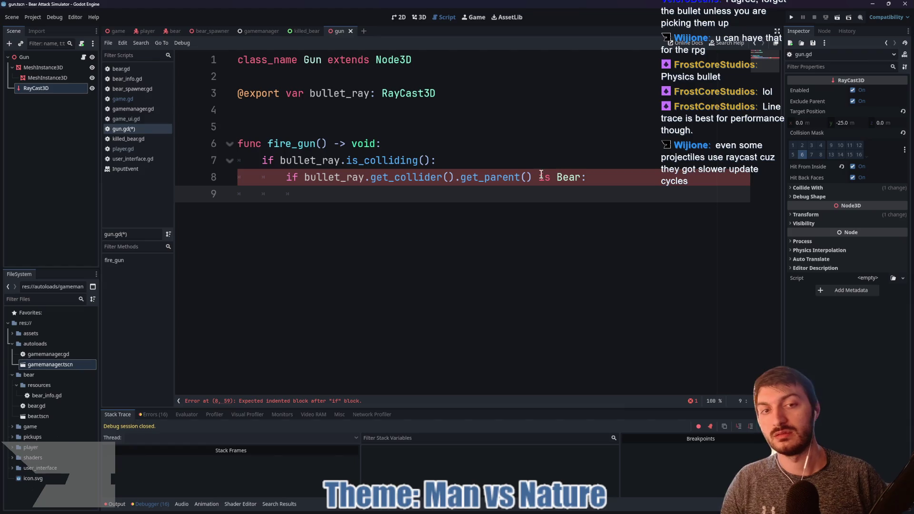
click(448, 158)
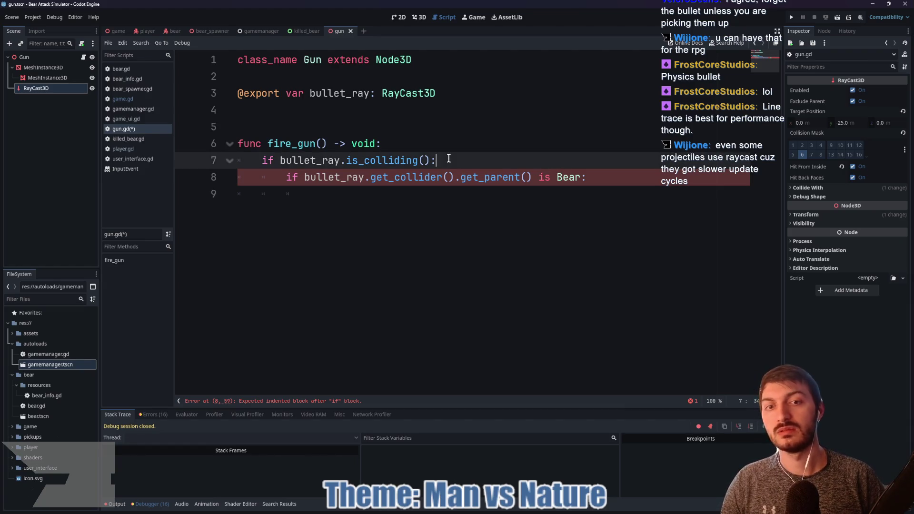
key(Return)
text(ar target =)
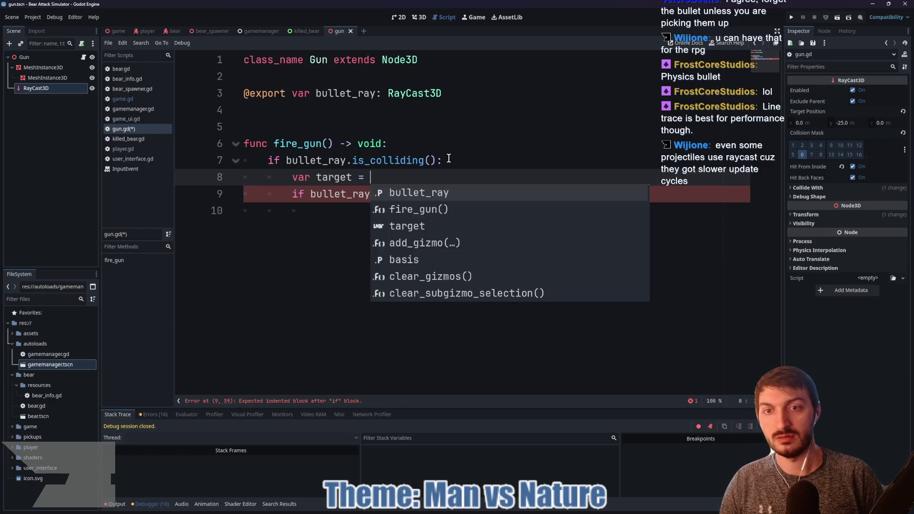
- Move get_collider().get_parent() into target and make the check 'if target is Bear:'
drag(310, 193, 538, 194)
key(ctrl+x)
click(409, 179)
key(ctrl+v)
click(311, 195)
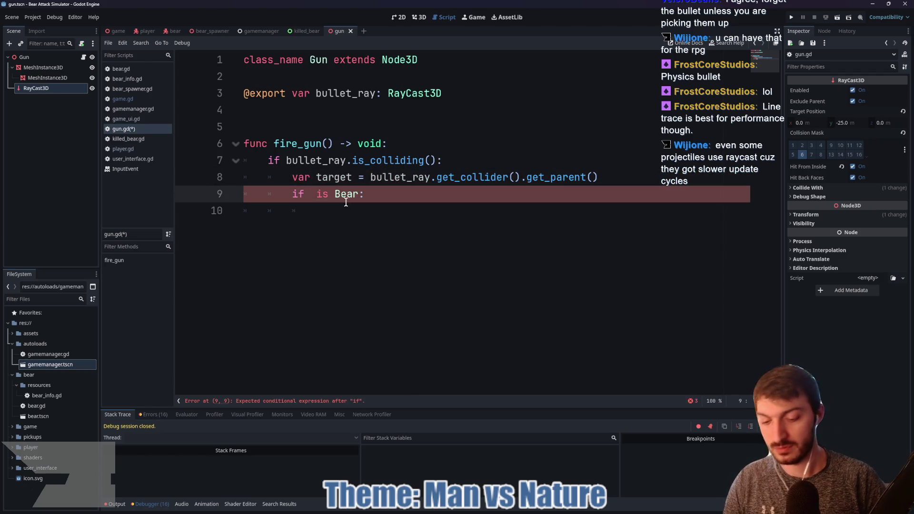
text(target)
click(442, 197)
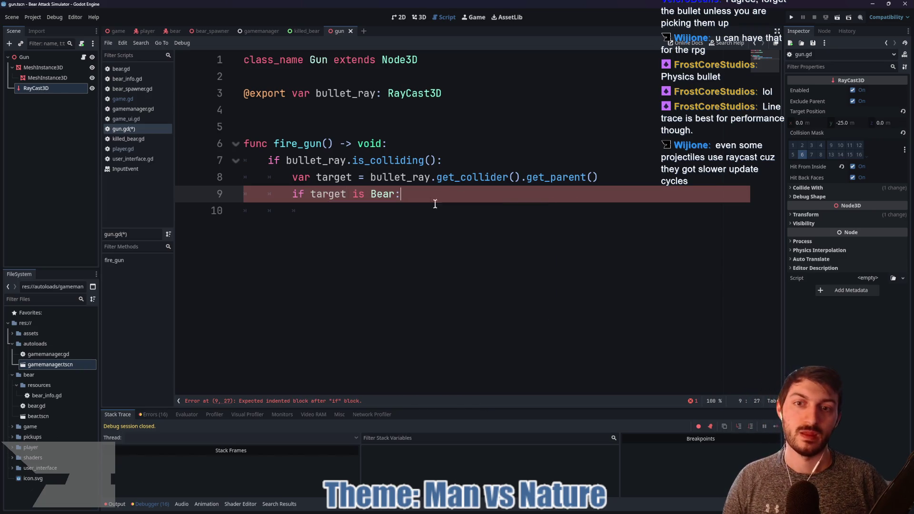
click(361, 215)
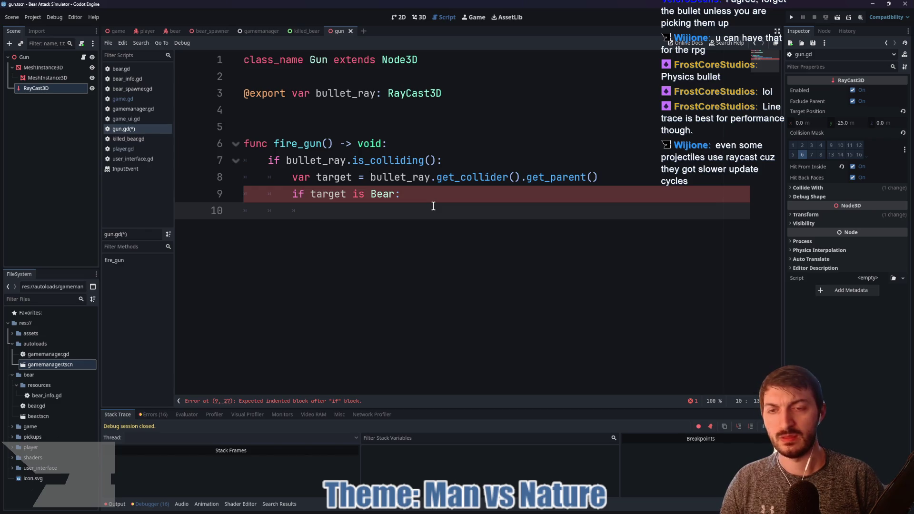
- Call target.take_damage(Player.current.damage) and save the gun script
text(target.take)
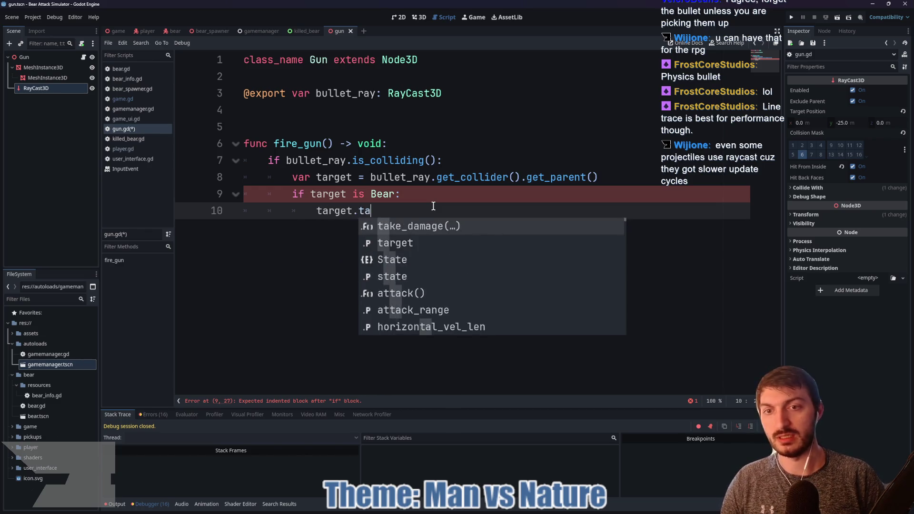
key(Return)
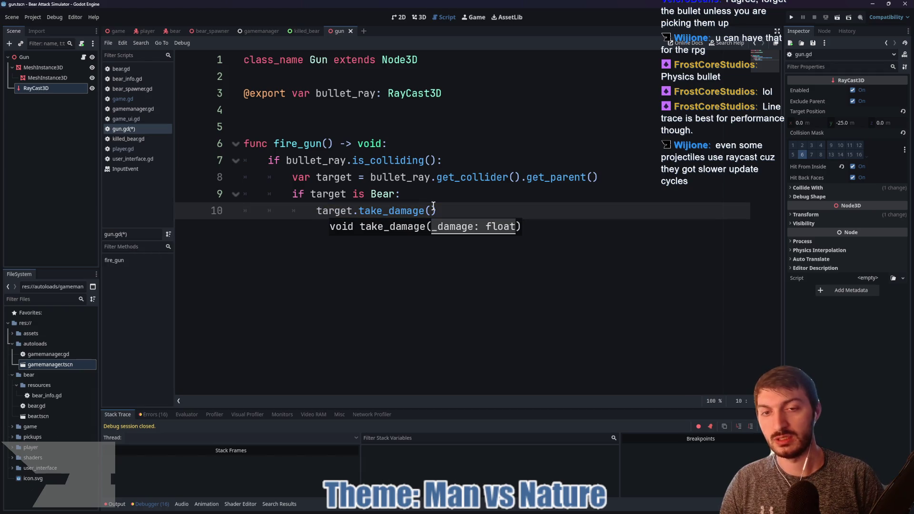
text(Player.curren)
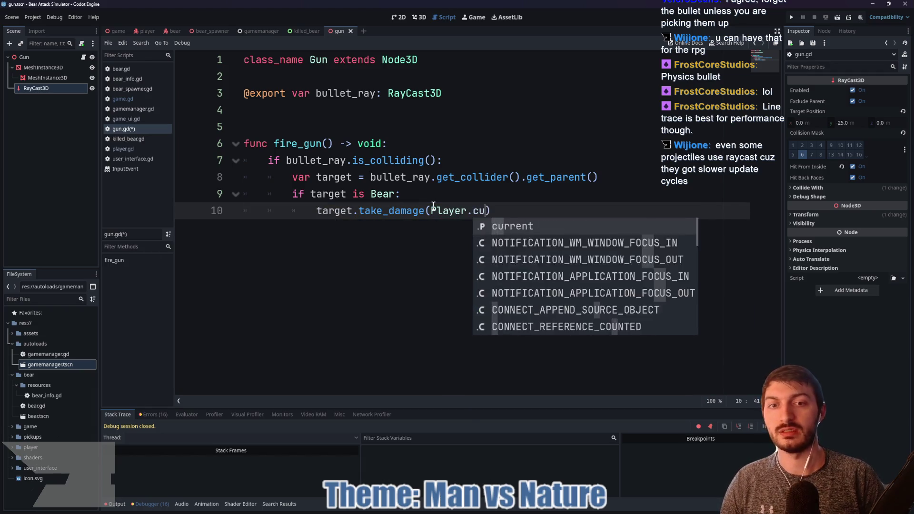
text(t.damage)
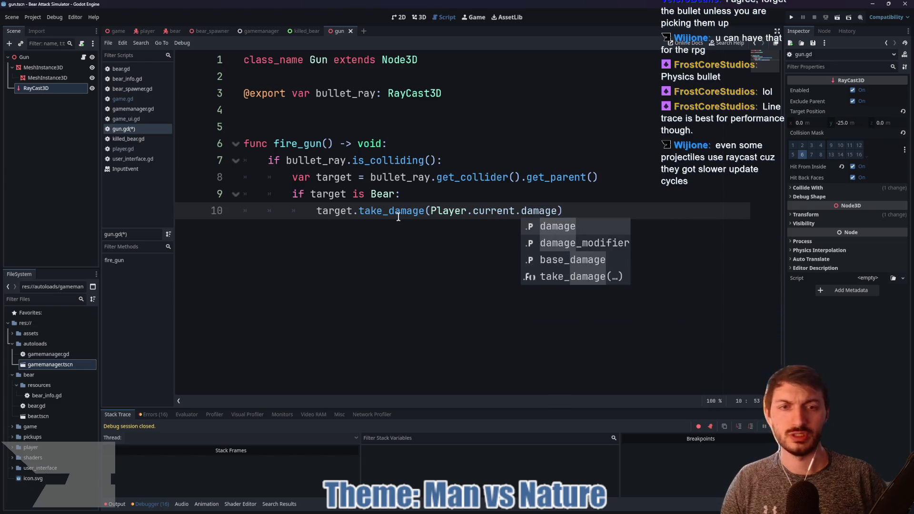
key(Right)
key(ctrl+s)
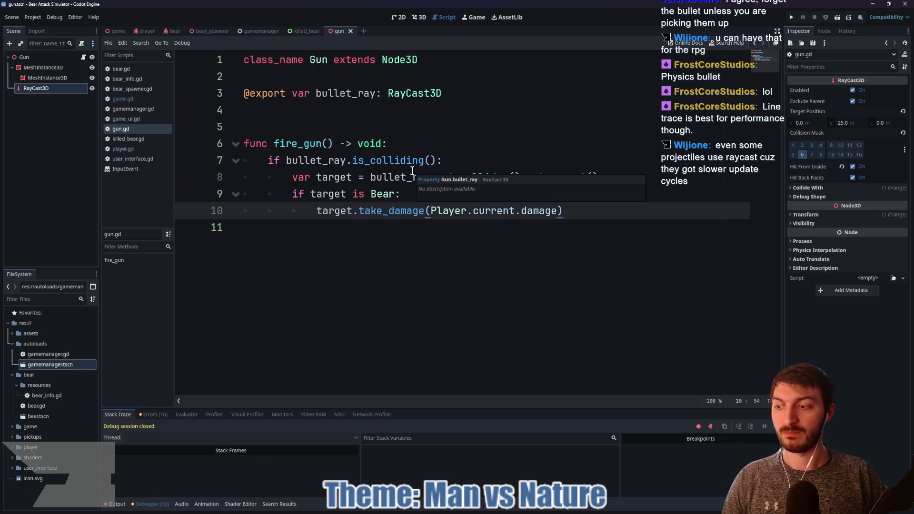
- Select the Gun node and choose a node for its Bullet Ray property
click(345, 224)
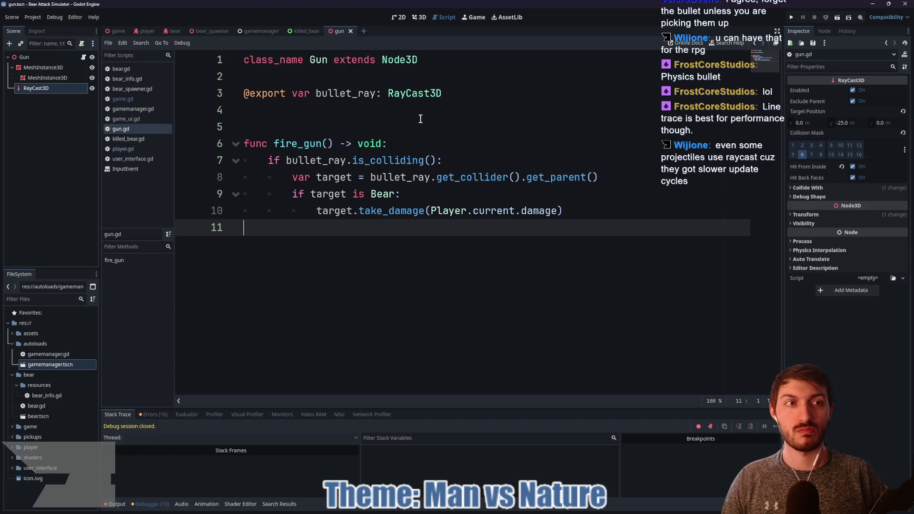
click(24, 57)
click(872, 90)
click(469, 177)
key(ctrl+s)
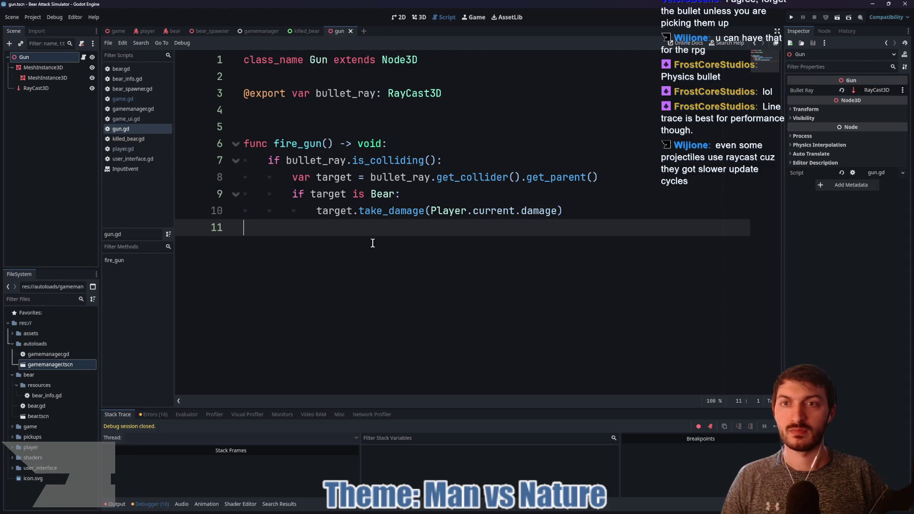
click(158, 35)
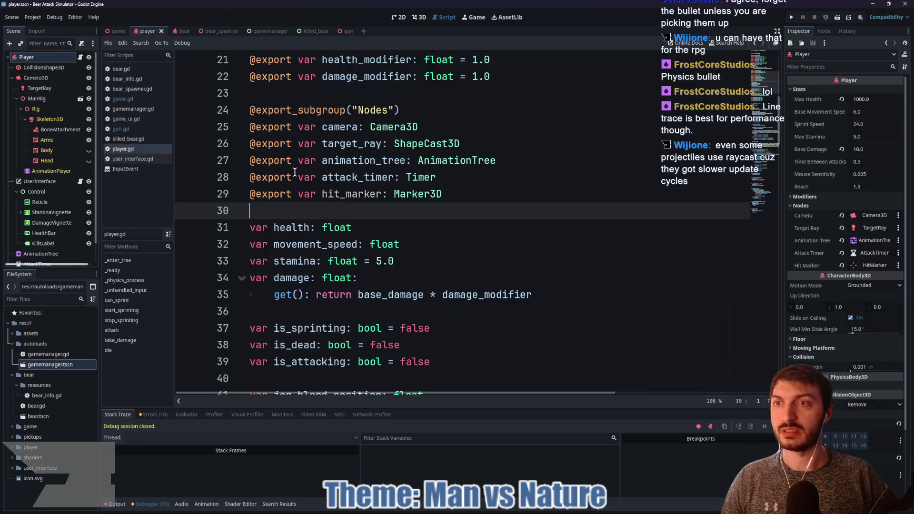
scroll(349, 211, down, 3)
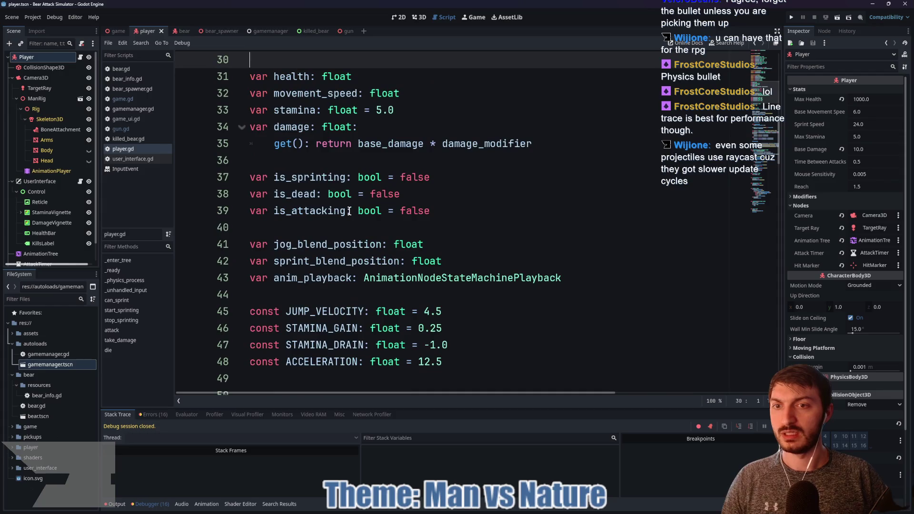
scroll(348, 211, down, 12)
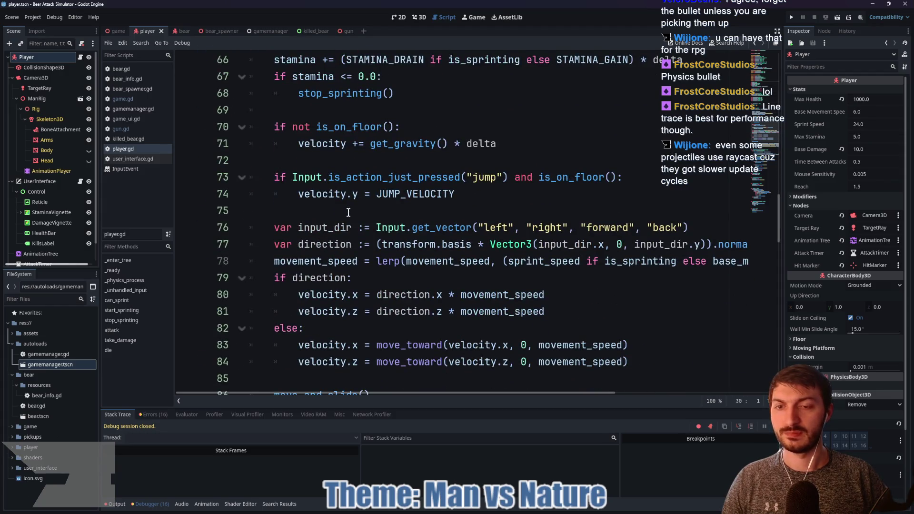
scroll(347, 213, down, 11)
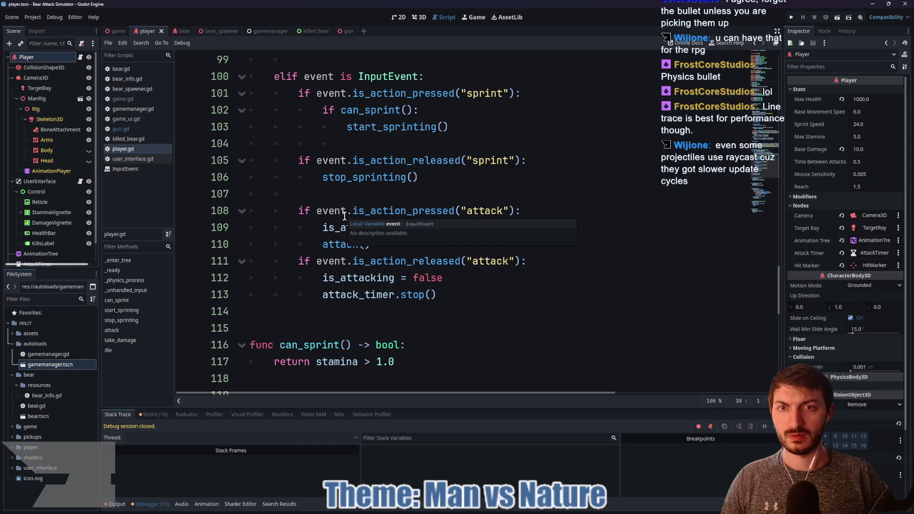
scroll(345, 217, up, 2)
scroll(362, 204, down, 3)
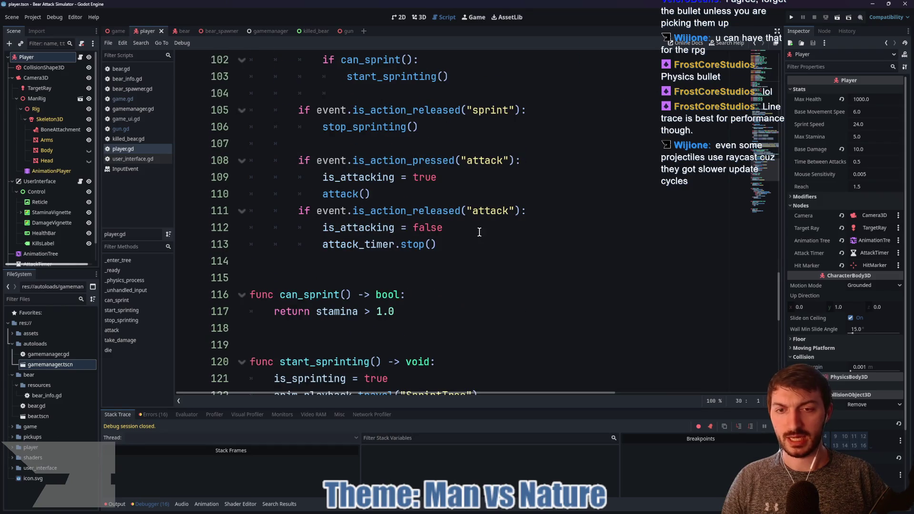
double_click(369, 233)
double_click(360, 246)
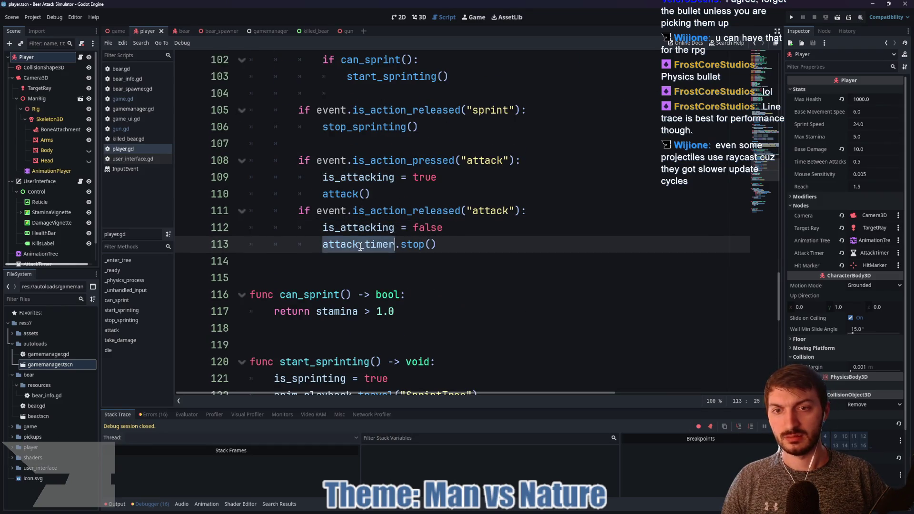
scroll(331, 242, down, 3)
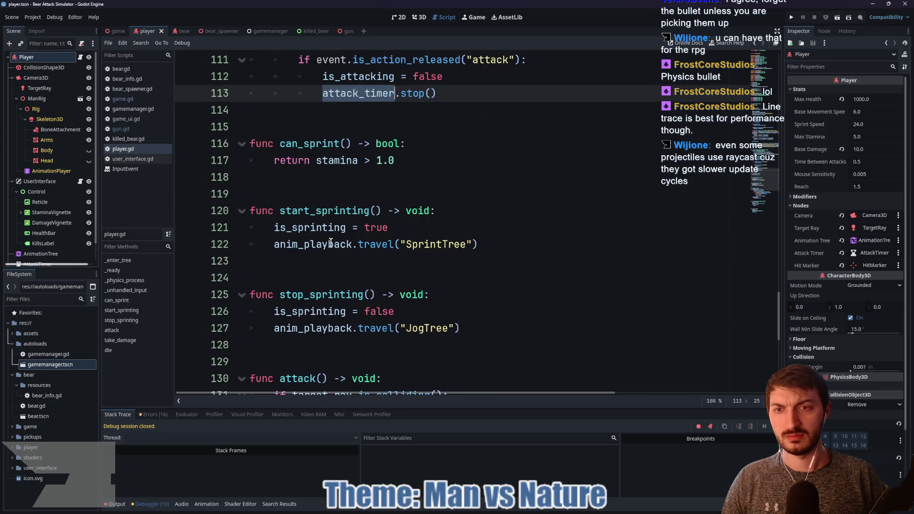
scroll(303, 233, down, 2)
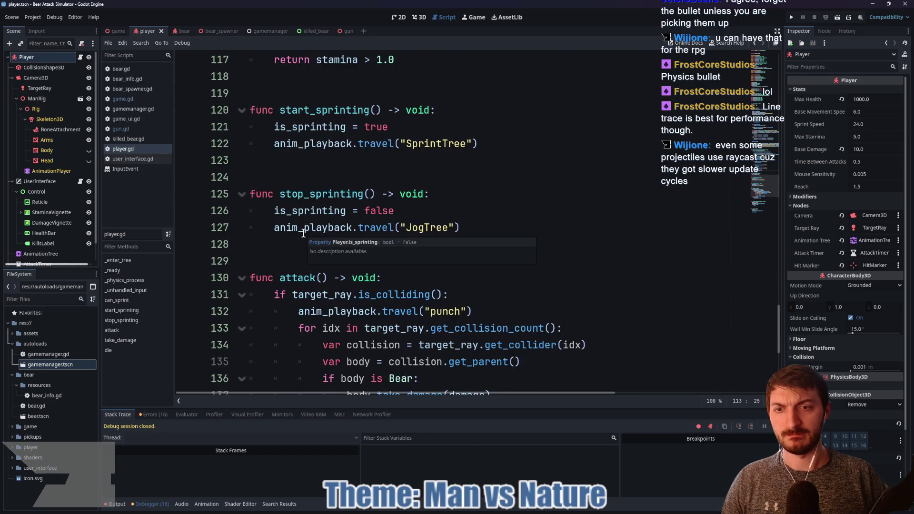
scroll(304, 234, down, 3)
click(317, 144)
click(344, 145)
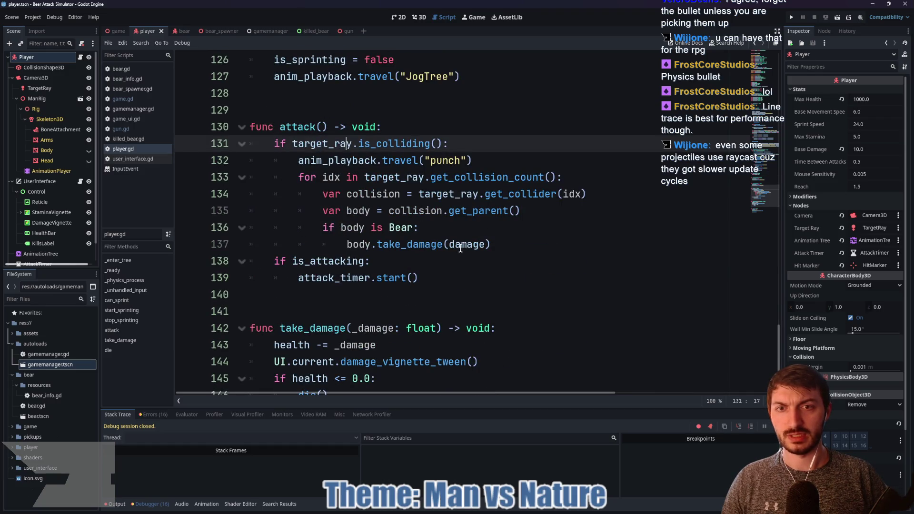
click(400, 128)
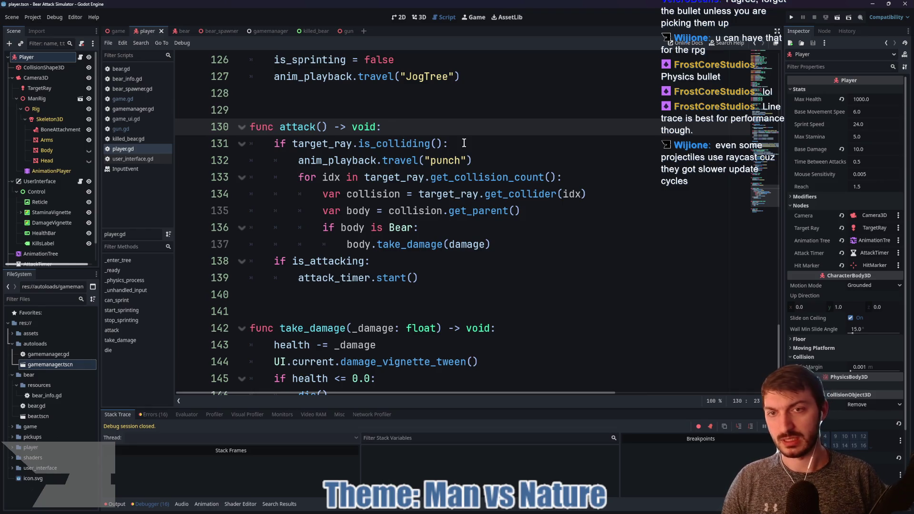
- In attack(), add 'if is_holding_gun:' calling gun.fire_gun(), then save player.gd
key(Return)
text(if)
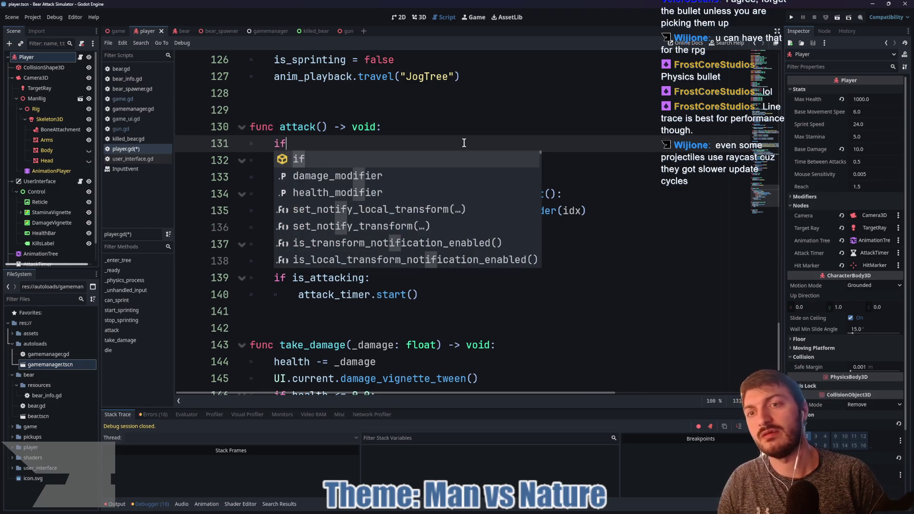
text( is_)
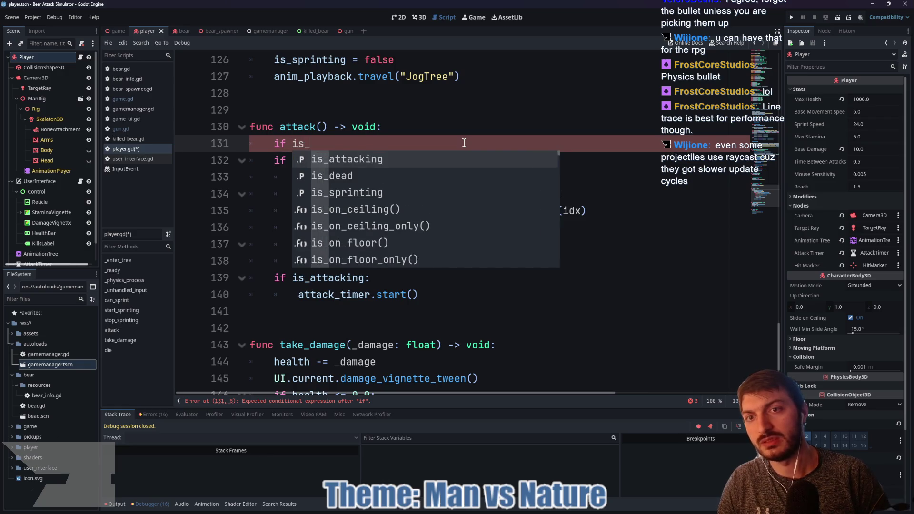
text(holding_f)
key(BackSpace)
text(gun:)
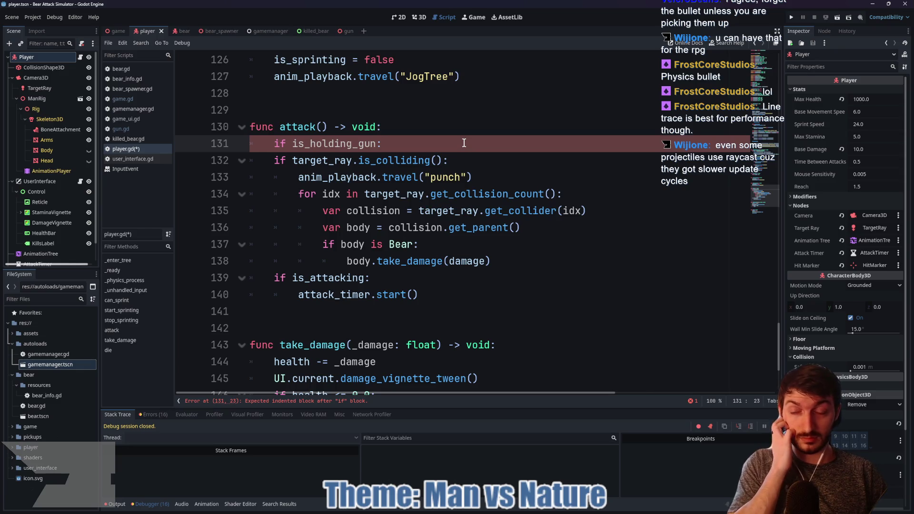
key(Return)
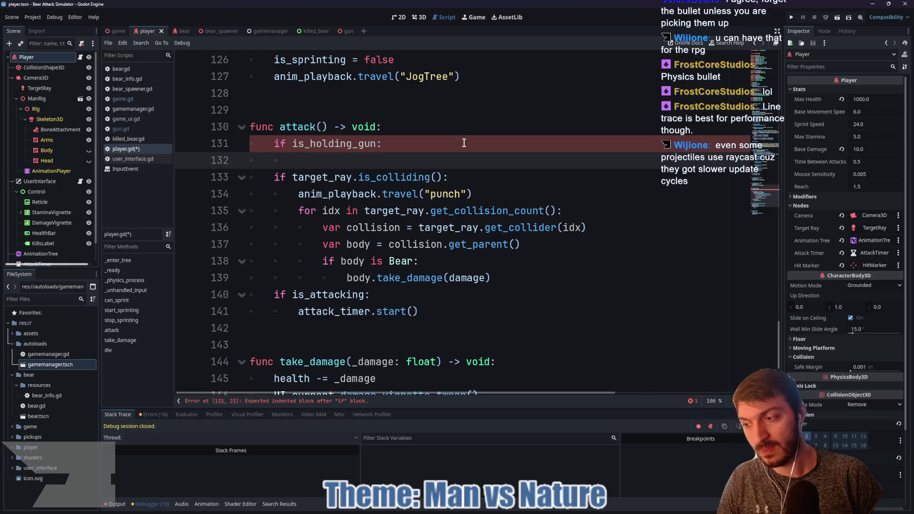
text(gun.)
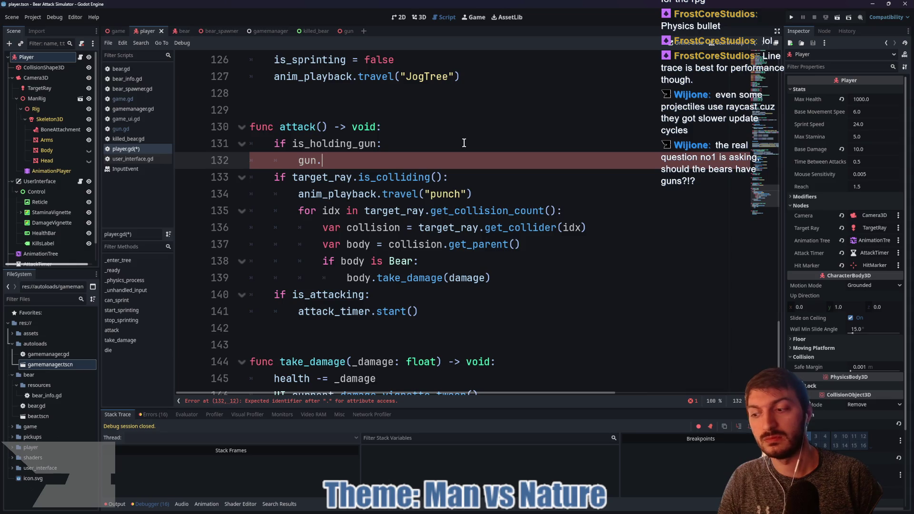
text(fire)
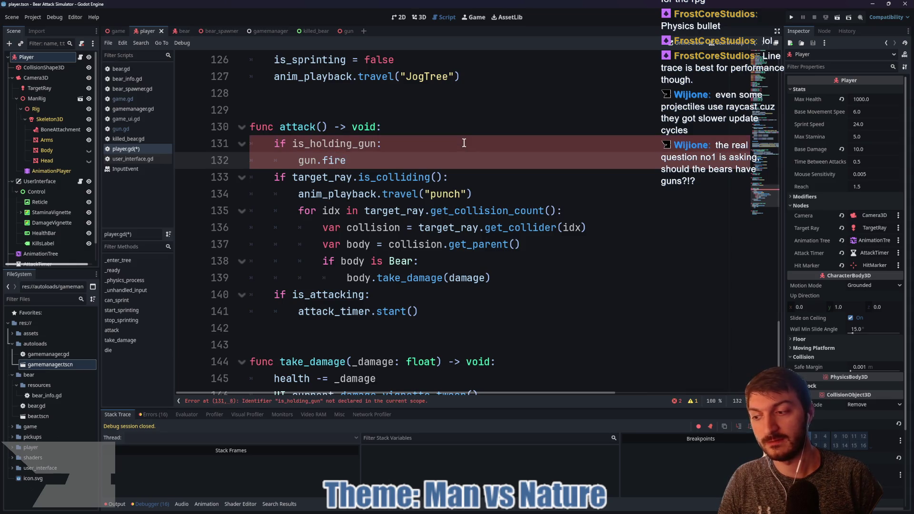
text(_gun)
key(Return)
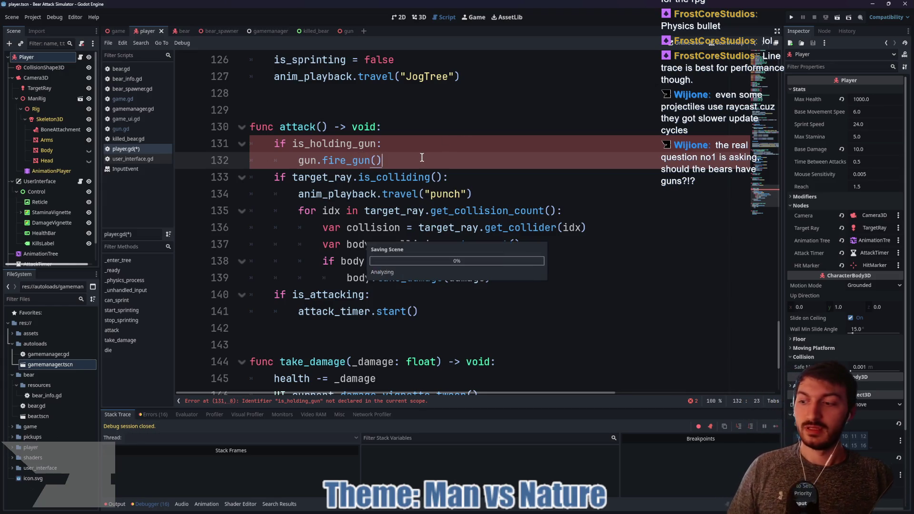
key(ctrl+s)
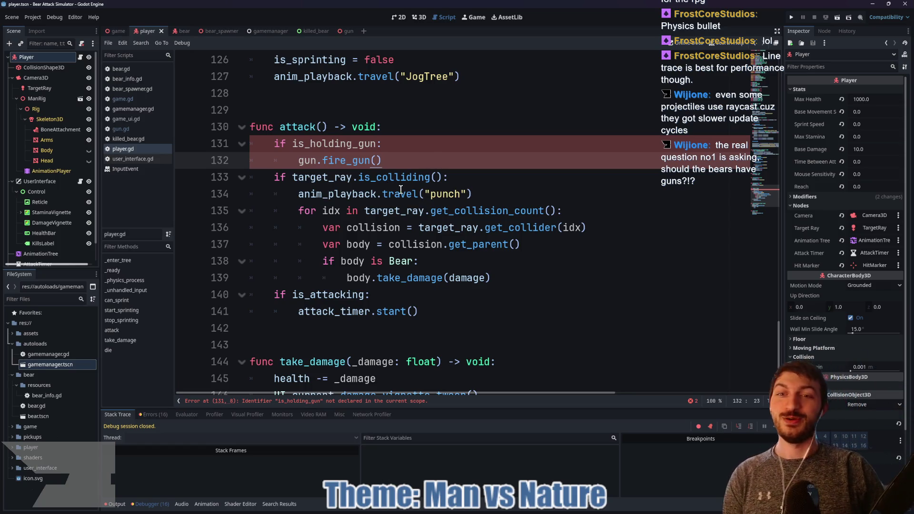
- Add 'var is_holding_gun: bool = false' below is_attacking, save, then switch to Discord
scroll(394, 186, up, 2)
scroll(395, 187, up, 20)
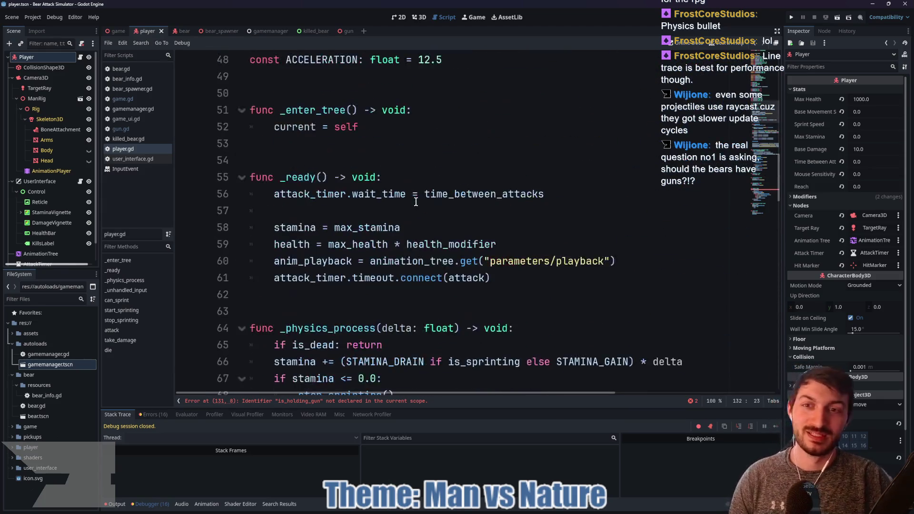
scroll(415, 202, up, 5)
click(458, 155)
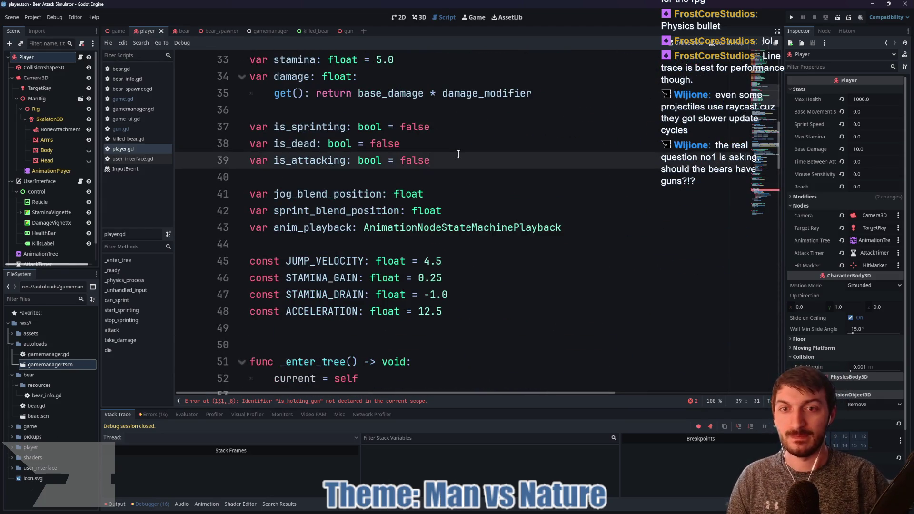
key(Down)
text(var )
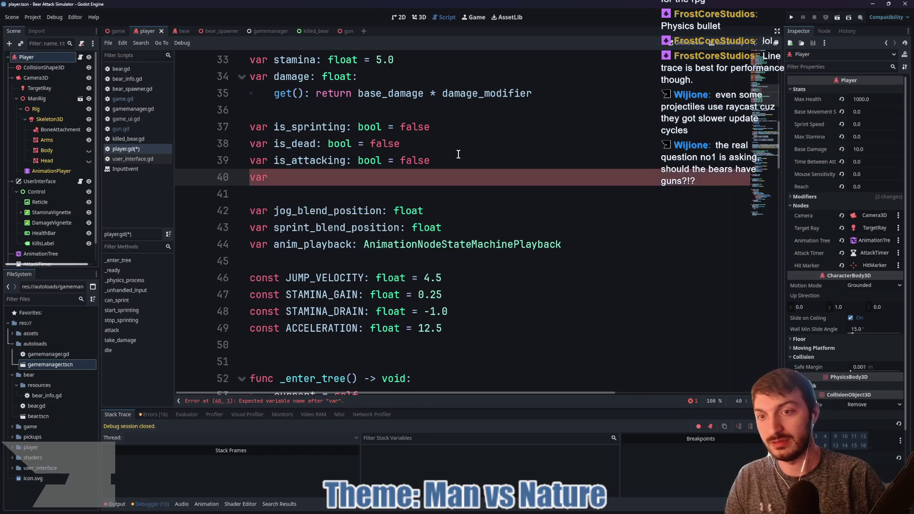
text(is_holding_gun: bool = )
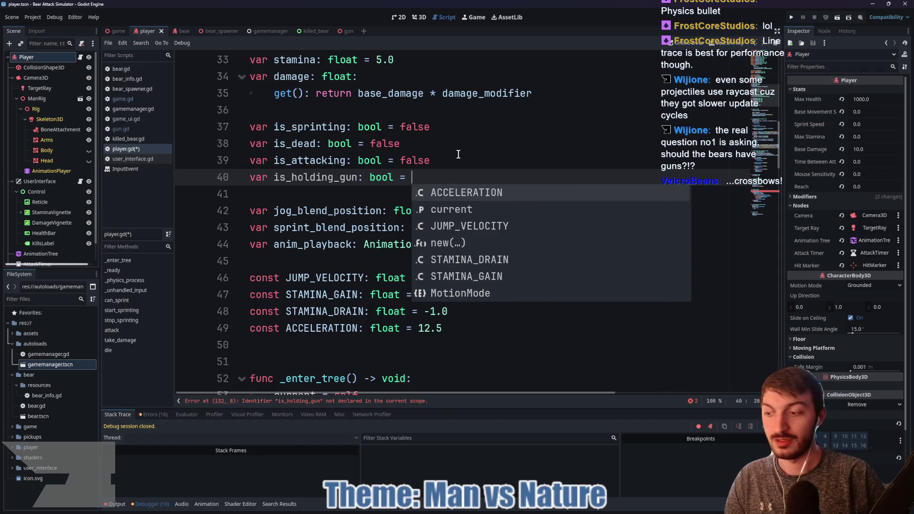
text(false)
key(ctrl+s)
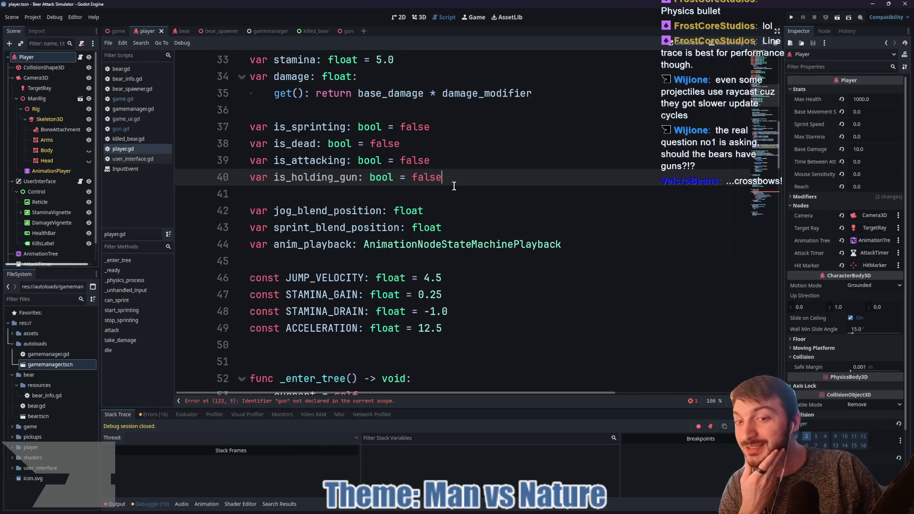
scroll(454, 186, up, 3)
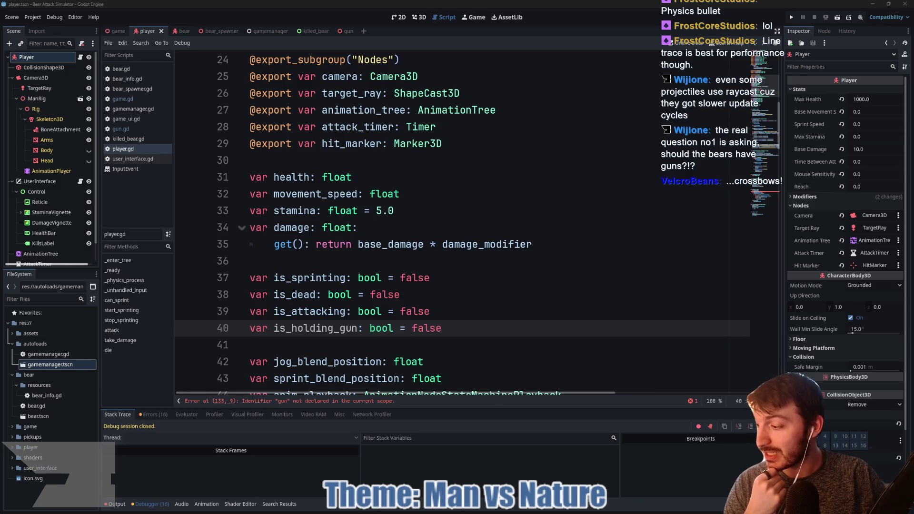
click(71, 102)
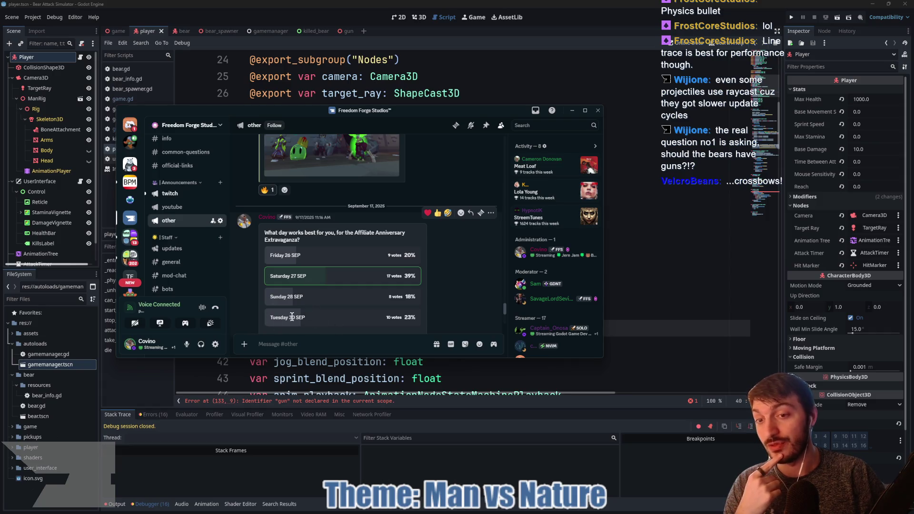
mouse_move(312, 109)
mouse_down()
mouse_move(399, 117)
mouse_move(393, 124)
mouse_move(0, 71)
mouse_up()
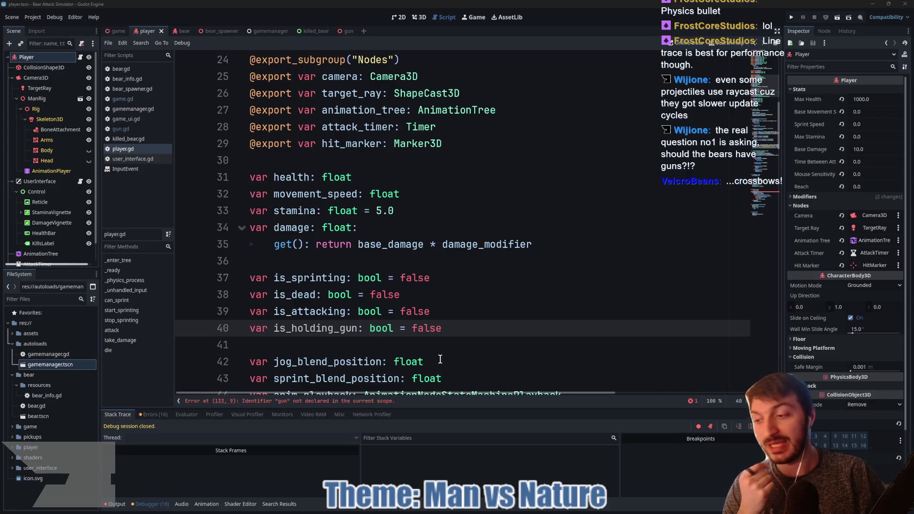
click(459, 329)
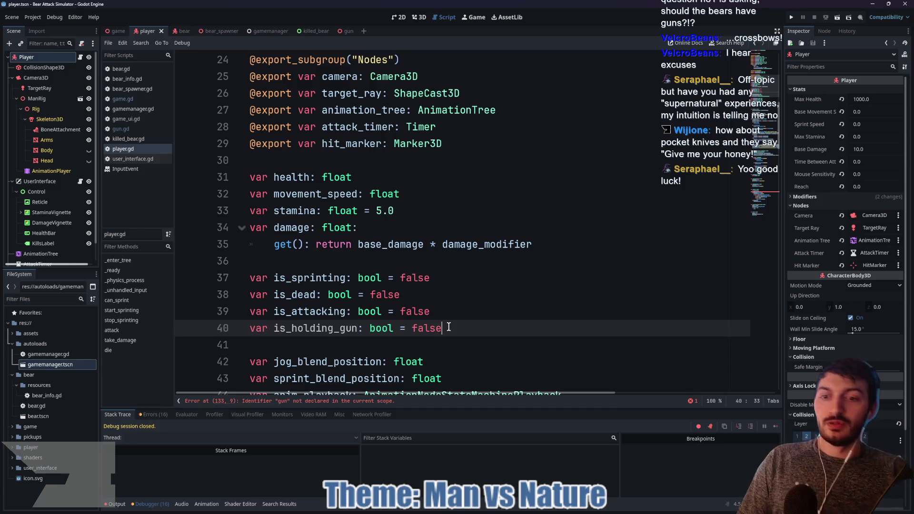
scroll(449, 327, down, 2)
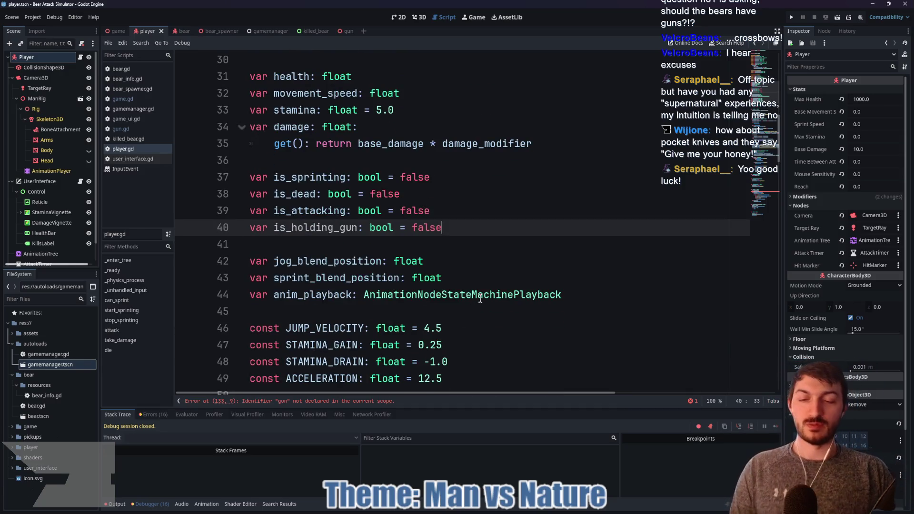
scroll(474, 267, down, 1)
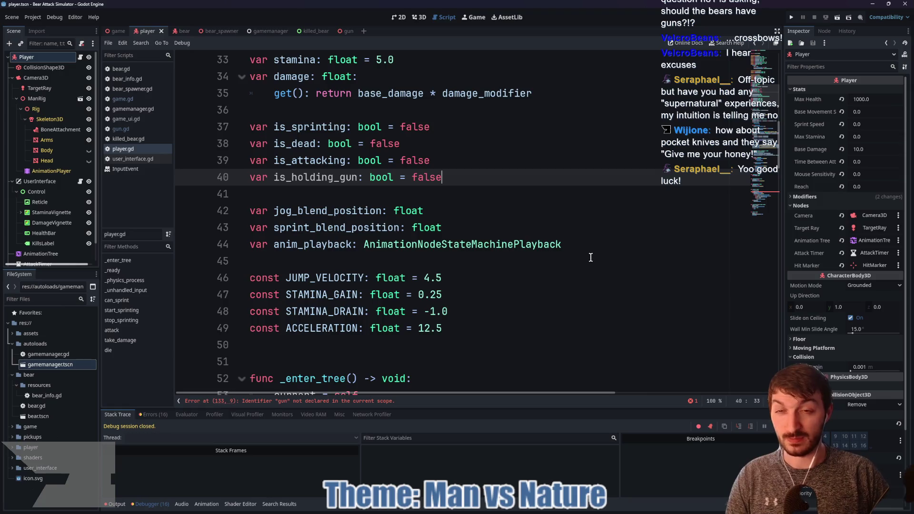
click(383, 264)
- Add 'var gun: Gun' on line 46 below anim_playback and save player.gd
key(Return)
key(Return)
key(Up)
text(fvar)
key(BackSpace)
key(BackSpace)
key(BackSpace)
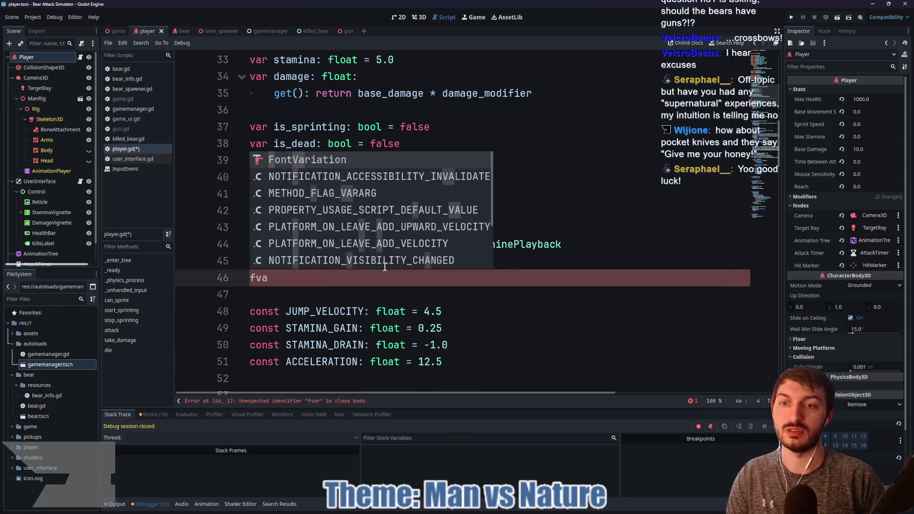
key(BackSpace)
text(var )
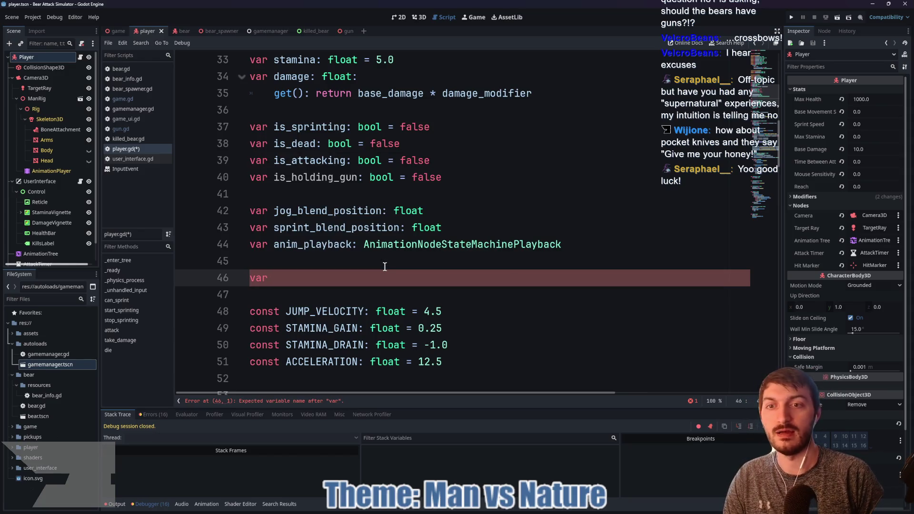
text(gun: Gun)
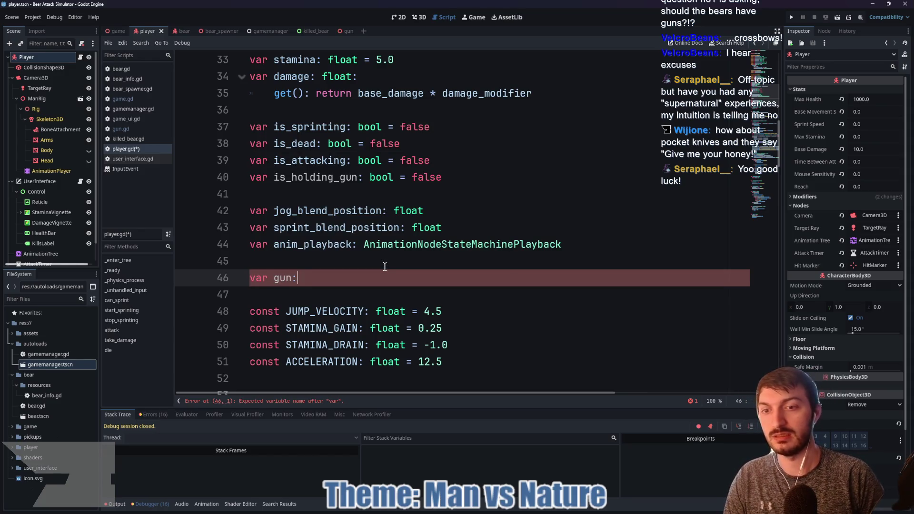
key(Escape)
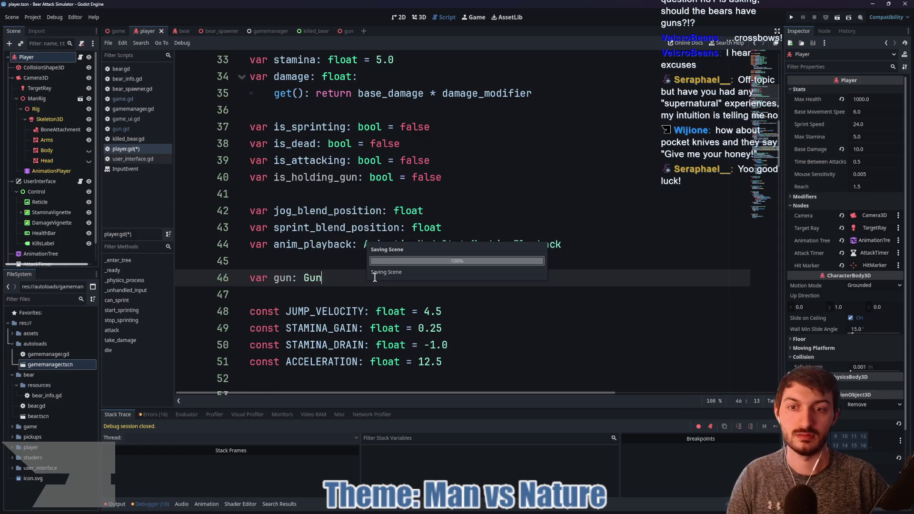
key(ctrl+s)
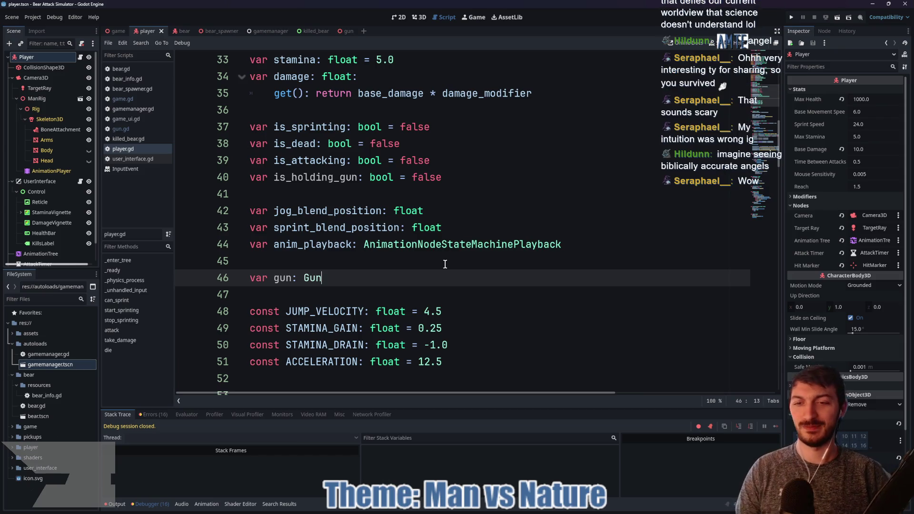
click(445, 265)
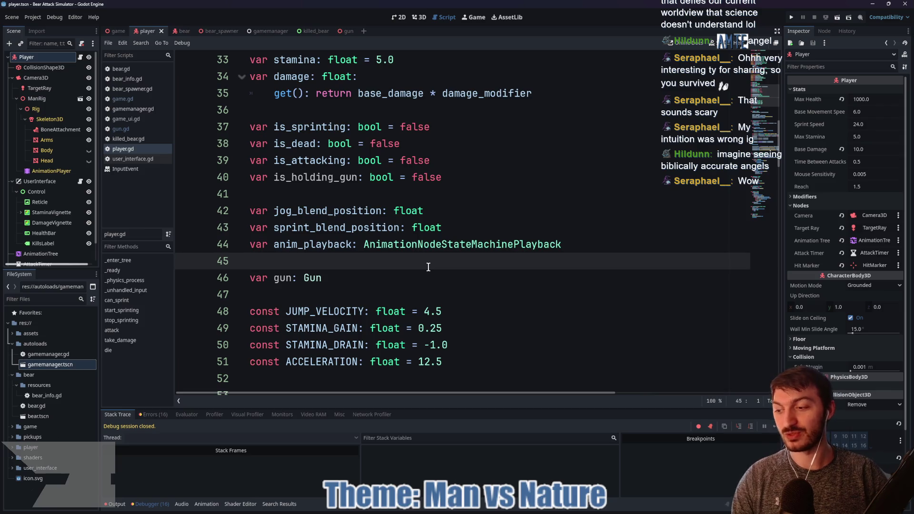
click(369, 275)
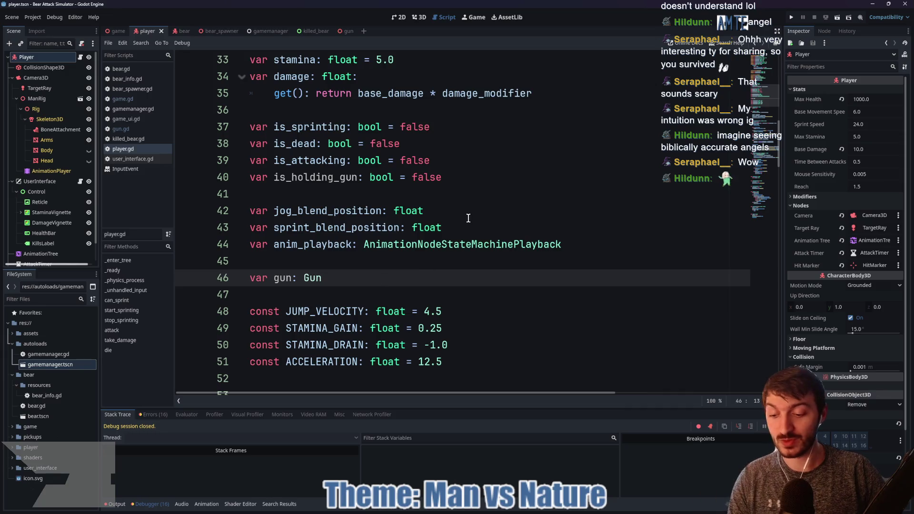
drag(317, 172, 333, 164)
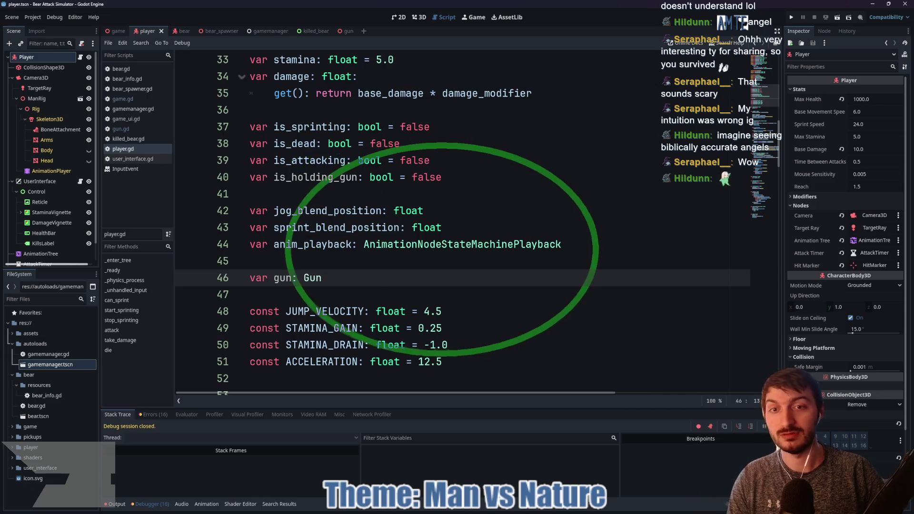
drag(477, 145, 676, 126)
mouse_move(591, 208)
mouse_down()
mouse_move(788, 236)
mouse_move(575, 272)
mouse_up()
drag(333, 170, 142, 67)
drag(286, 285, 142, 238)
key(Escape)
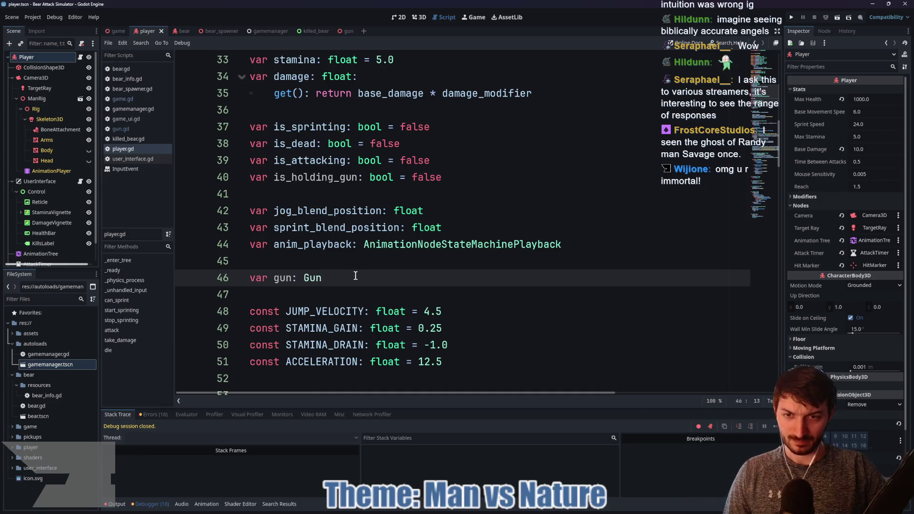
- Scroll player.gd past the gun variable down to the blank line 60 in _ready
scroll(352, 271, down, 1)
click(333, 245)
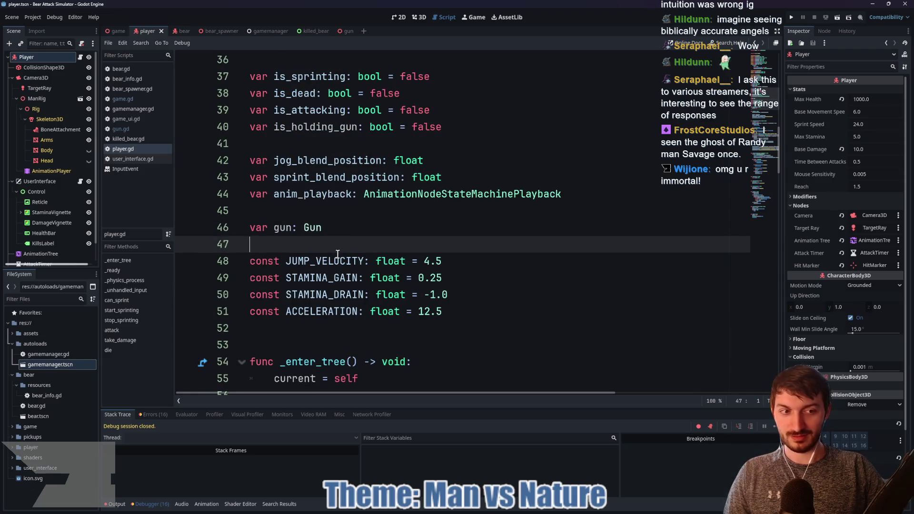
click(352, 231)
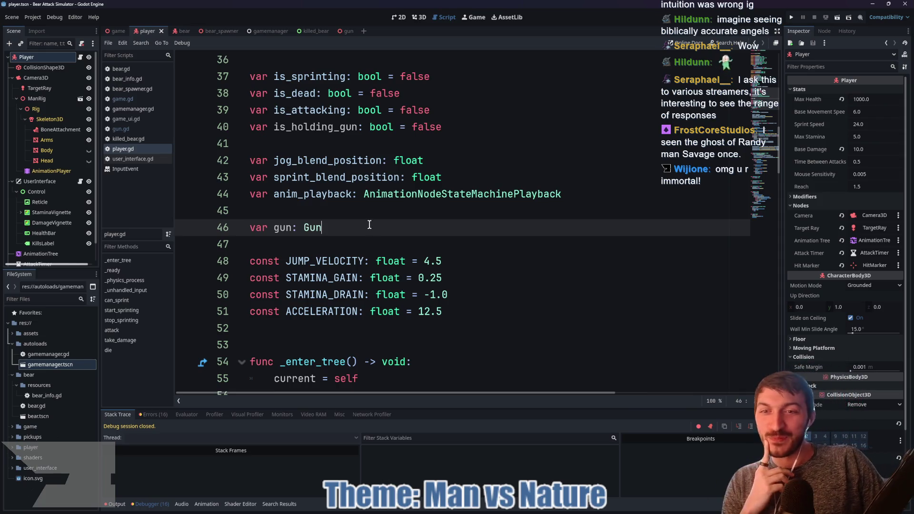
scroll(364, 232, down, 1)
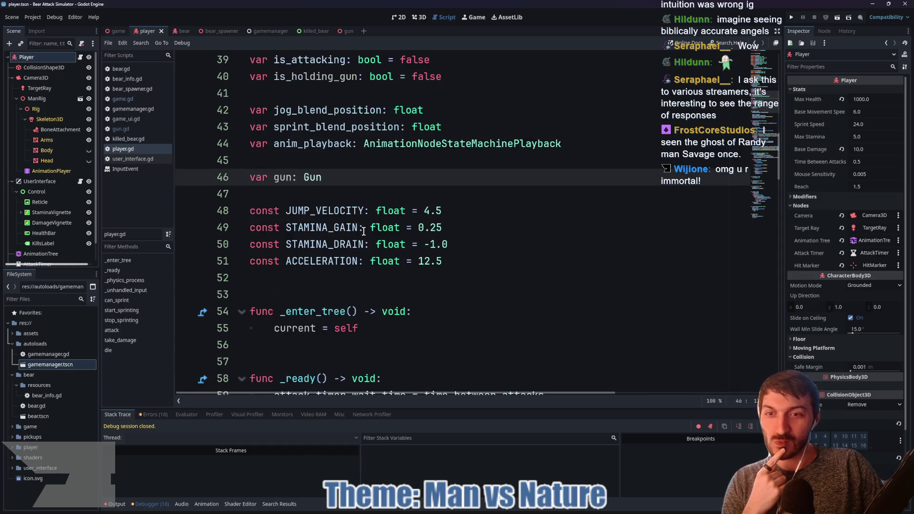
click(336, 193)
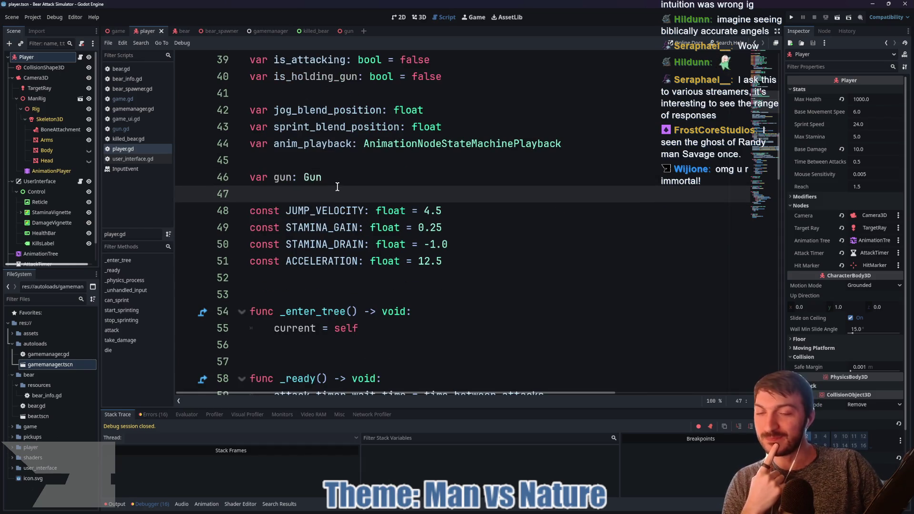
click(337, 186)
scroll(337, 186, down, 5)
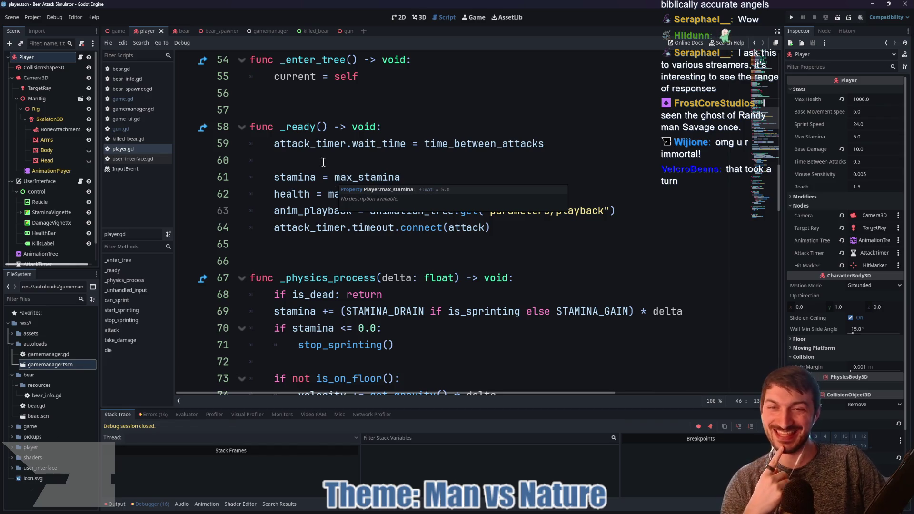
click(321, 164)
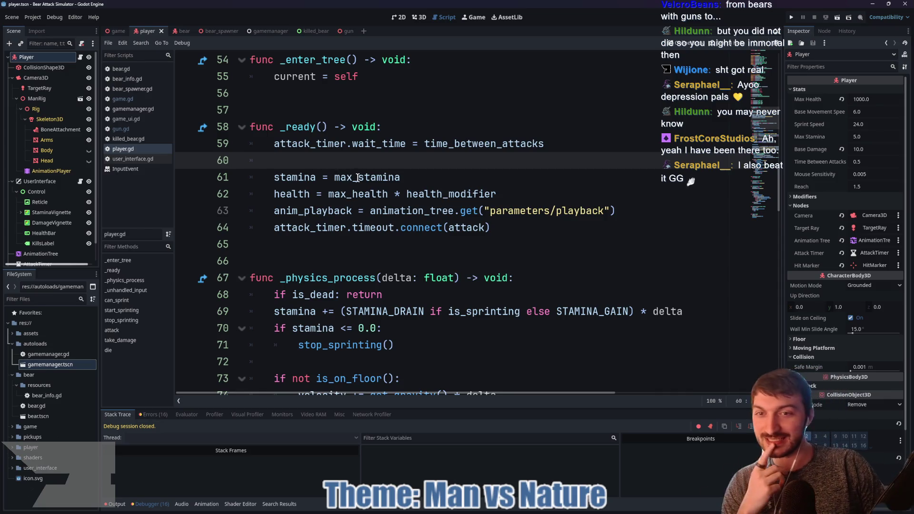
- Delete the blank line 60 inside the player's _ready function
scroll(355, 177, up, 4)
click(346, 245)
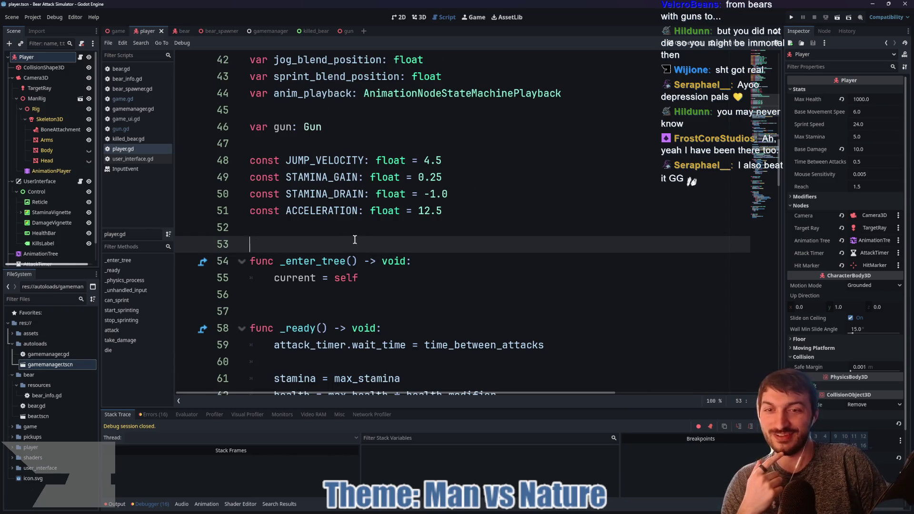
scroll(348, 234, up, 2)
click(351, 222)
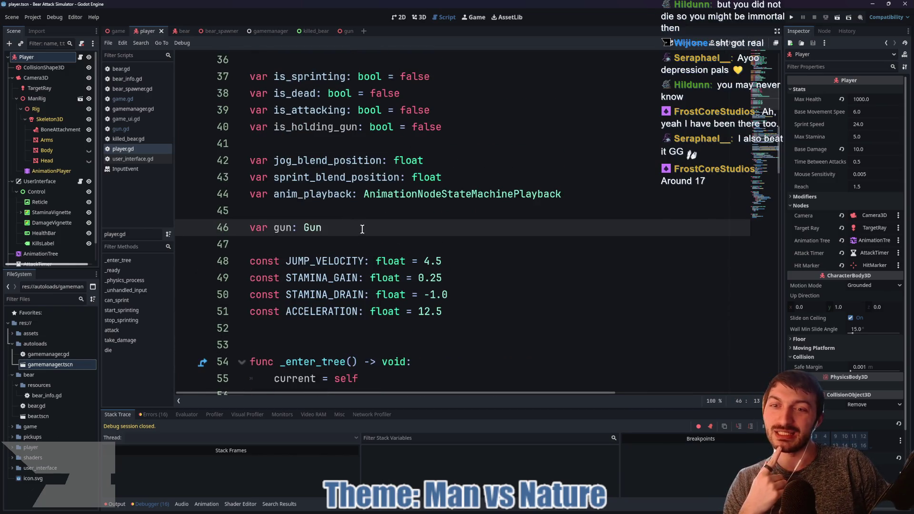
scroll(362, 225, down, 6)
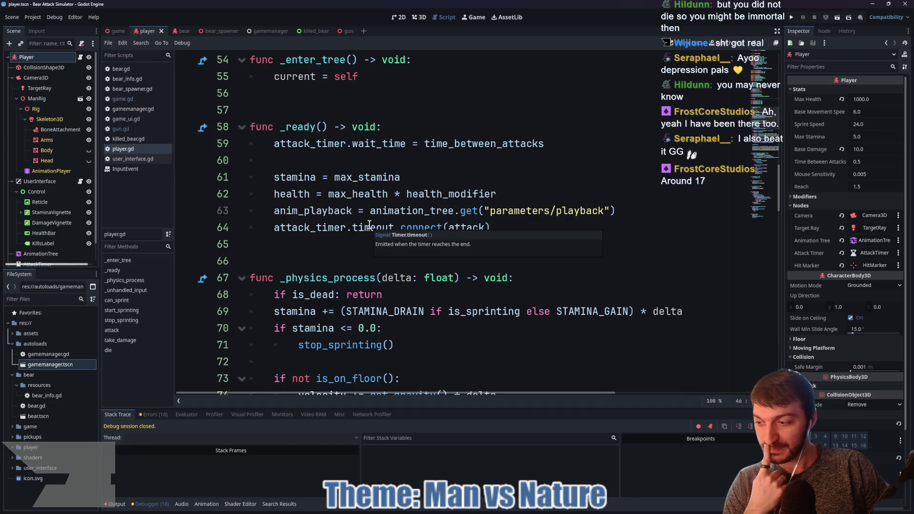
mouse_move(369, 224)
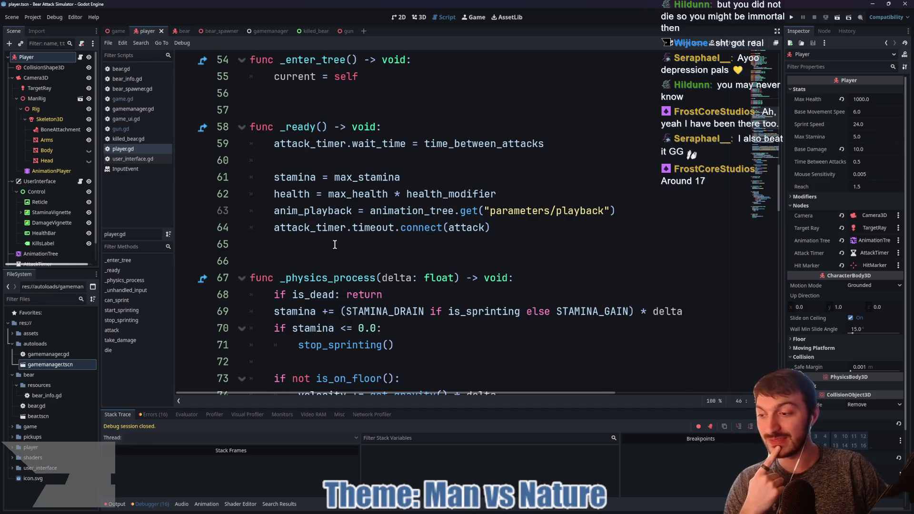
click(324, 254)
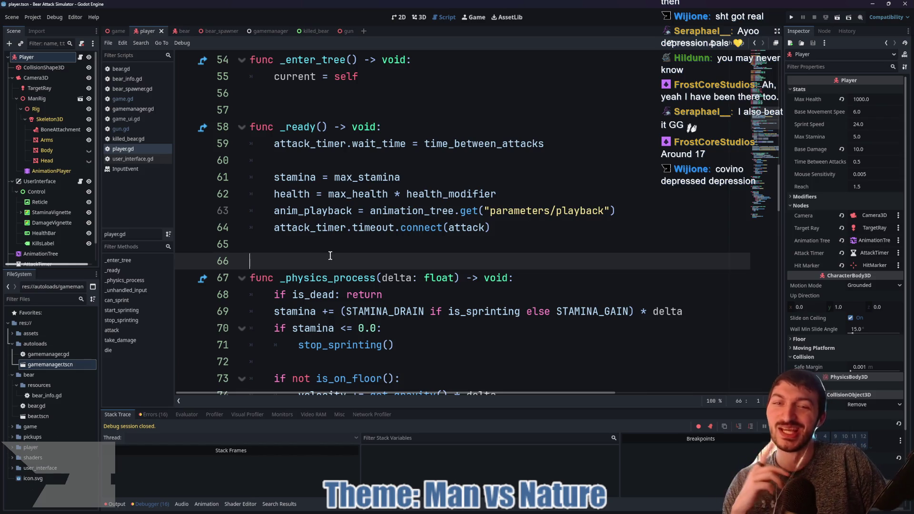
click(314, 163)
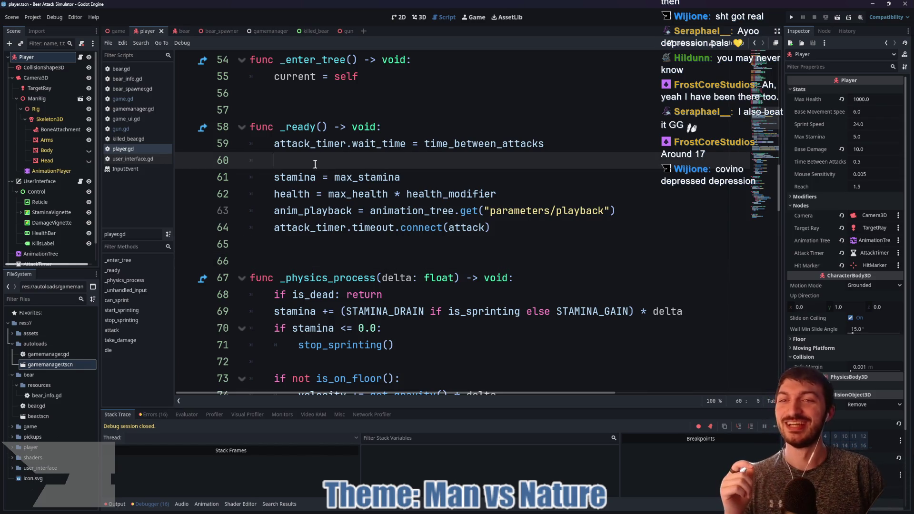
key(BackSpace)
key(BackSpace)
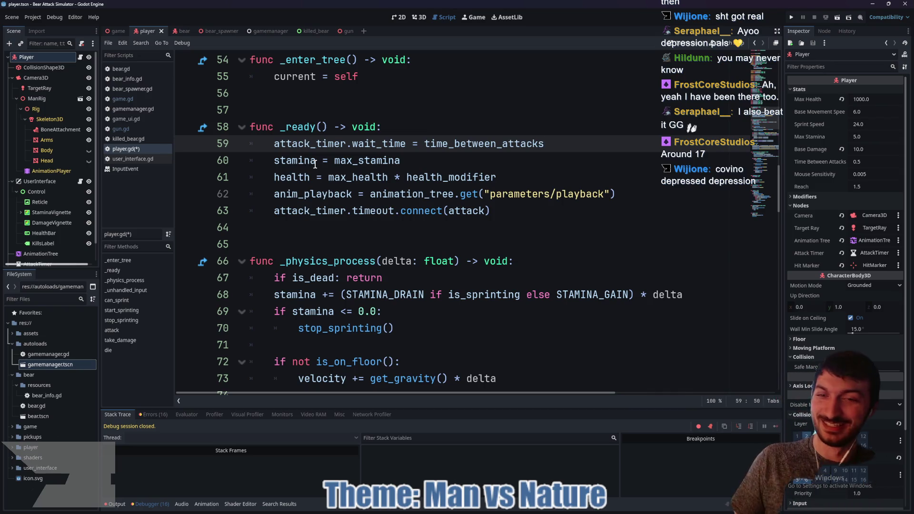
- Save player.gd after checking the gravity and jump code in _physics_process
click(325, 242)
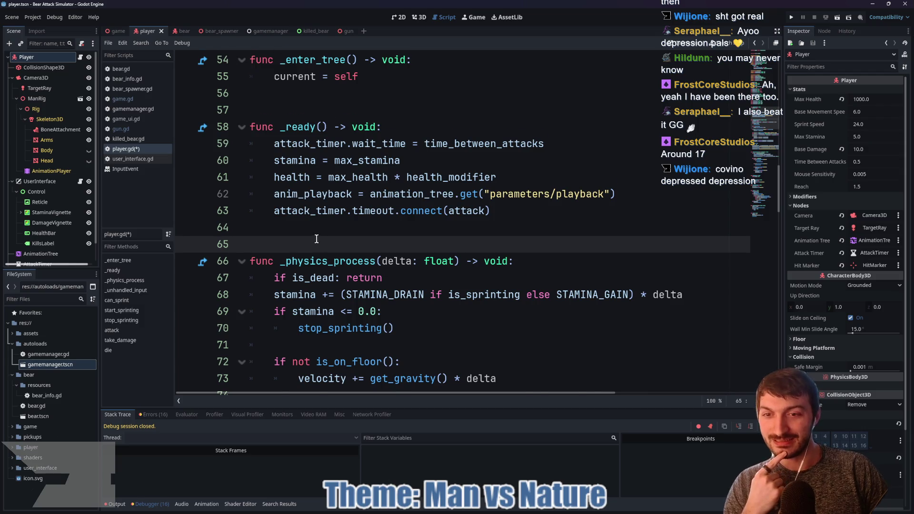
scroll(320, 241, down, 2)
scroll(341, 236, down, 1)
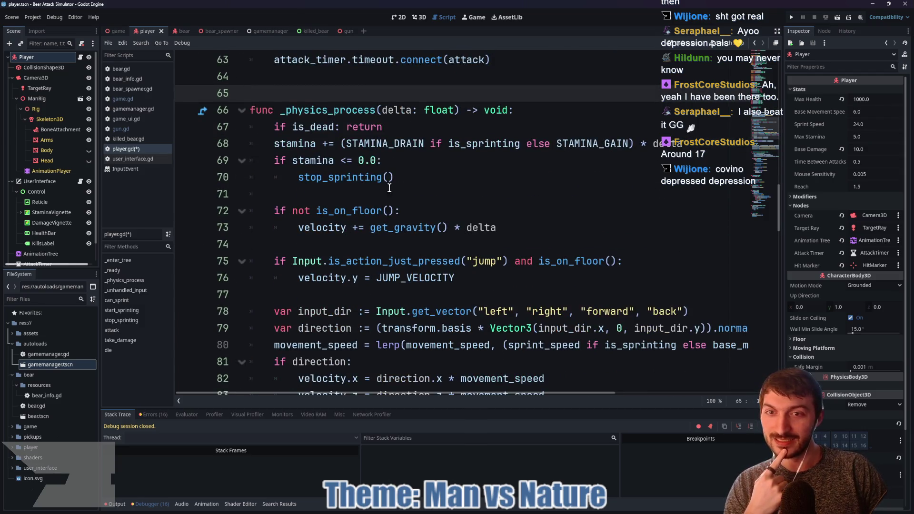
scroll(418, 194, down, 2)
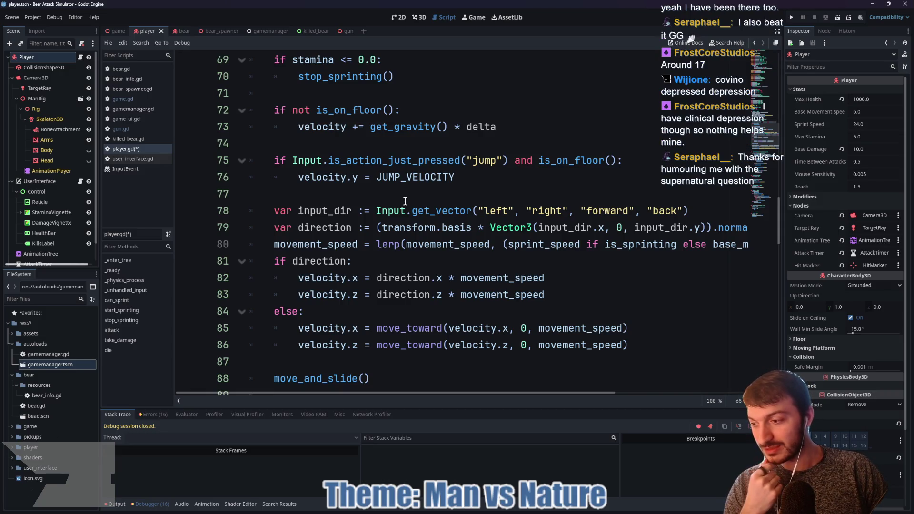
mouse_move(404, 204)
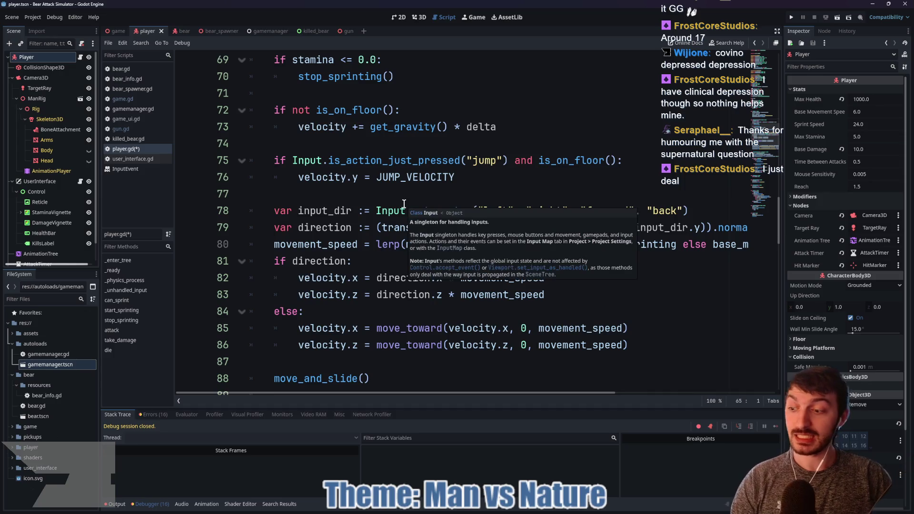
click(329, 194)
key(ctrl+s)
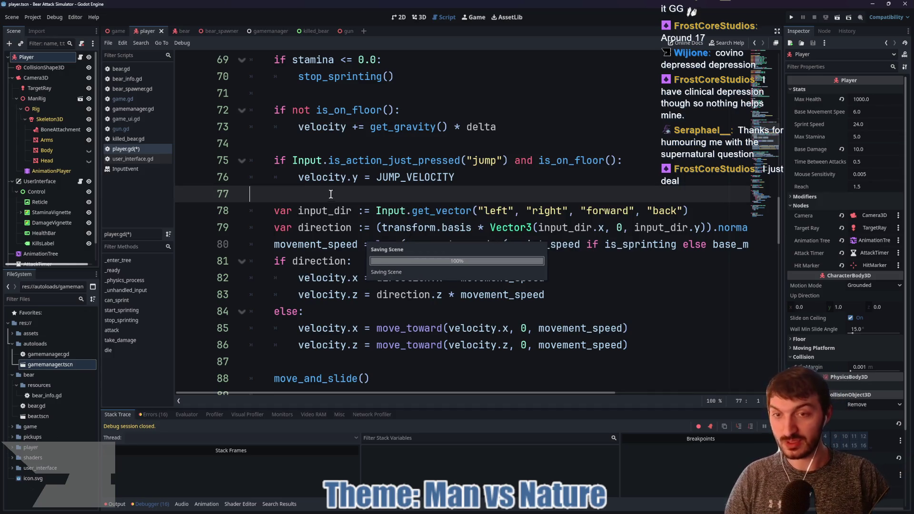
- Review the empty lines 74, 77 and 87 in _physics_process
click(324, 144)
click(335, 192)
click(324, 144)
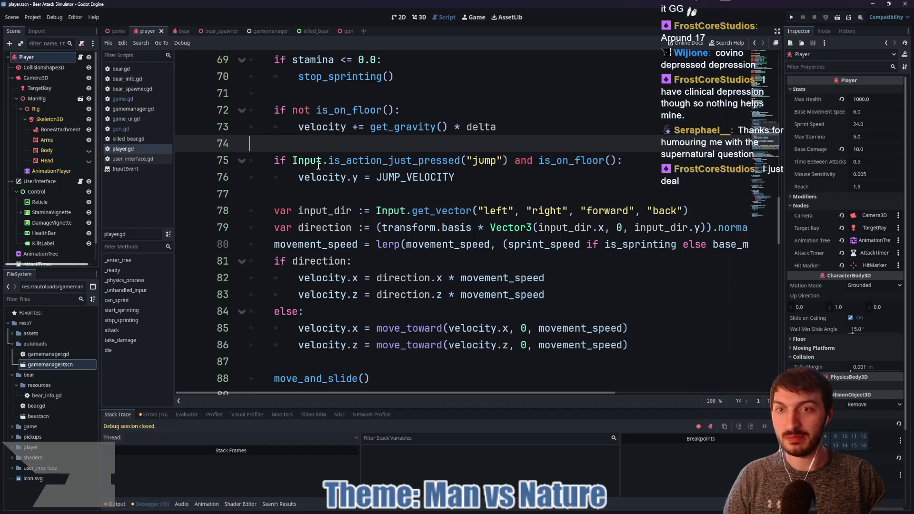
click(321, 196)
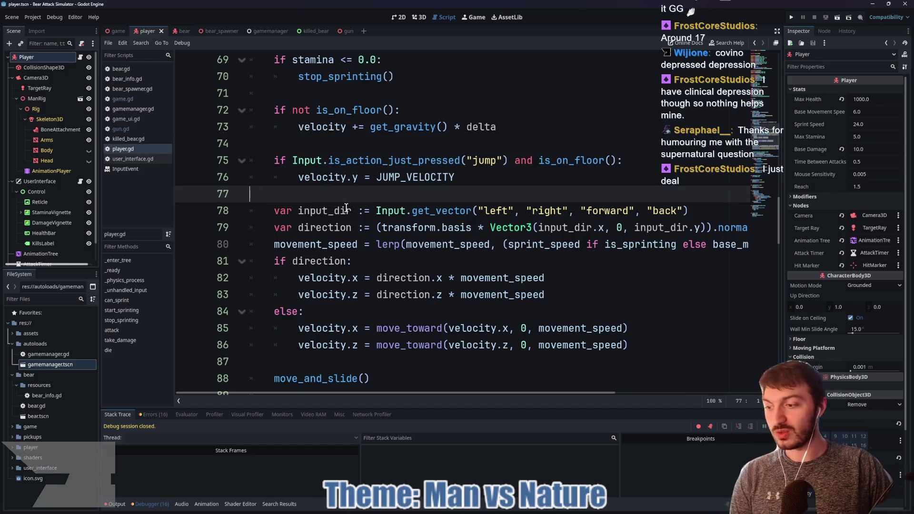
scroll(333, 239, down, 2)
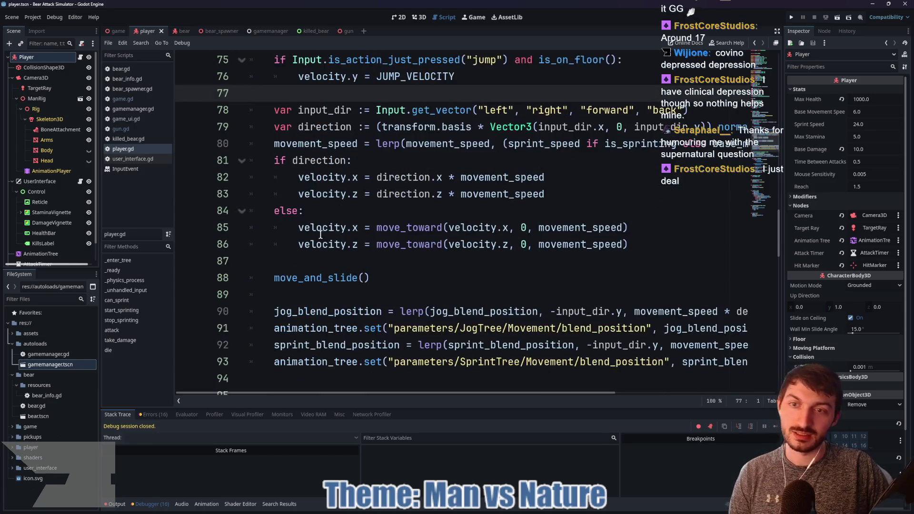
click(309, 259)
click(291, 287)
click(301, 261)
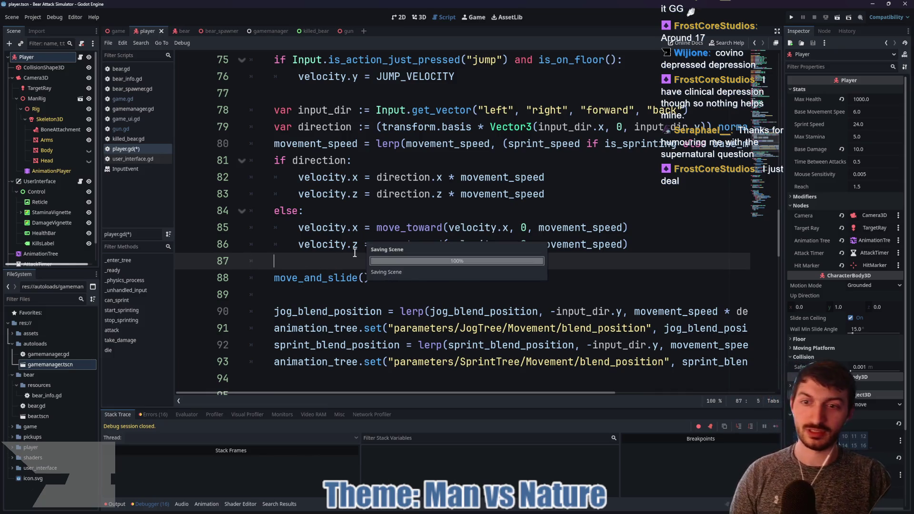
scroll(313, 267, up, 4)
click(314, 288)
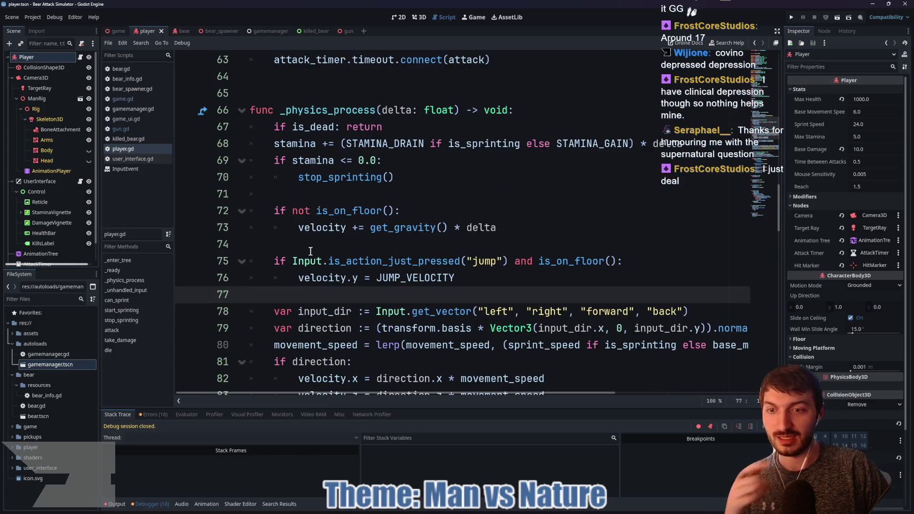
scroll(316, 251, up, 1)
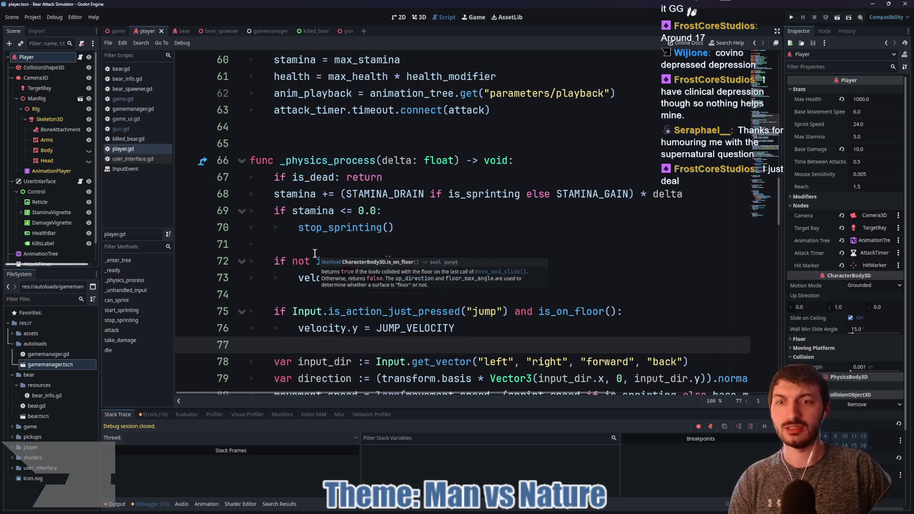
scroll(314, 253, up, 1)
- Indent the empty line 77 in _physics_process and save player.gd
click(276, 334)
scroll(276, 338, down, 1)
click(265, 298)
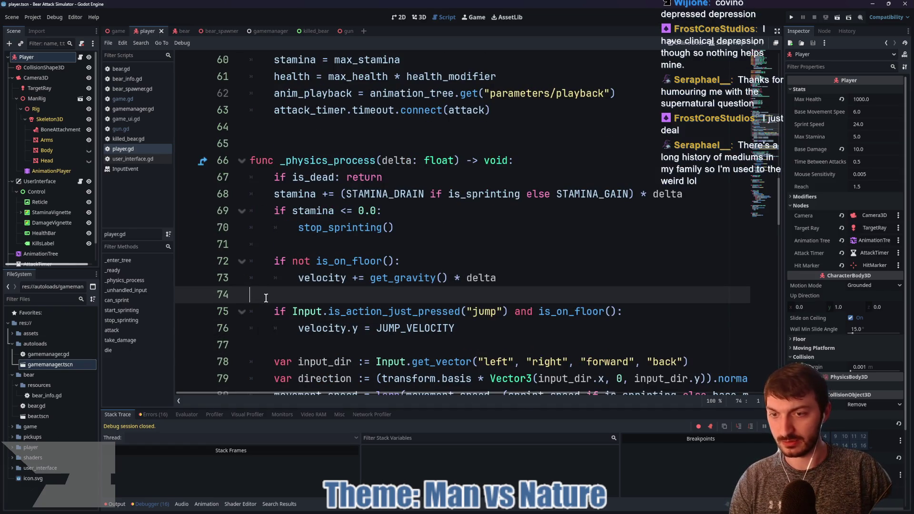
click(262, 342)
key(Tab)
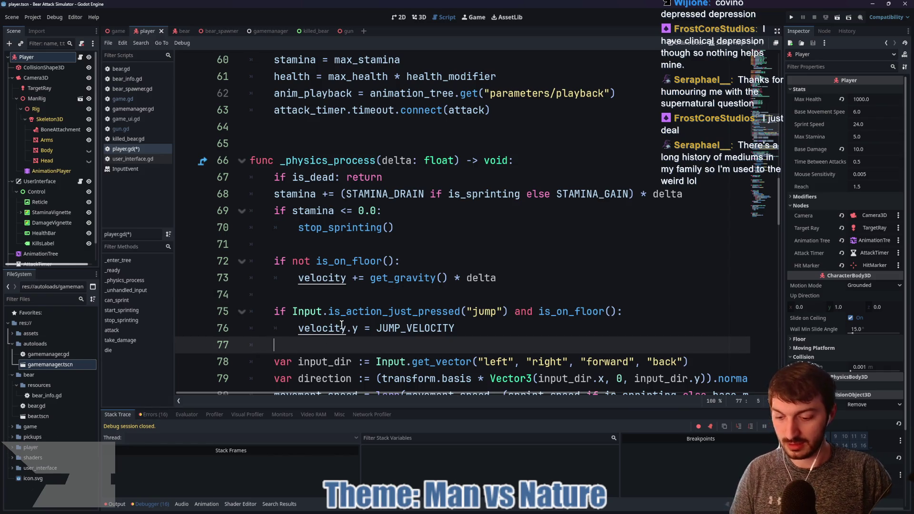
key(ctrl+s)
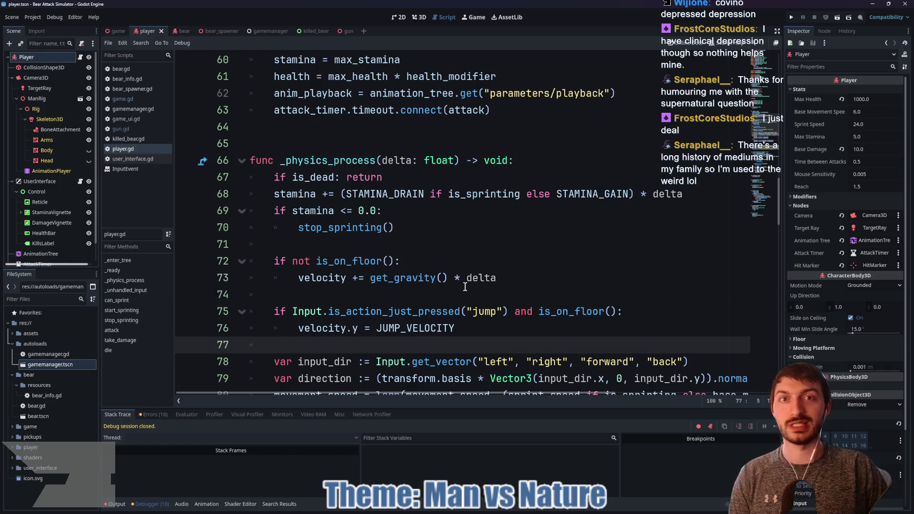
- Scroll back up through the empty lines ending _ready and above _enter_tree
scroll(466, 286, up, 2)
click(346, 233)
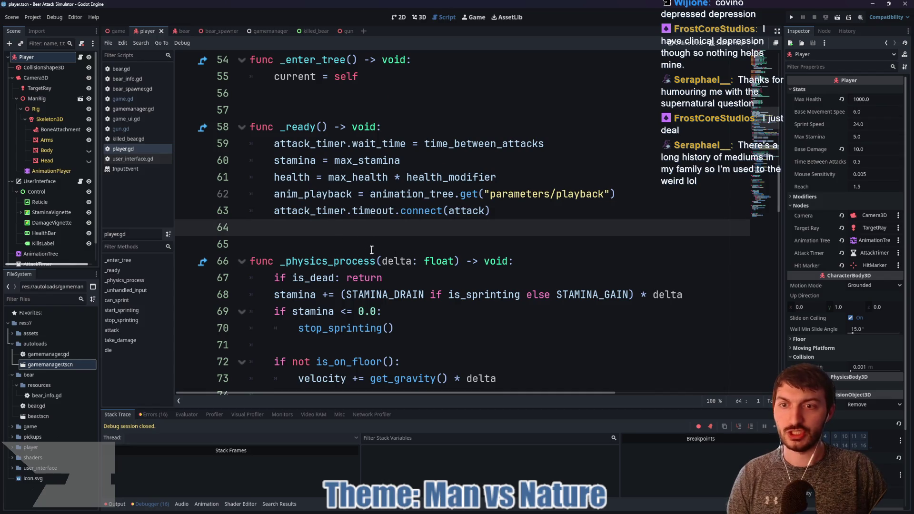
scroll(371, 250, up, 2)
click(309, 207)
click(303, 195)
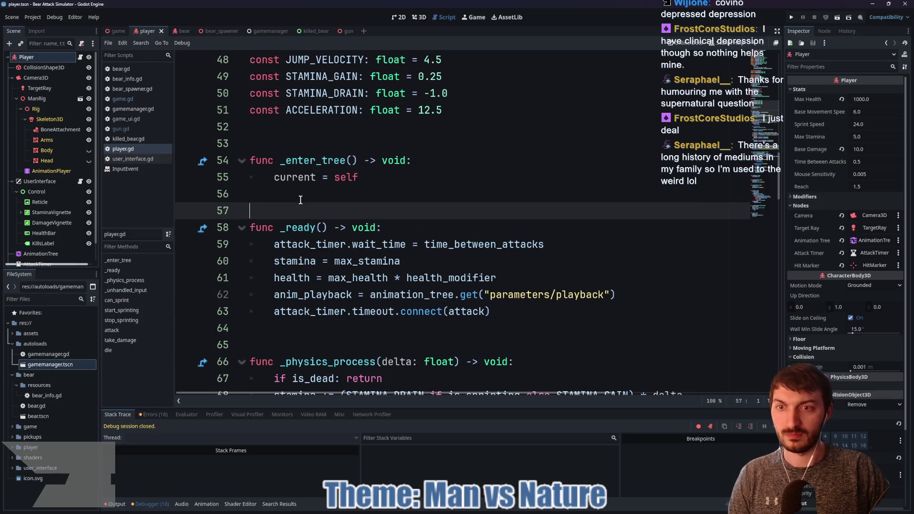
scroll(411, 197, up, 1)
click(407, 196)
scroll(395, 209, up, 2)
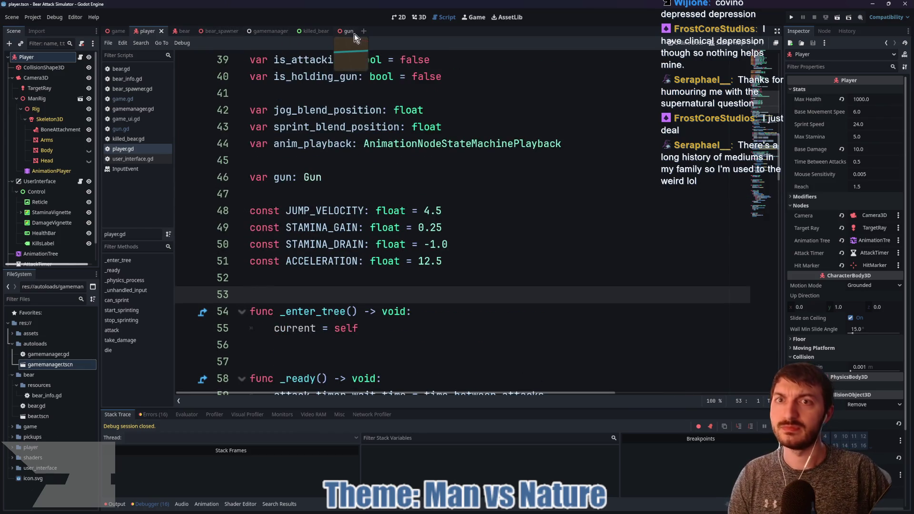
- Open gun.gd, then bring the Twitch stream browser window over the editor
click(347, 31)
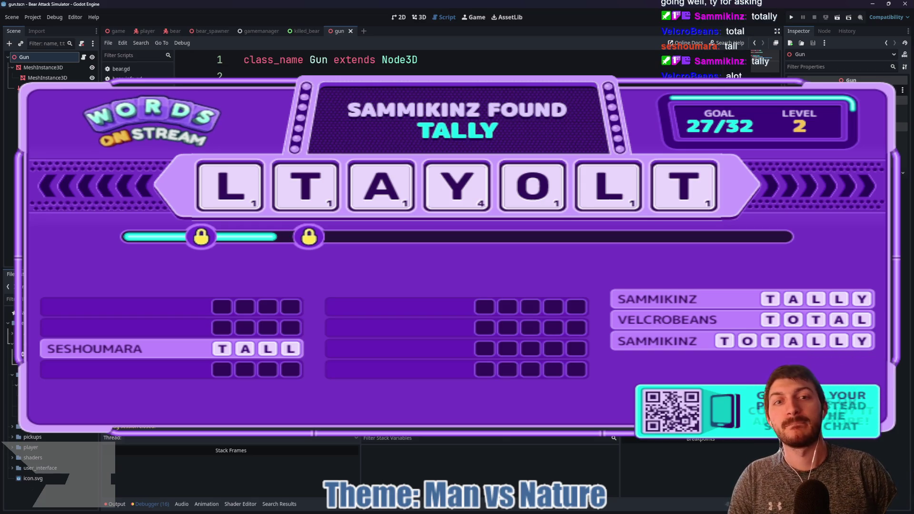
click(513, 513)
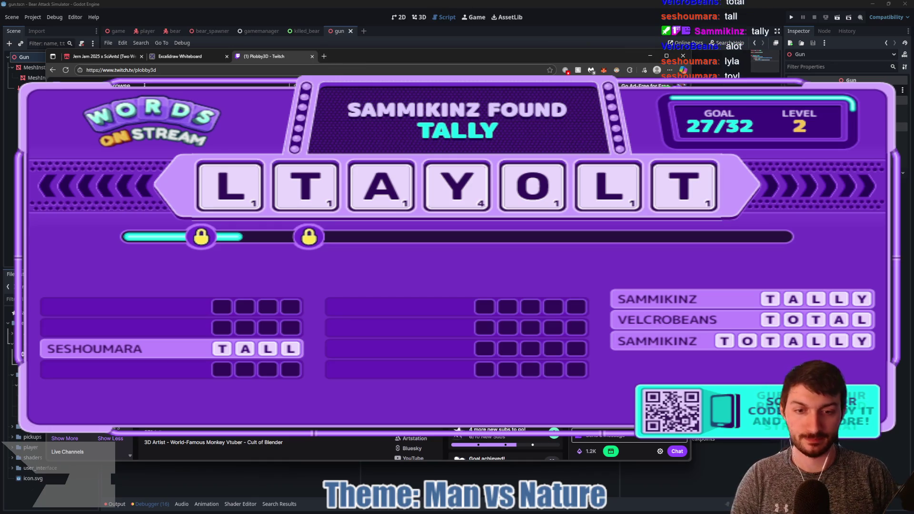
- Switch from the browser back to Godot's gun.gd script with Alt+Tab
key(alt+Tab)
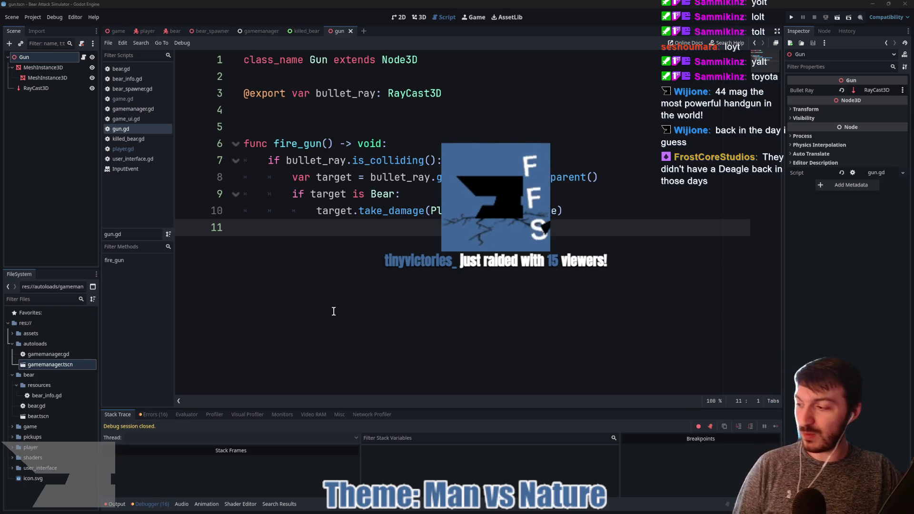
- Save the gun scene and gun.gd with its completed fire_gun function
key(ctrl+s)
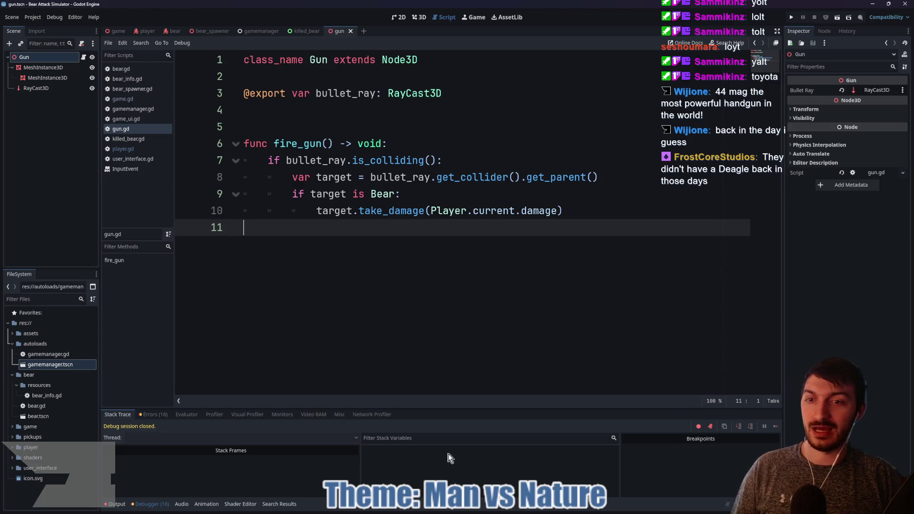
- Show the Jern Jam 2025 itch.io tab and scroll to its voting criteria and prizes
click(513, 510)
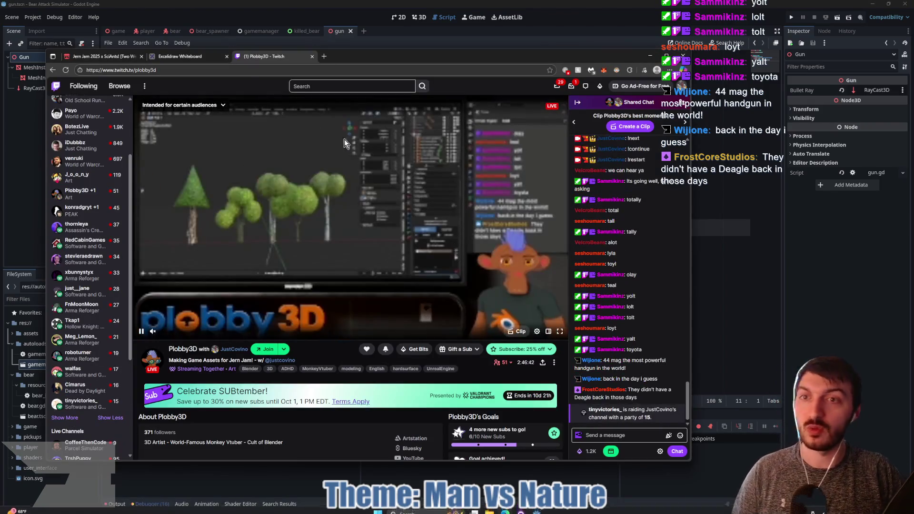
click(133, 60)
scroll(420, 211, up, 3)
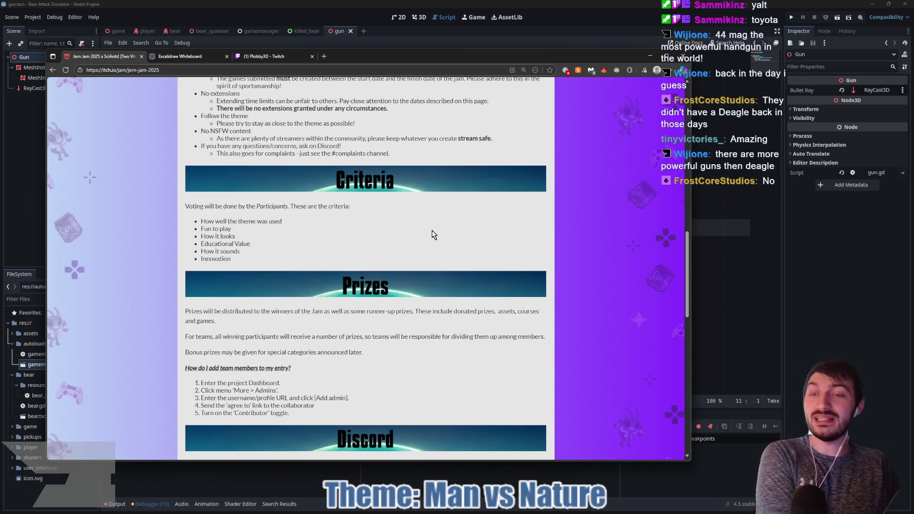
- Return to the Godot editor and place the cursor on empty line 11 of gun.gd
click(732, 215)
click(507, 221)
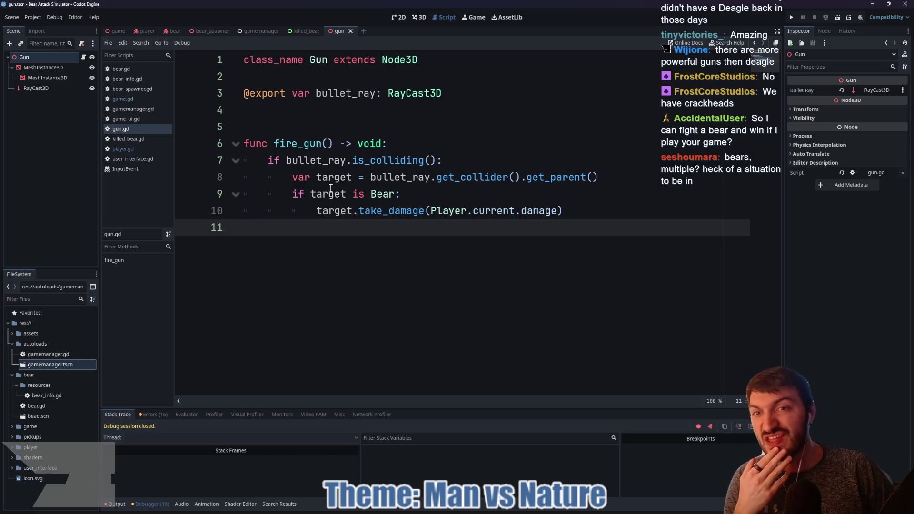
- Switch from gun.gd to the 3D view showing the gun and its RayCast3D beam
click(333, 131)
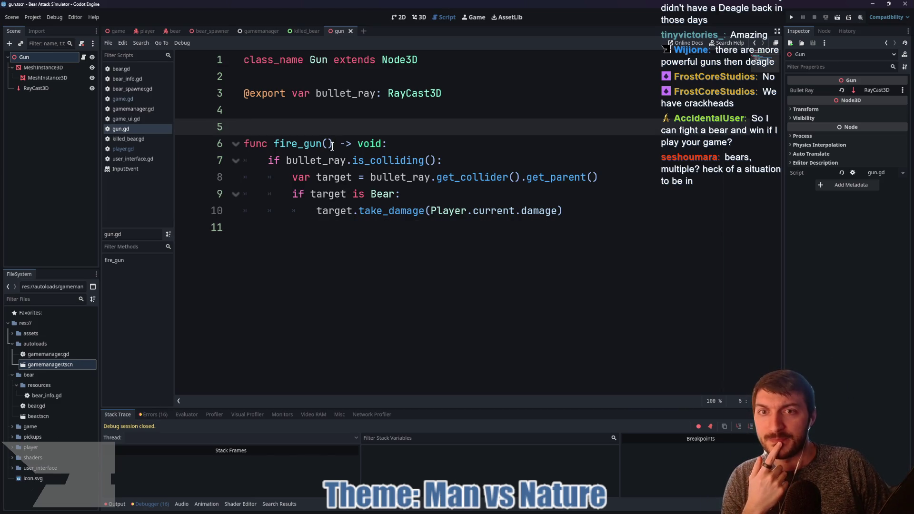
click(419, 17)
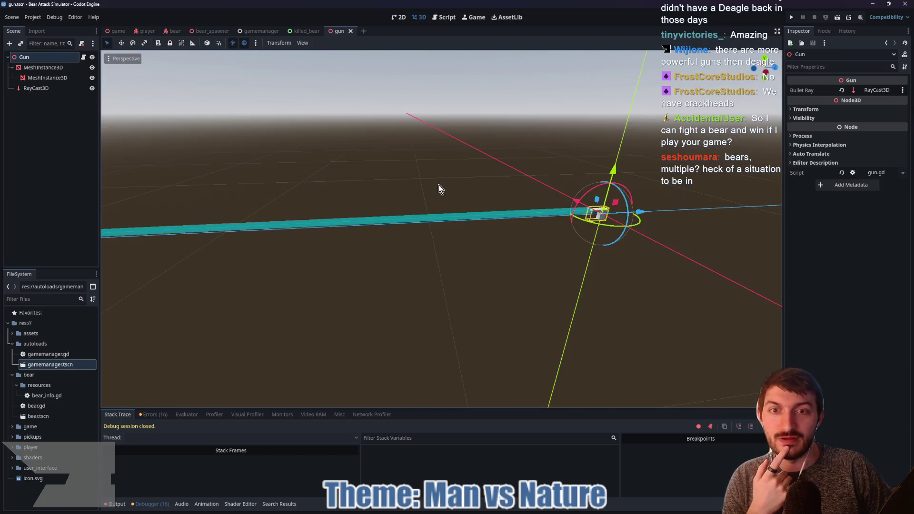
- Open the player scene, orbit around the character rig, and select the UserInterface node
scroll(535, 265, up, 10)
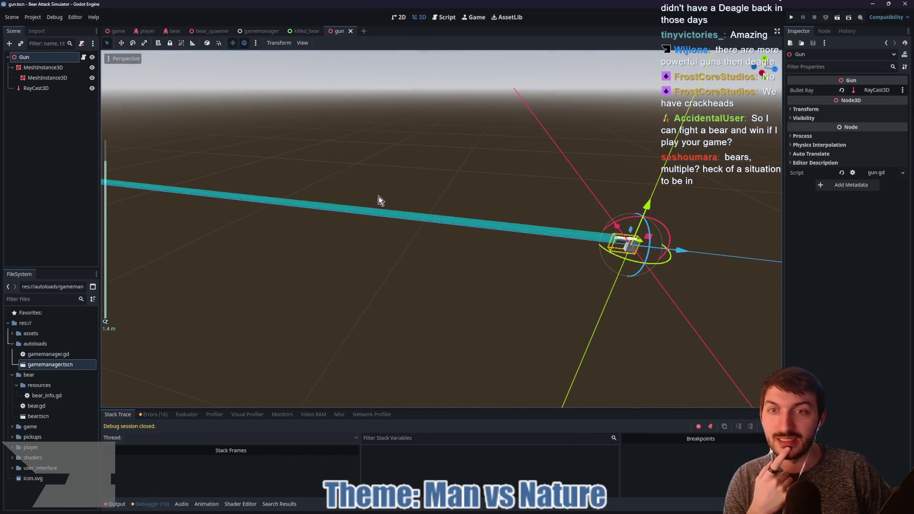
click(145, 31)
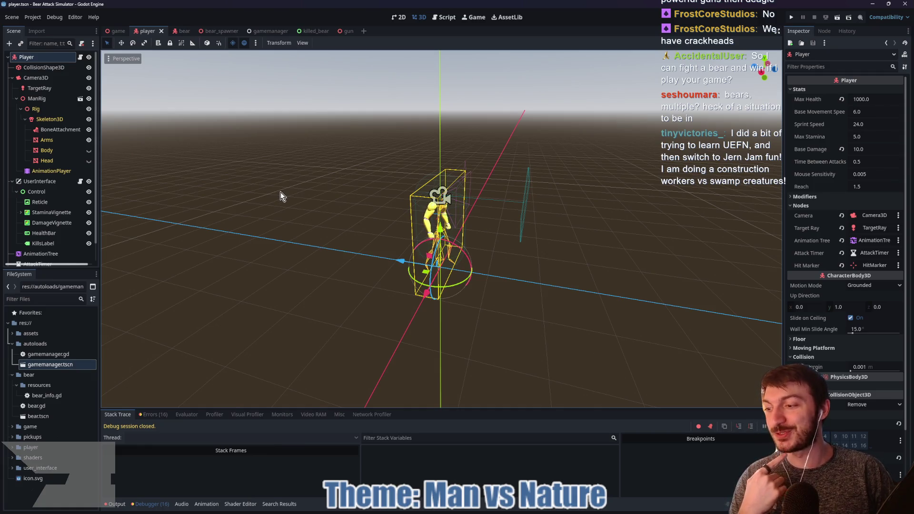
drag(370, 238, 241, 237)
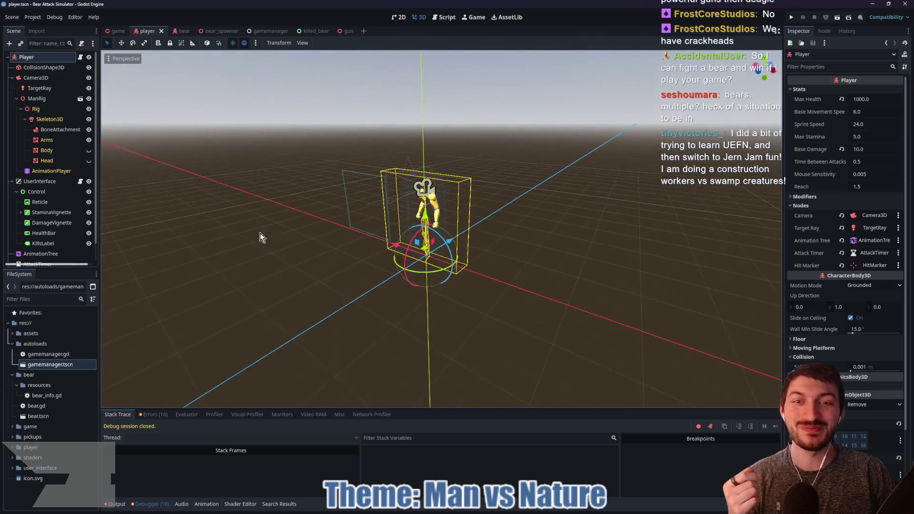
mouse_move(592, 199)
mouse_down()
mouse_move(566, 201)
mouse_move(447, 150)
mouse_up()
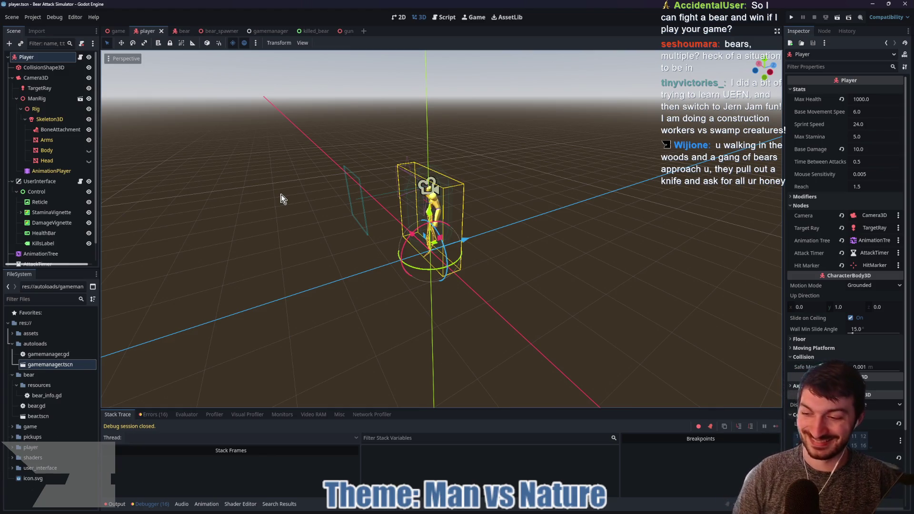
click(39, 182)
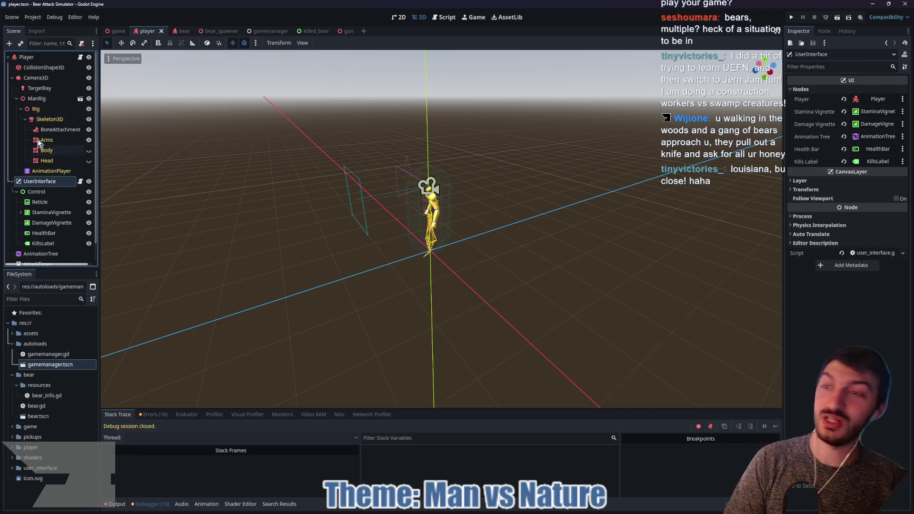
- Add a BoneAttachment3D child under Skeleton3D and open its Bone Name list
click(68, 160)
click(52, 120)
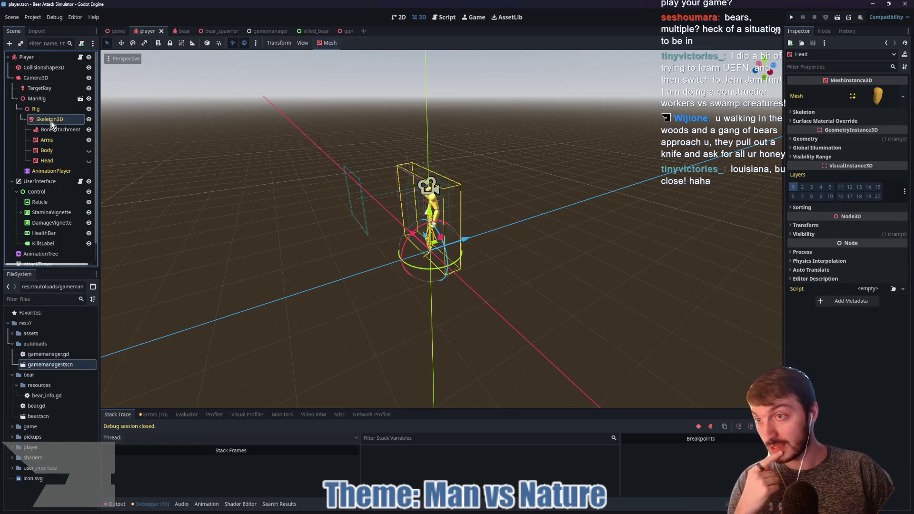
key(ctrl+a)
text(bvo)
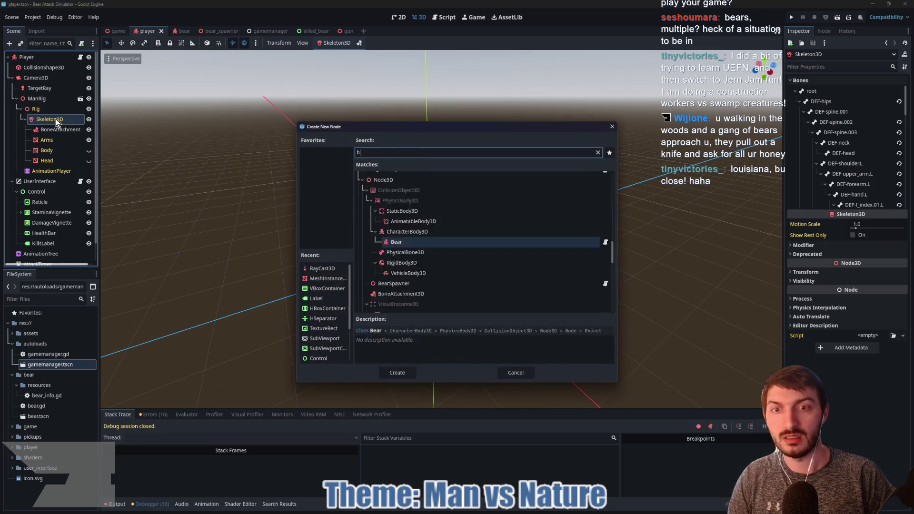
key(BackSpace)
key(BackSpace)
text(oneatt)
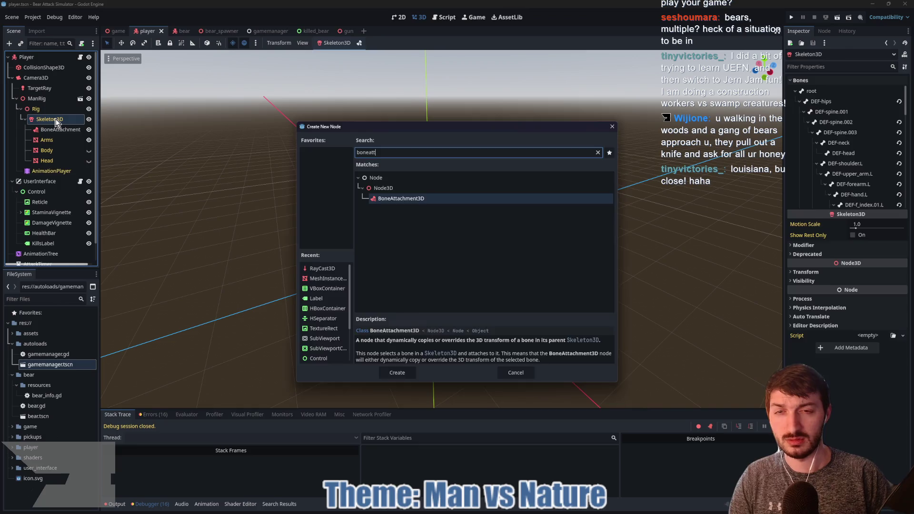
key(Return)
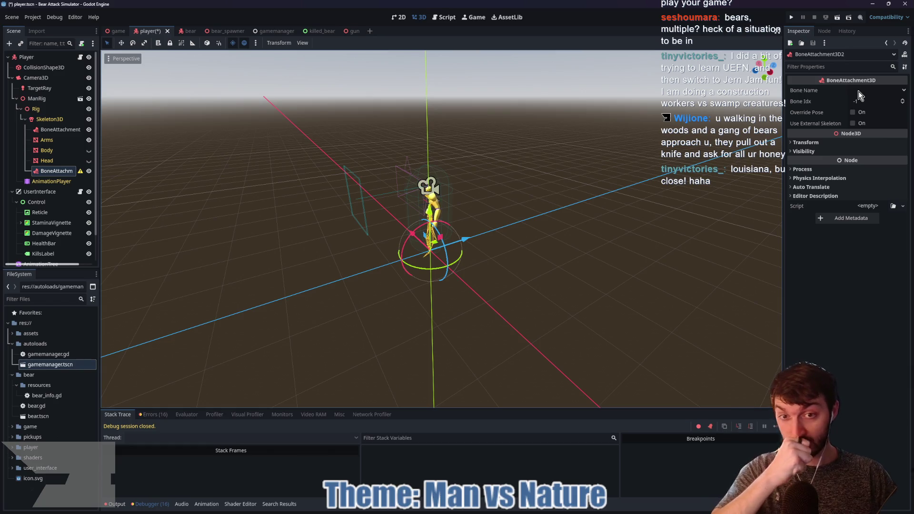
click(857, 90)
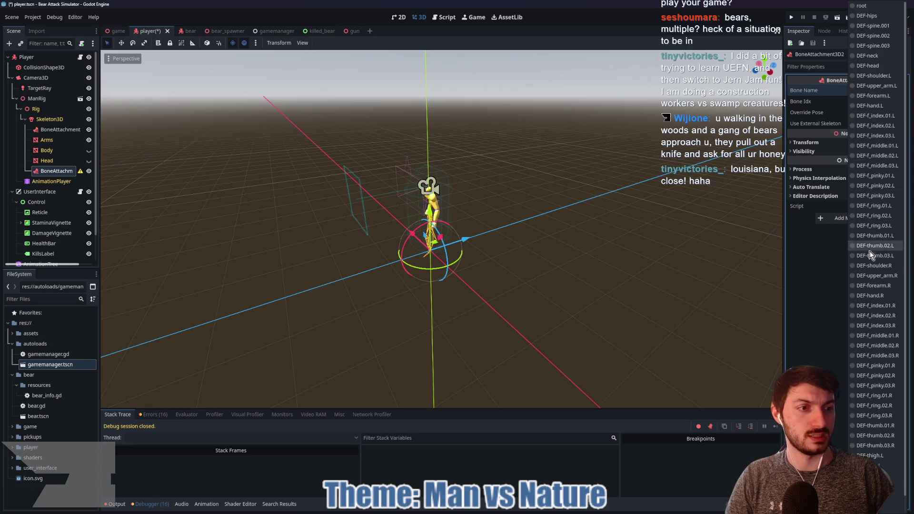
- Attach the new node to the DEF-hand.R bone and save the player scene
click(884, 297)
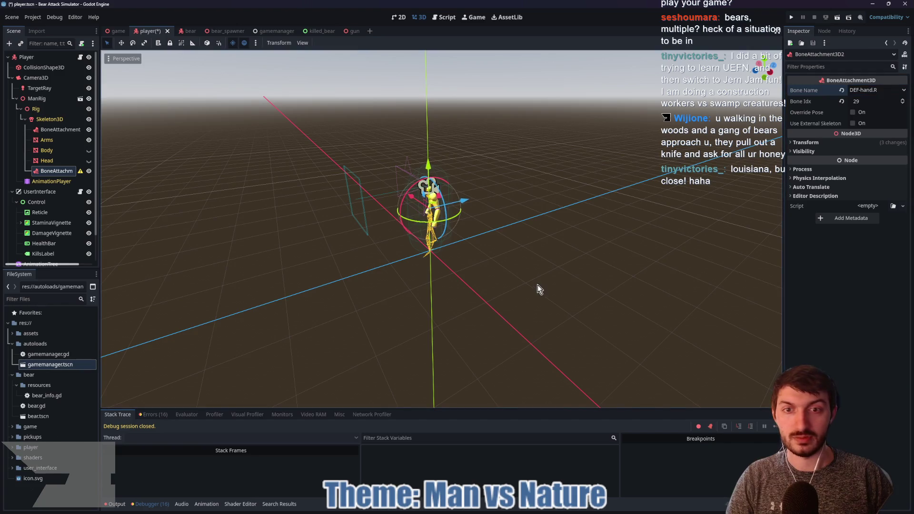
scroll(313, 242, up, 5)
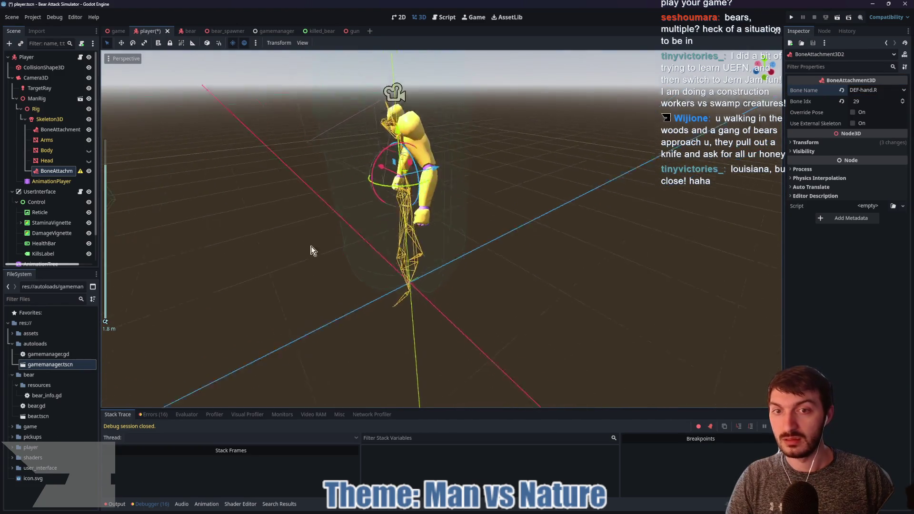
drag(340, 199, 326, 157)
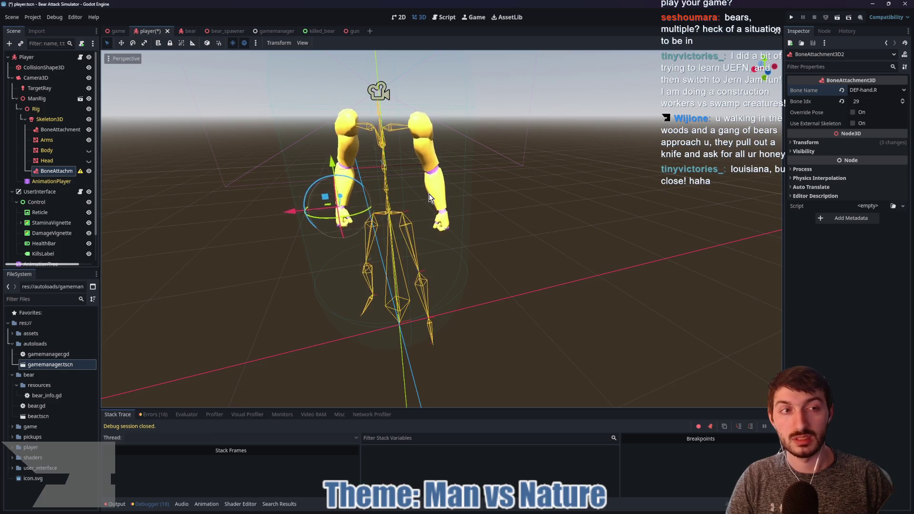
mouse_move(80, 175)
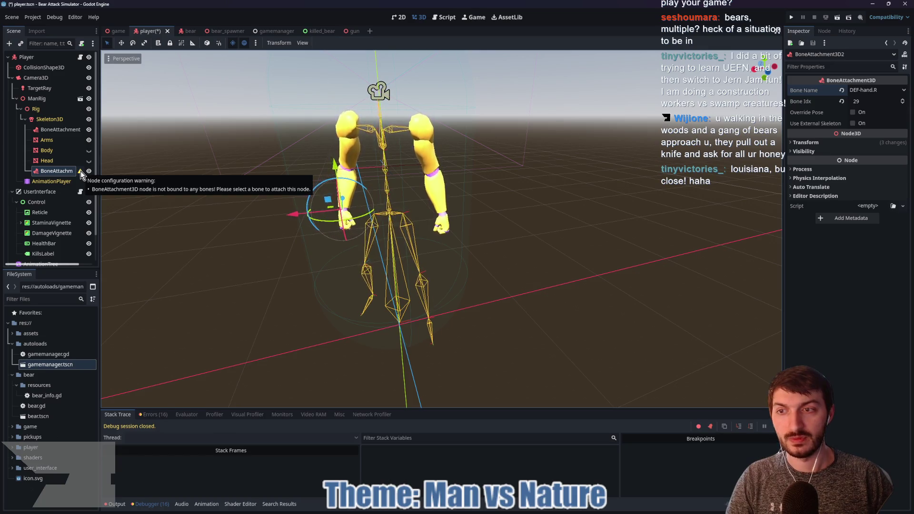
key(ctrl+s)
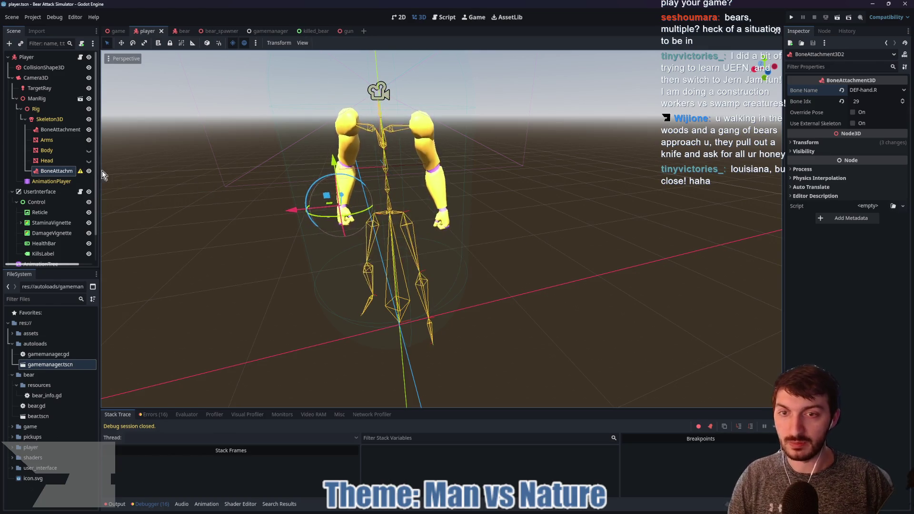
- Rename the node HoldingAttachment, save the player scene, and return to the gun scene
double_click(52, 171)
text(HoldingAt)
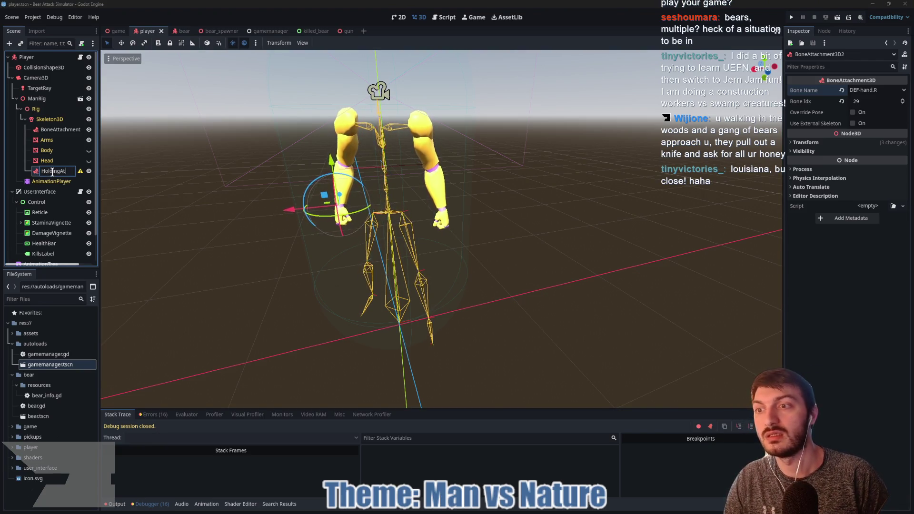
text(hment)
key(Return)
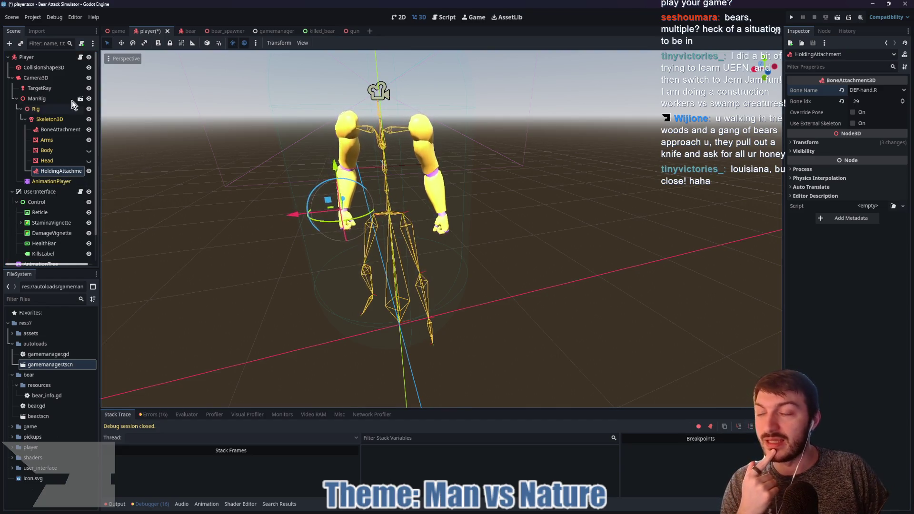
click(67, 56)
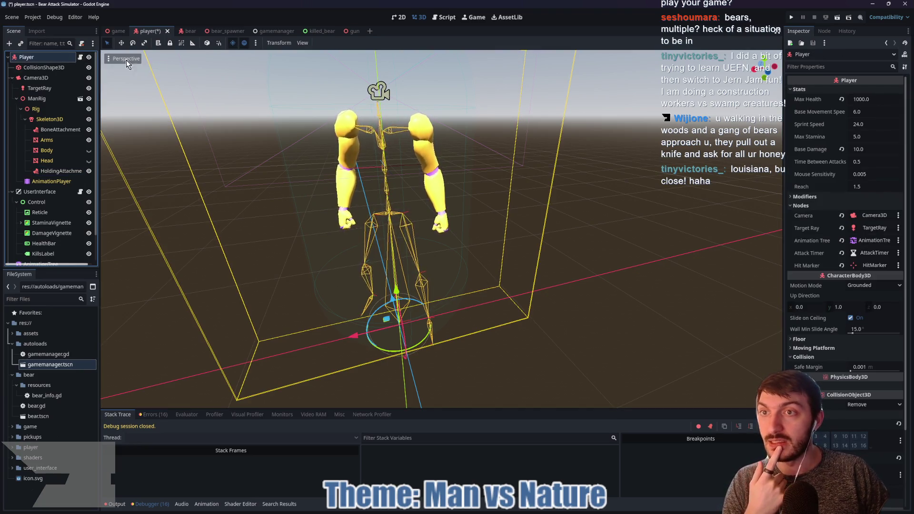
key(ctrl+s)
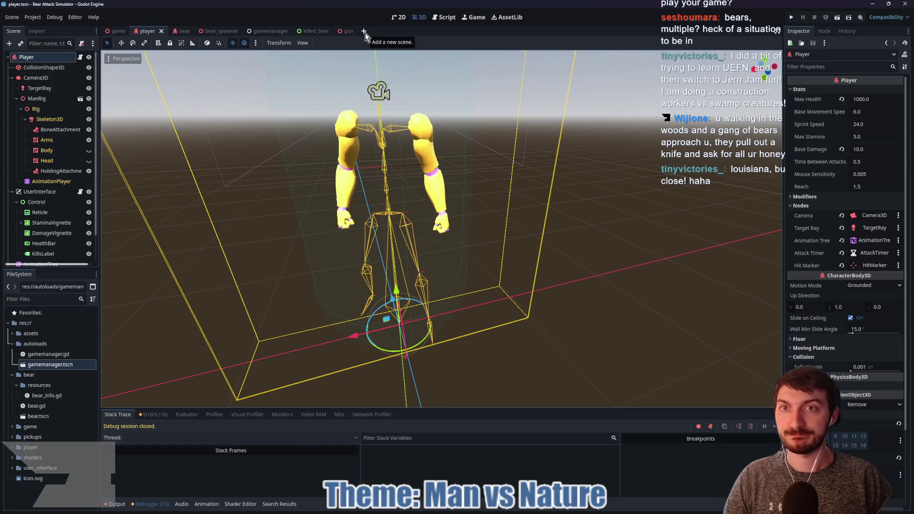
click(347, 32)
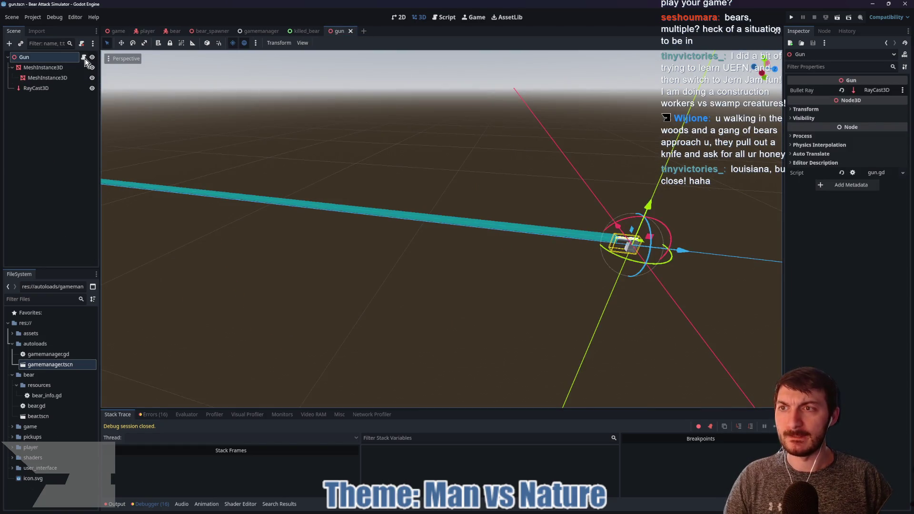
- Create a new scene with a 3D root node renamed to PickUp
click(363, 32)
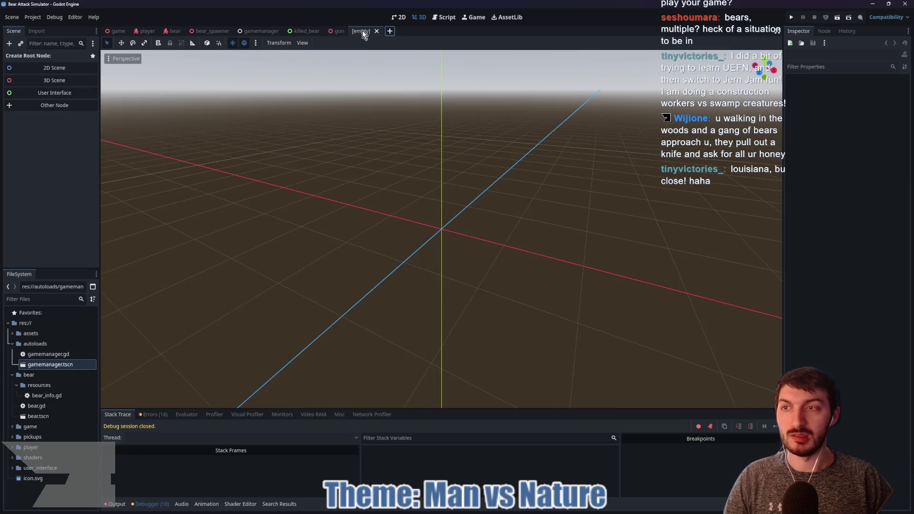
click(56, 84)
double_click(42, 59)
text(PickUp)
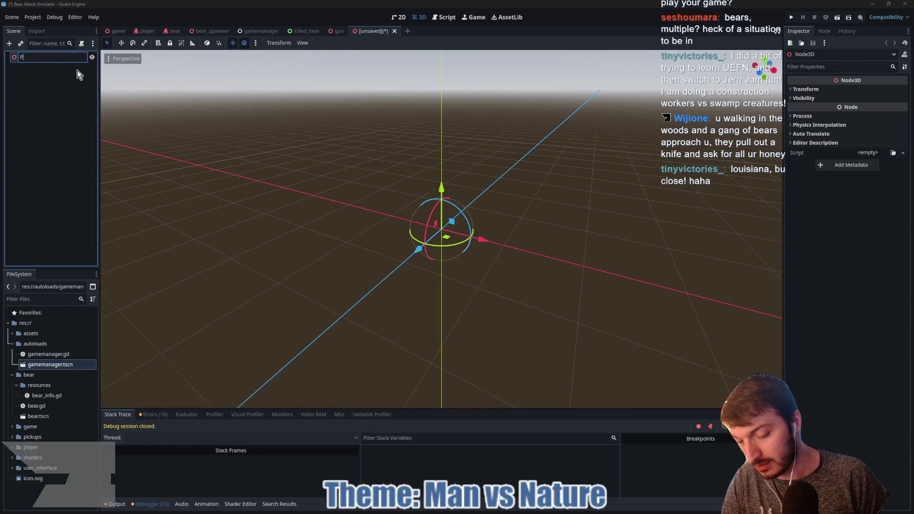
key(Return)
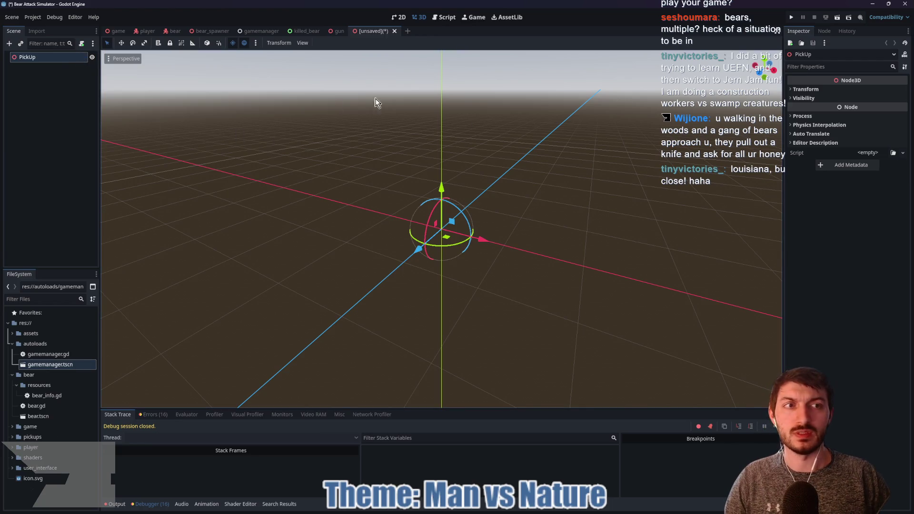
- Add a MeshInstance3D child under PickUp by searching 'mesh'
key(ctrl+a)
text(mesh)
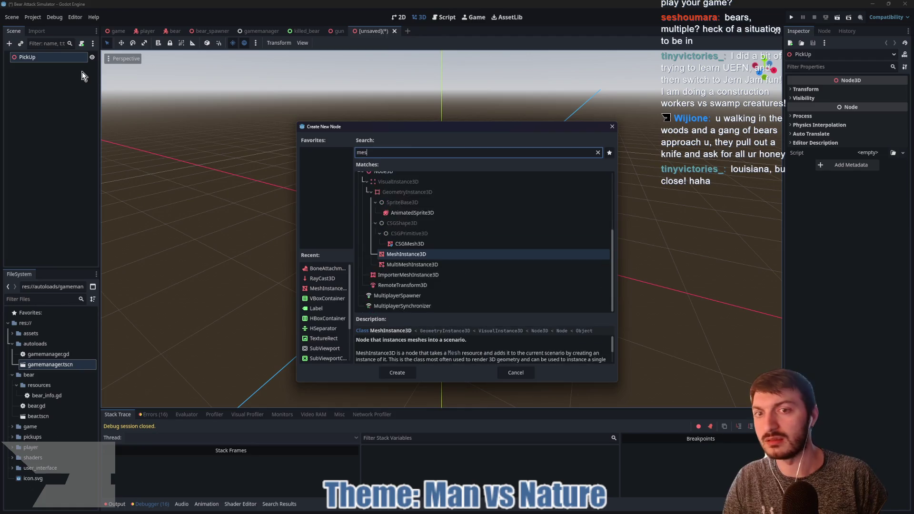
key(Return)
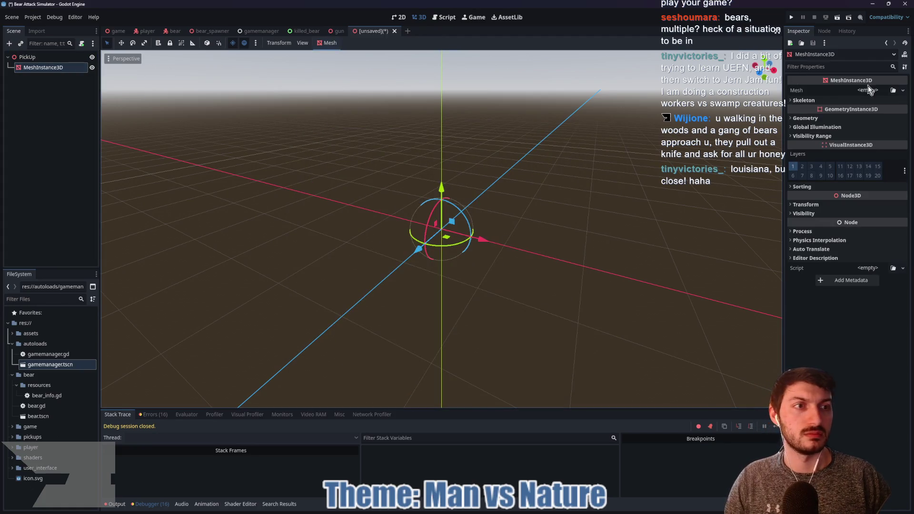
- Assign a new SphereMesh with radius 0.125 m and height 0.25 m
click(865, 92)
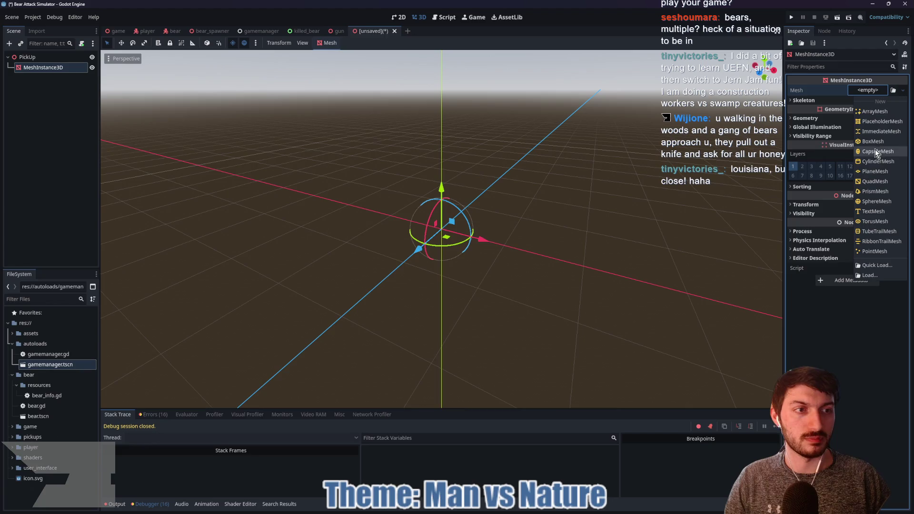
click(876, 202)
click(877, 96)
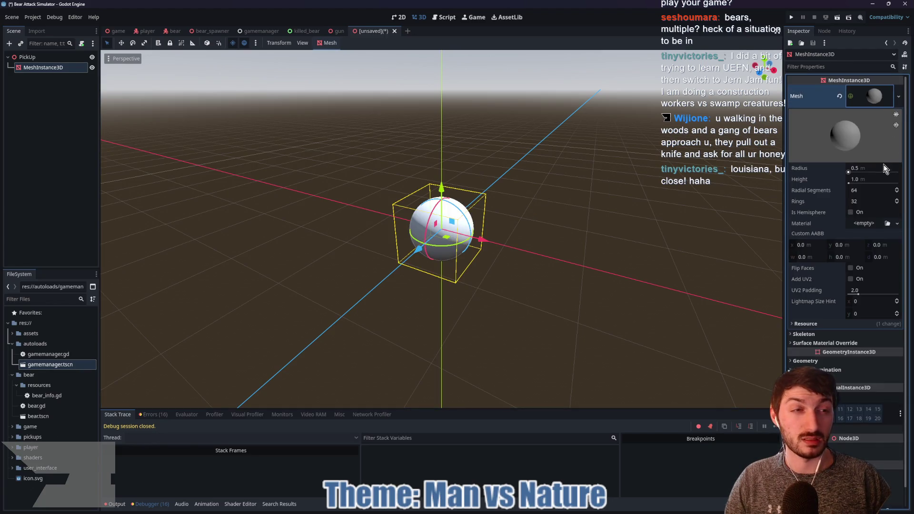
click(871, 168)
text(0.)
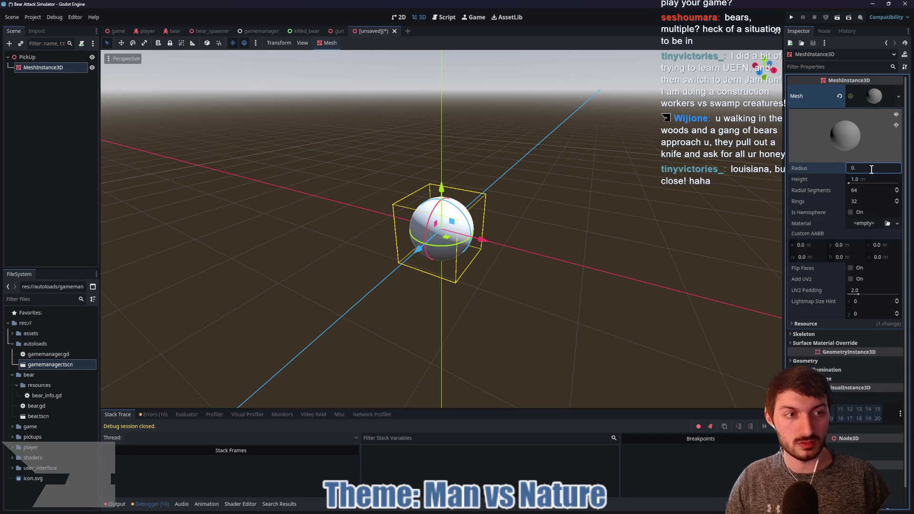
key(Tab)
text(25)
key(Return)
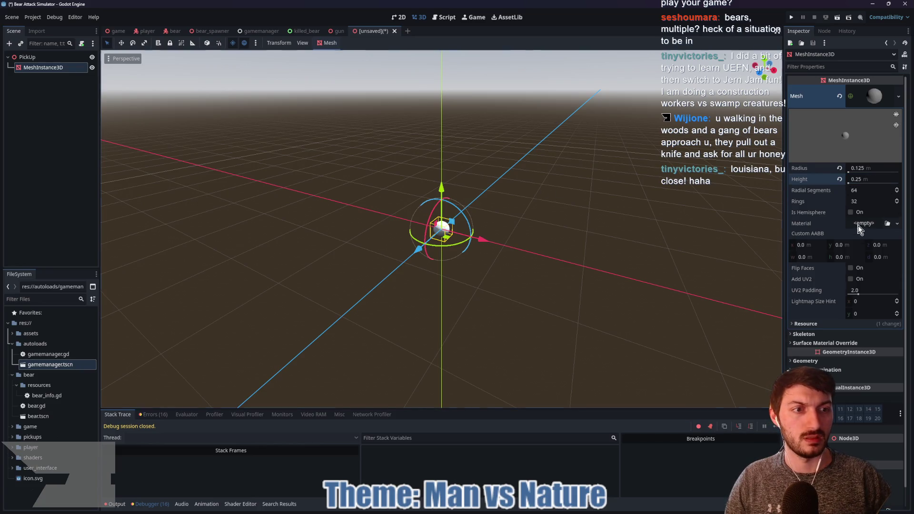
- Give the sphere a new StandardMaterial3D with bright green albedo, then select the PickUp root
click(897, 224)
click(870, 252)
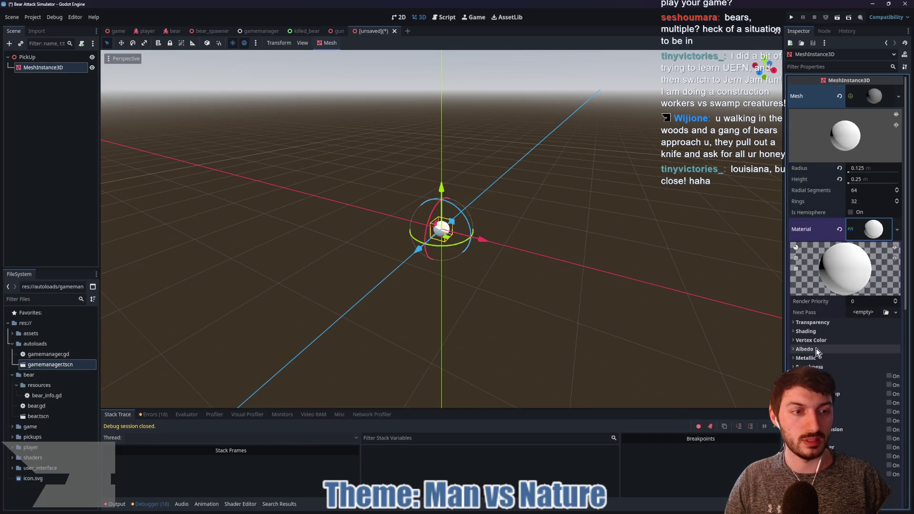
click(816, 349)
click(873, 359)
click(897, 137)
drag(905, 139, 906, 176)
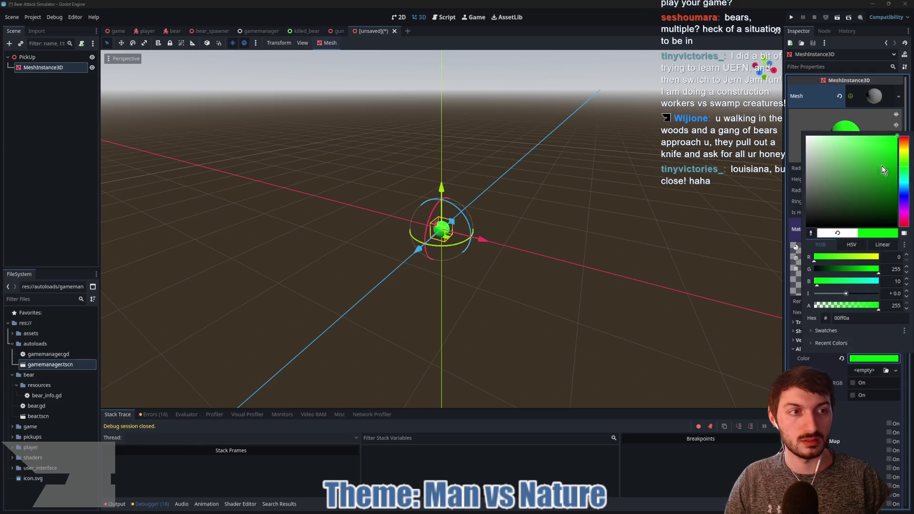
click(606, 270)
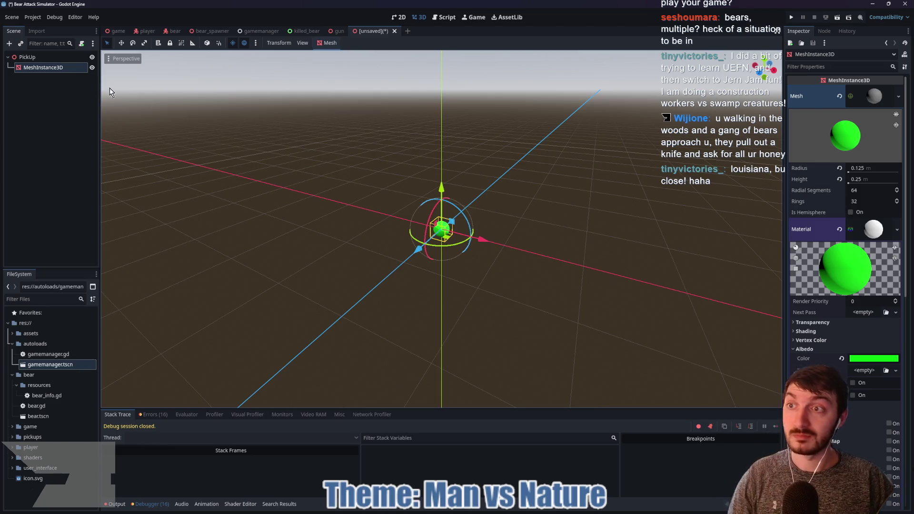
click(28, 57)
click(82, 43)
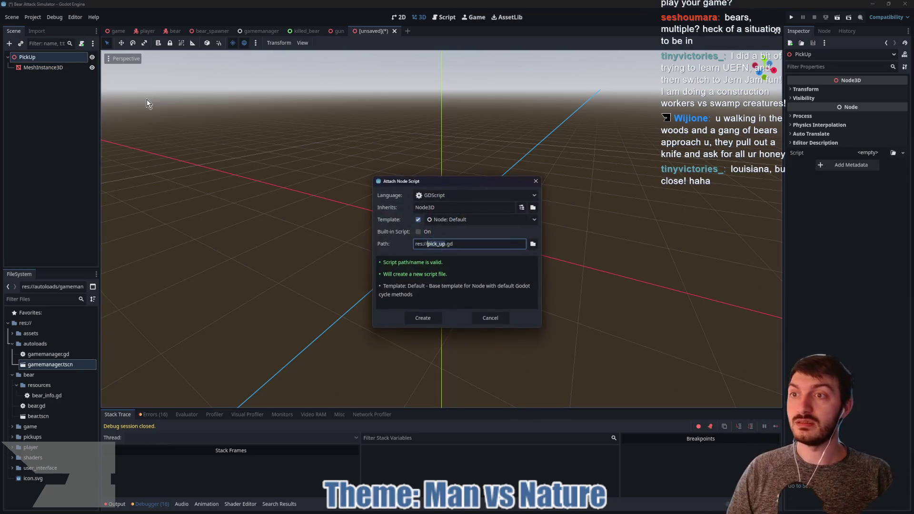
- Create the new script as pick_up.gd in the pickups folder
click(532, 243)
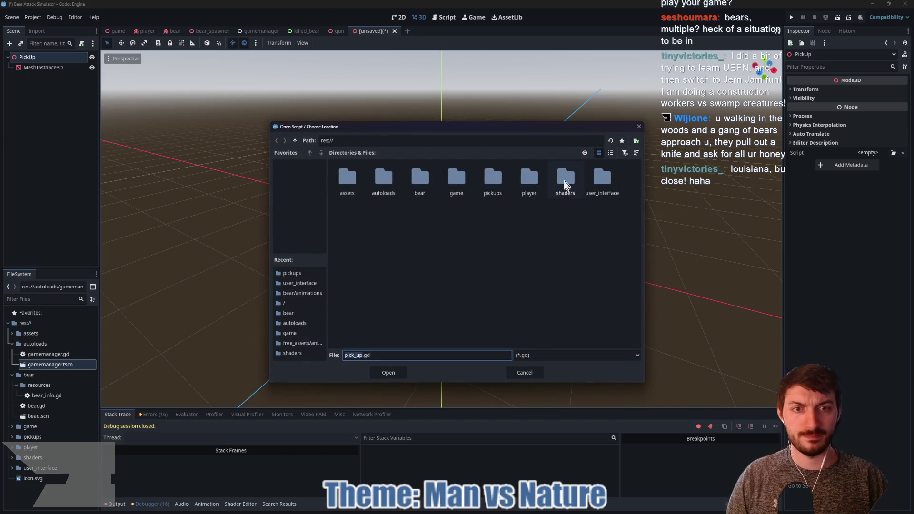
double_click(491, 184)
click(394, 373)
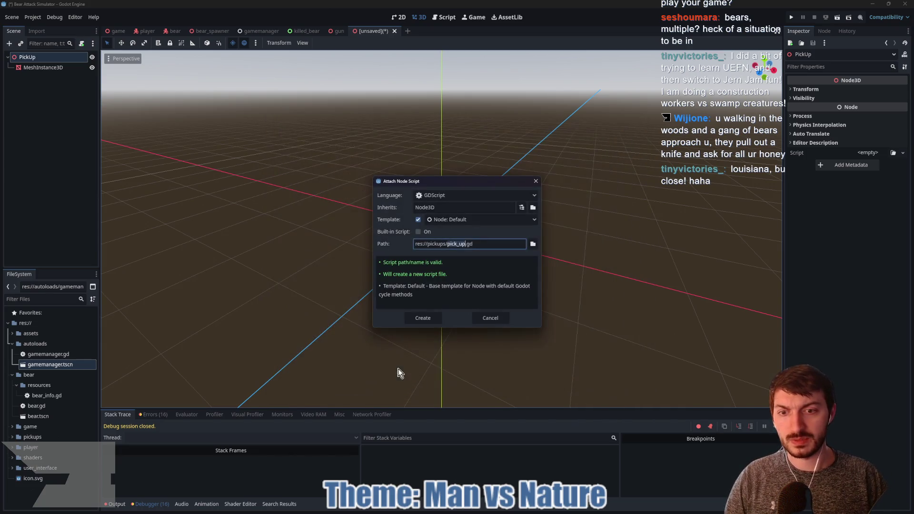
click(427, 316)
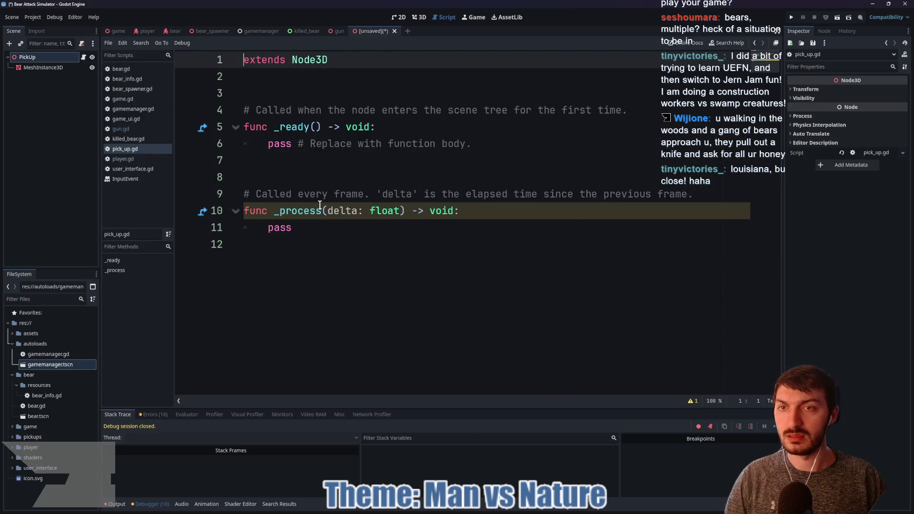
- Declare class_name PickUp and delete the template functions
text(class_name )
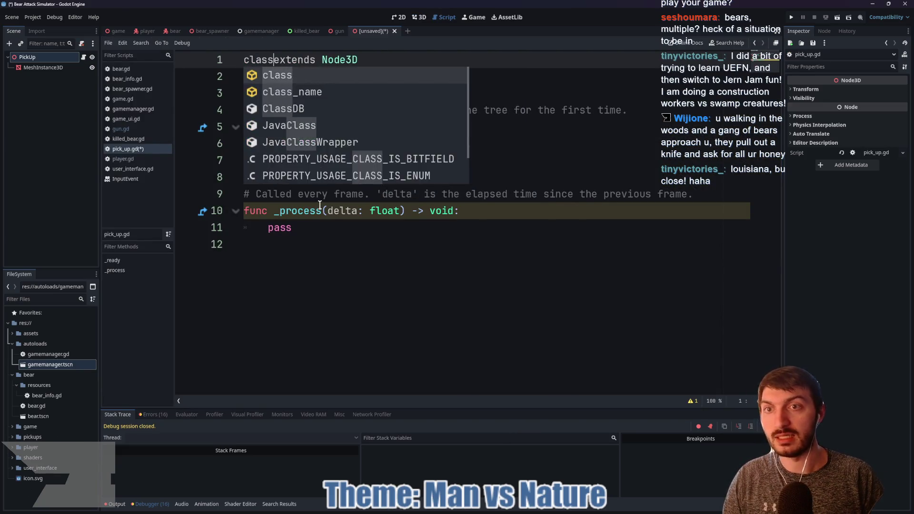
text(PickUp)
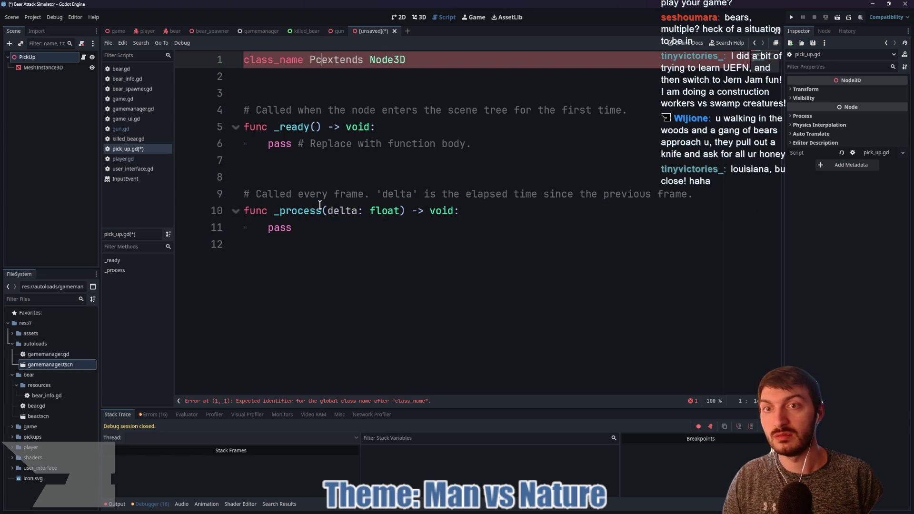
click(320, 205)
mouse_move(326, 252)
mouse_down()
mouse_move(248, 176)
mouse_move(244, 118)
mouse_up()
key(BackSpace)
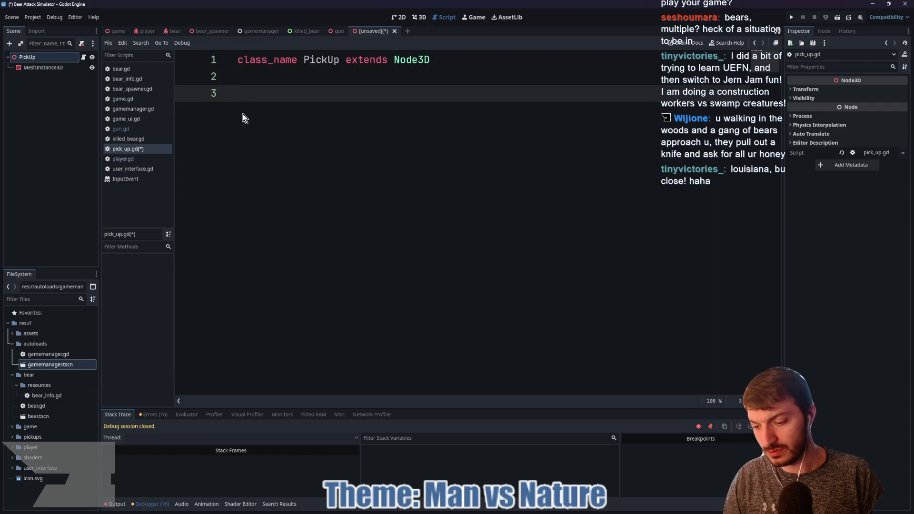
text(@export var)
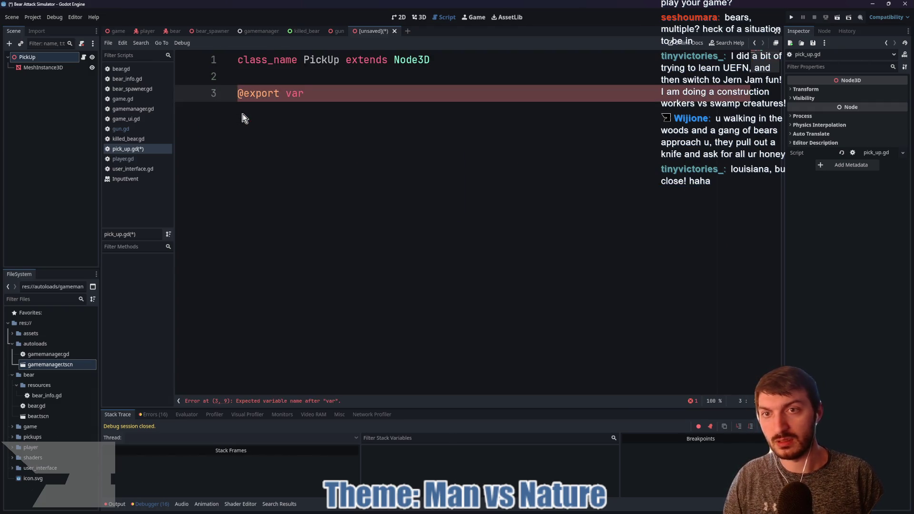
key(BackSpace)
text(_)
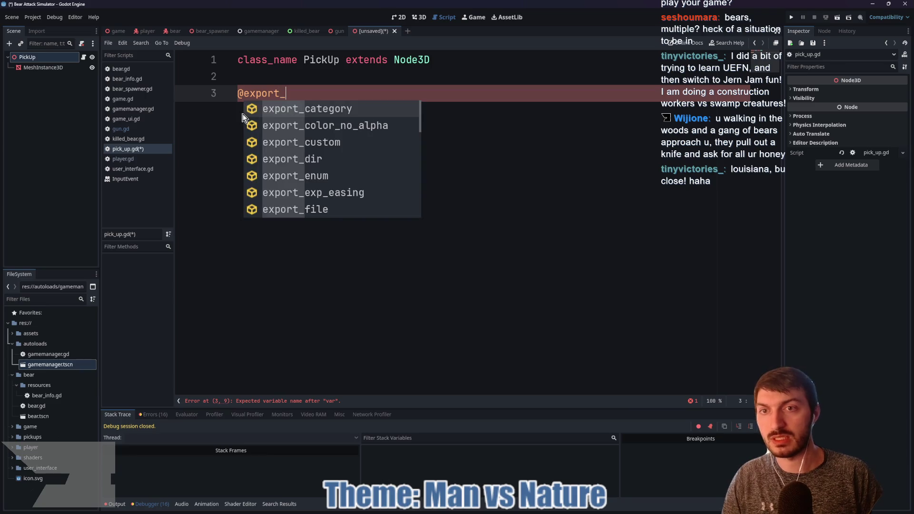
text(suvb)
key(Return)
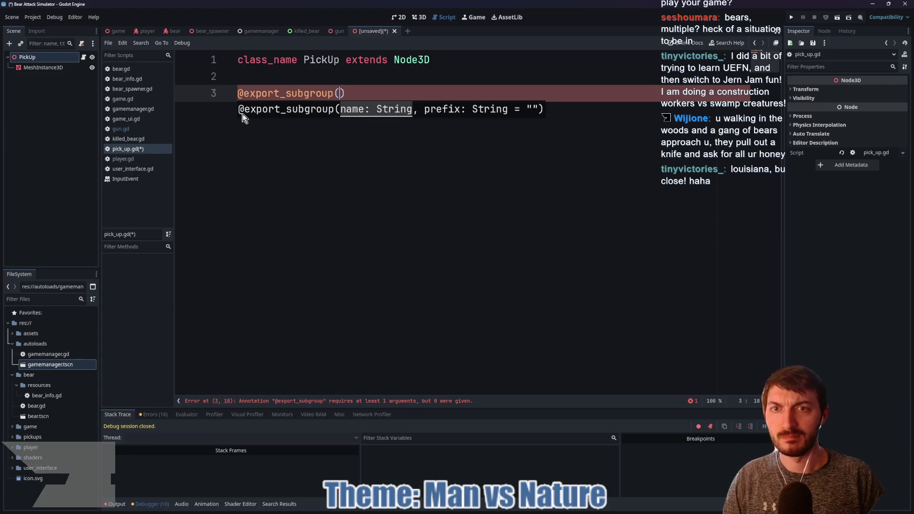
text("PackedScene)
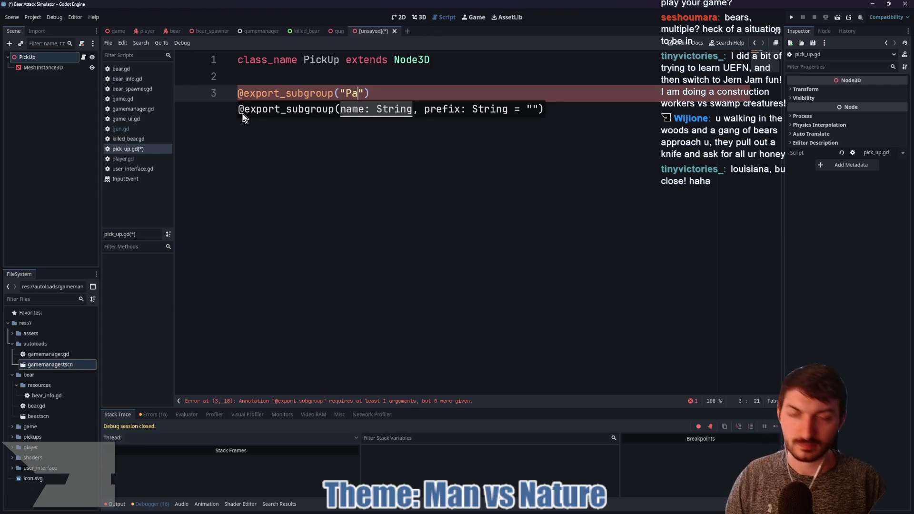
text(s)
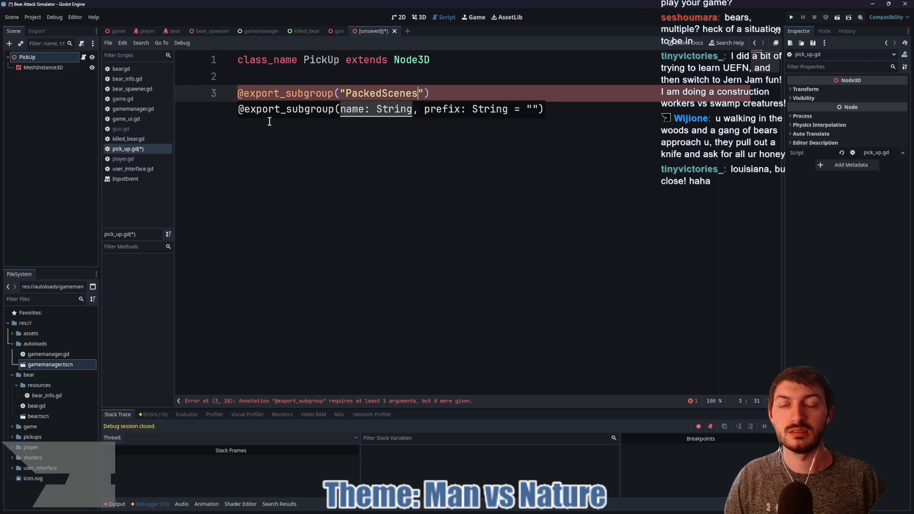
click(488, 93)
key(Return)
text(@export var GUN: P)
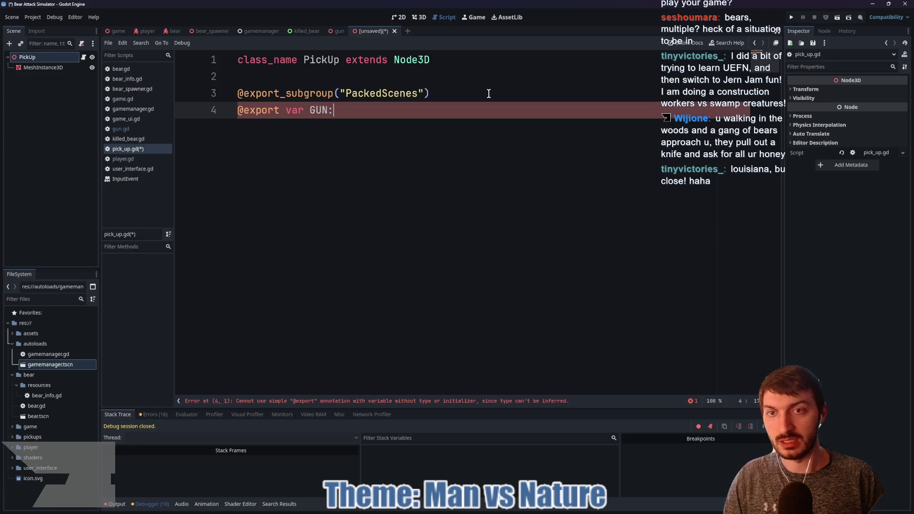
text(ackedSce)
key(Return)
key(Return)
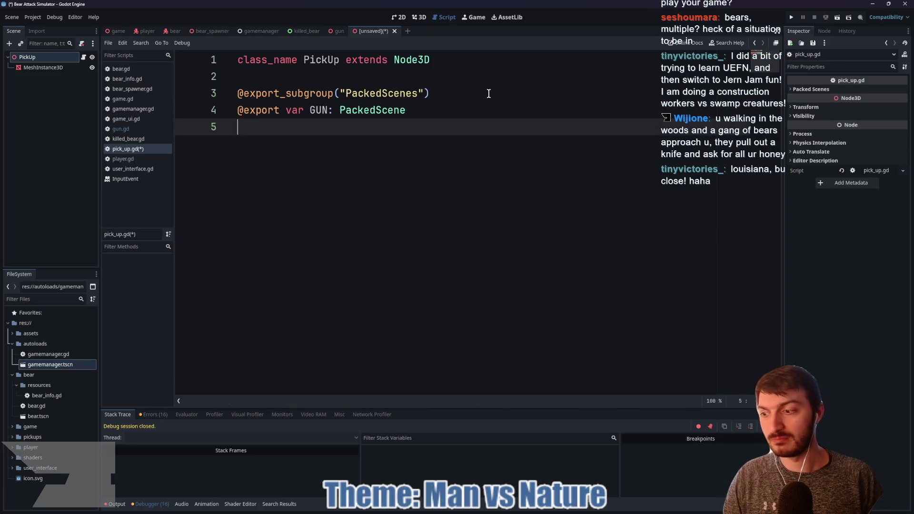
key(Return)
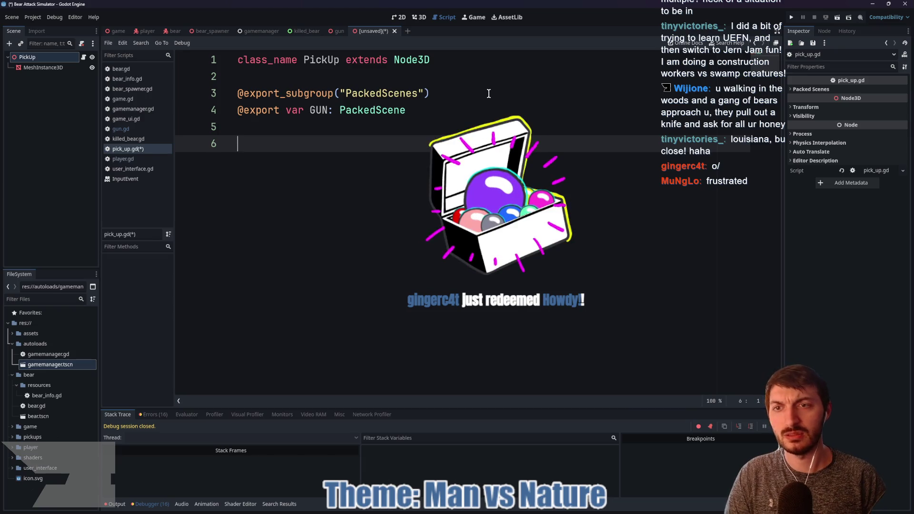
- Write func _unhandled_input(event: InputEvent) and begin its body with 'if event is'
text(@)
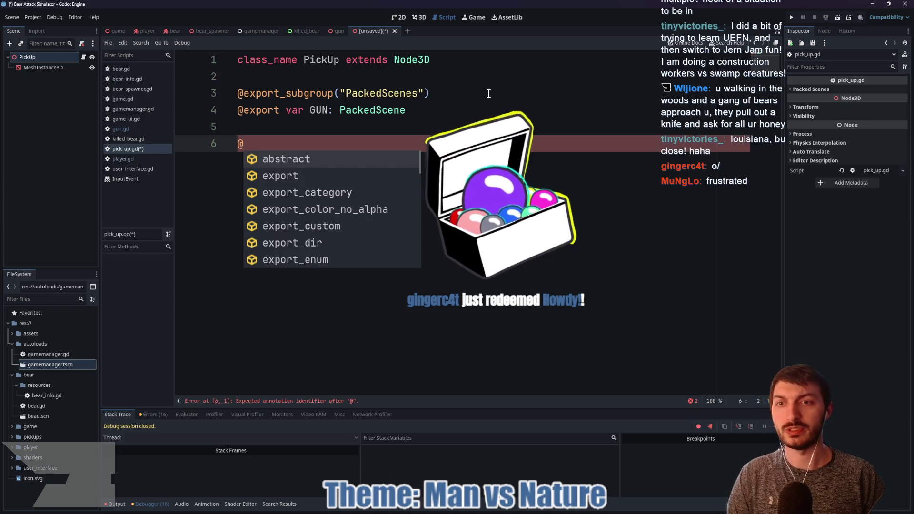
key(BackSpace)
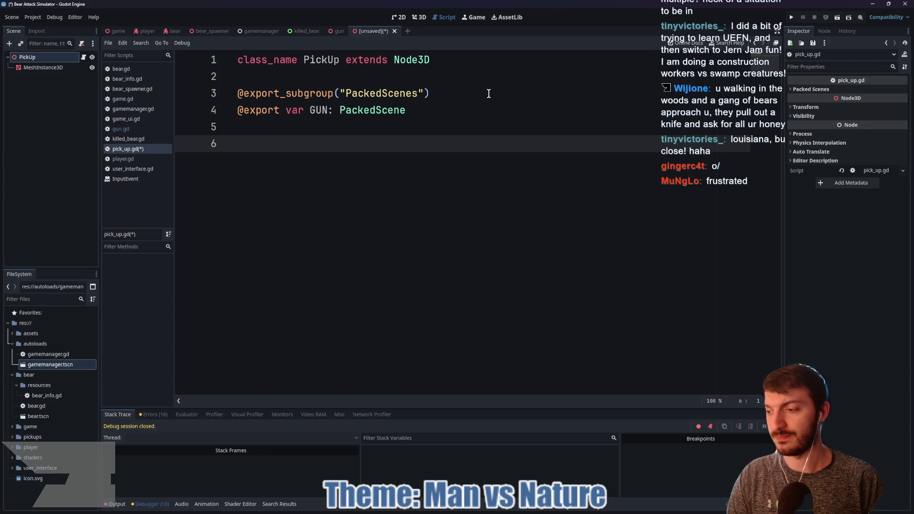
text(_unh)
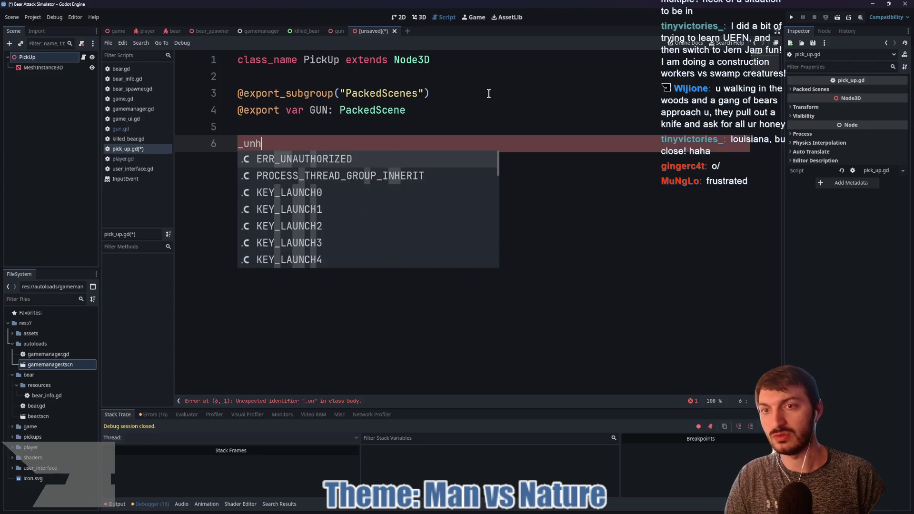
text(a)
key(BackSpace)
key(BackSpace)
key(BackSpace)
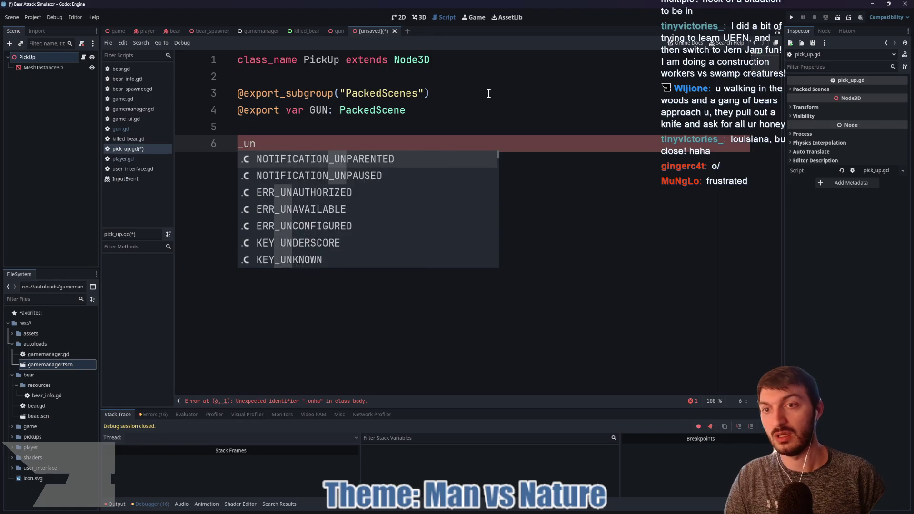
text(func _unh)
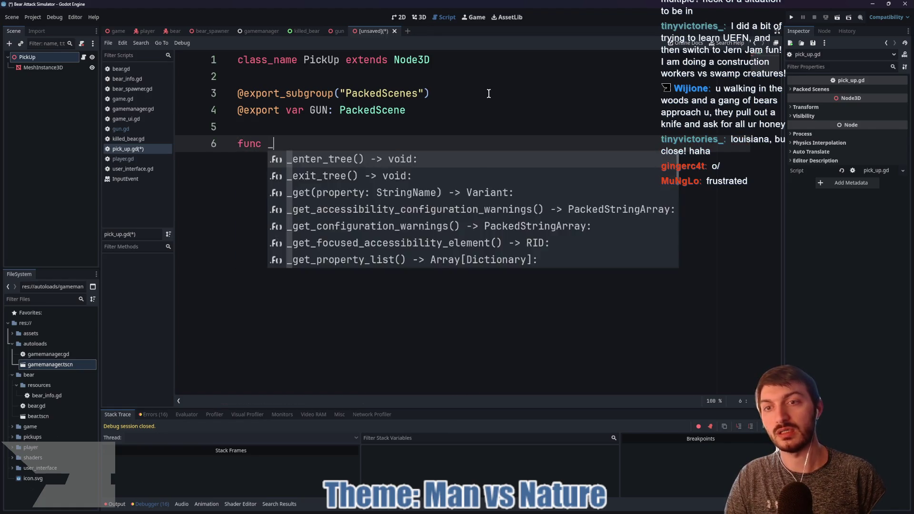
key(Return)
text(if event)
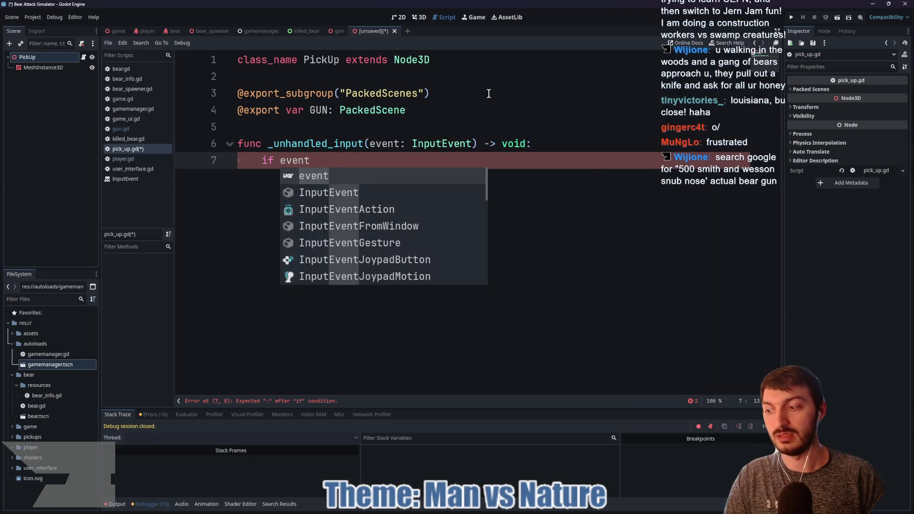
text( is)
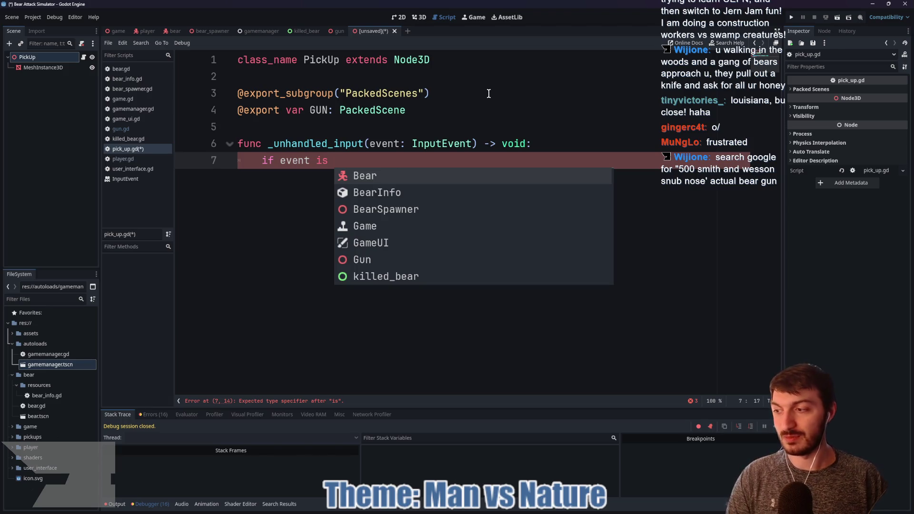
click(360, 155)
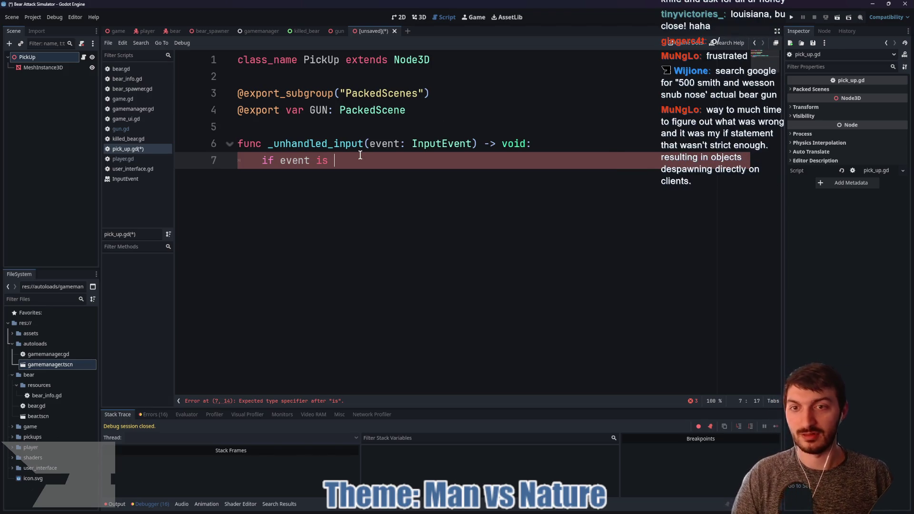
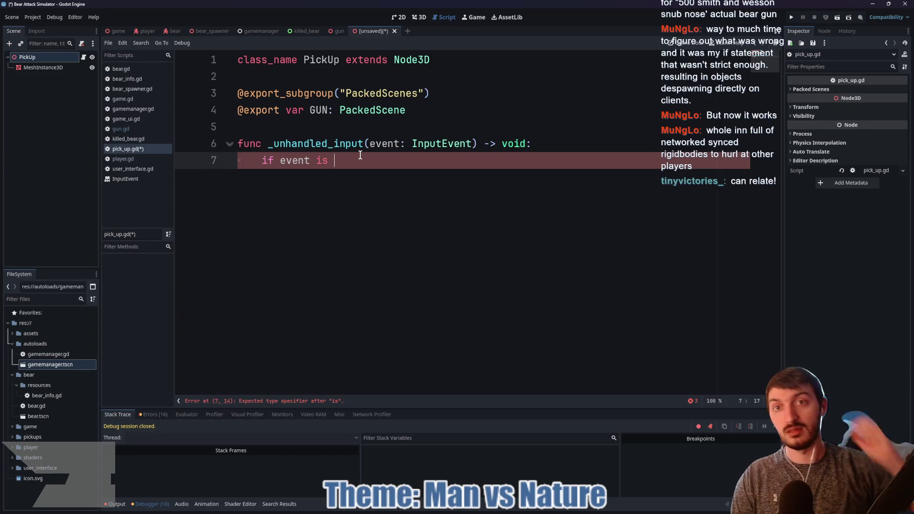
- In gun.gd, multiply the take_damage amount on line 10 by fun_modifier
click(333, 32)
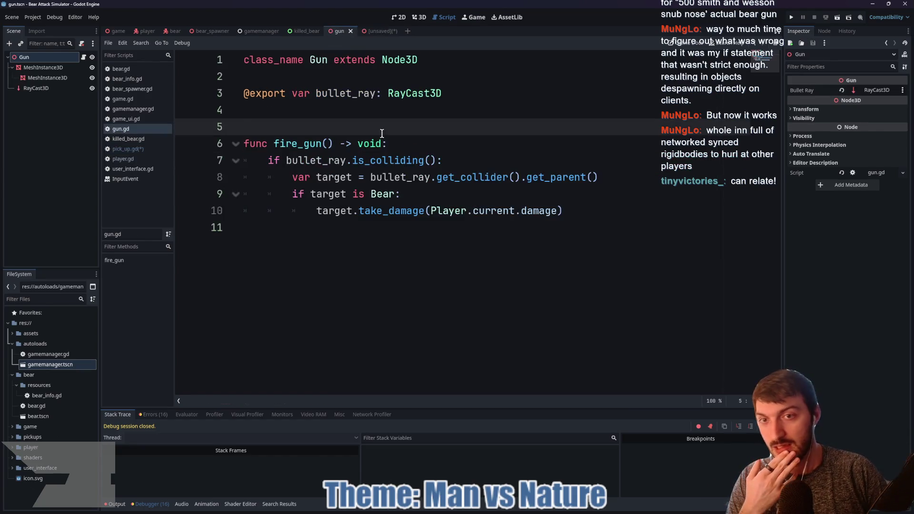
click(557, 210)
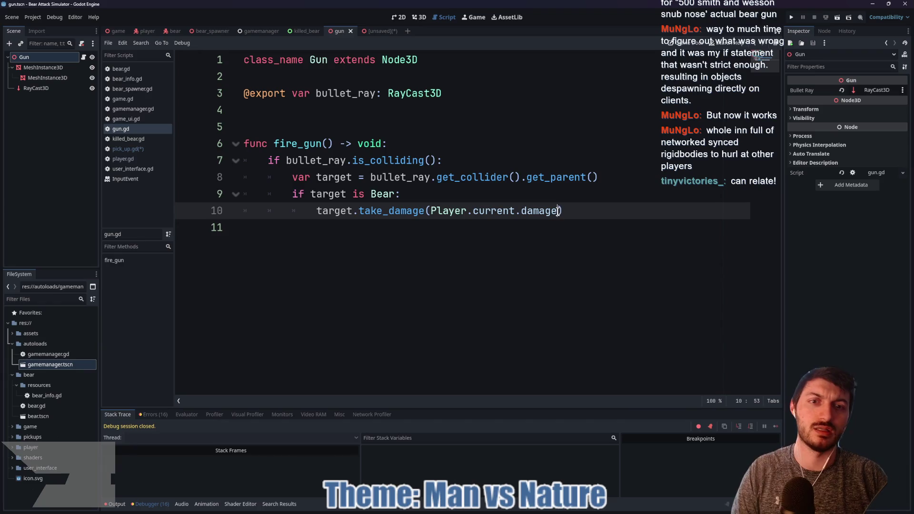
text(*)
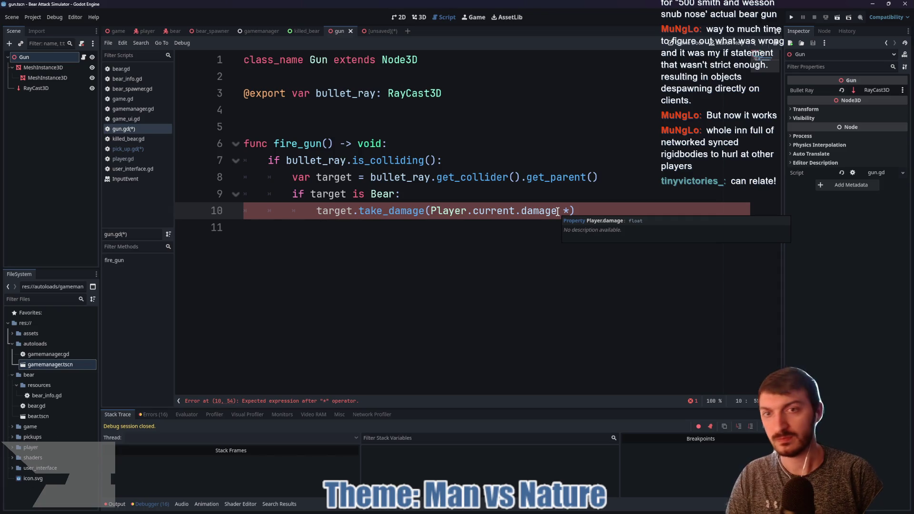
text( gun_)
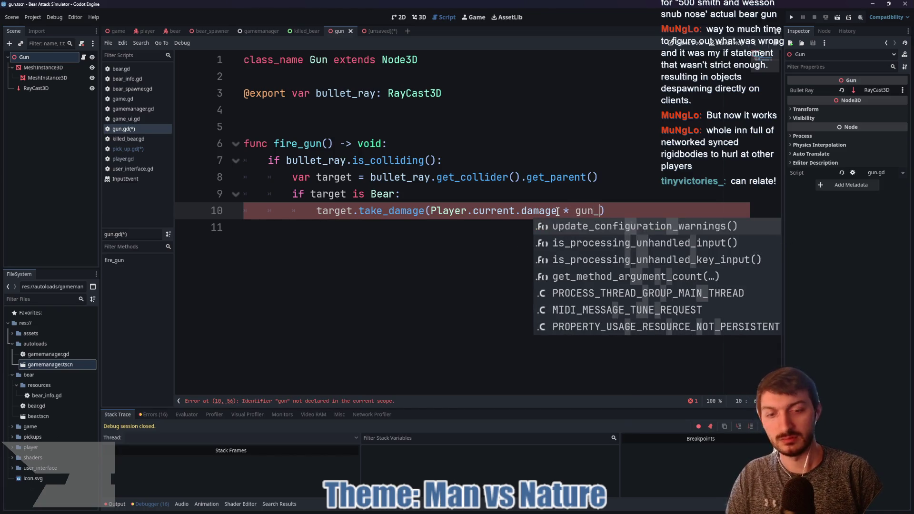
key(BackSpace)
key(BackSpace)
key(BackSpace)
text(fun_mo)
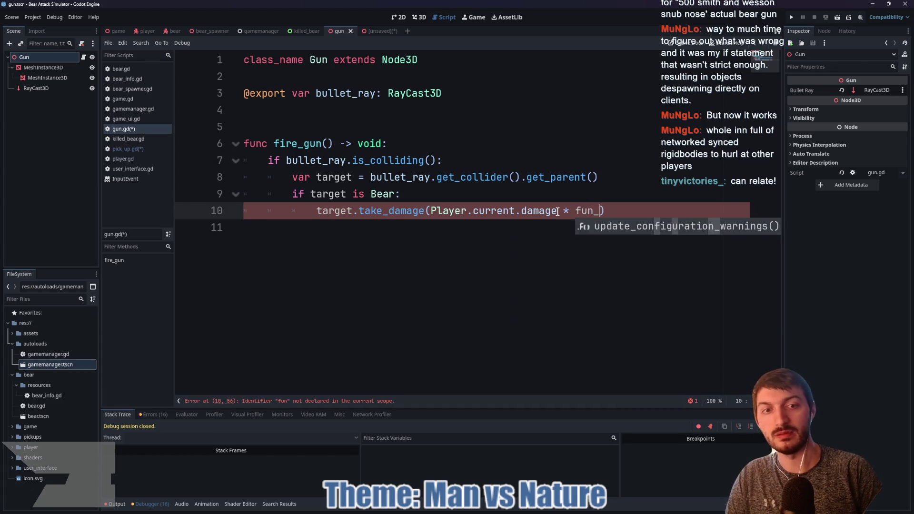
text(difier)
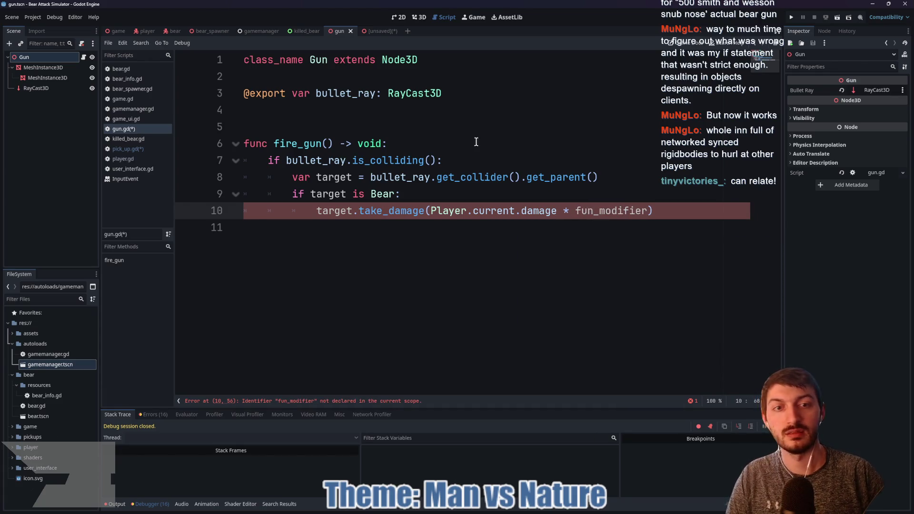
click(333, 114)
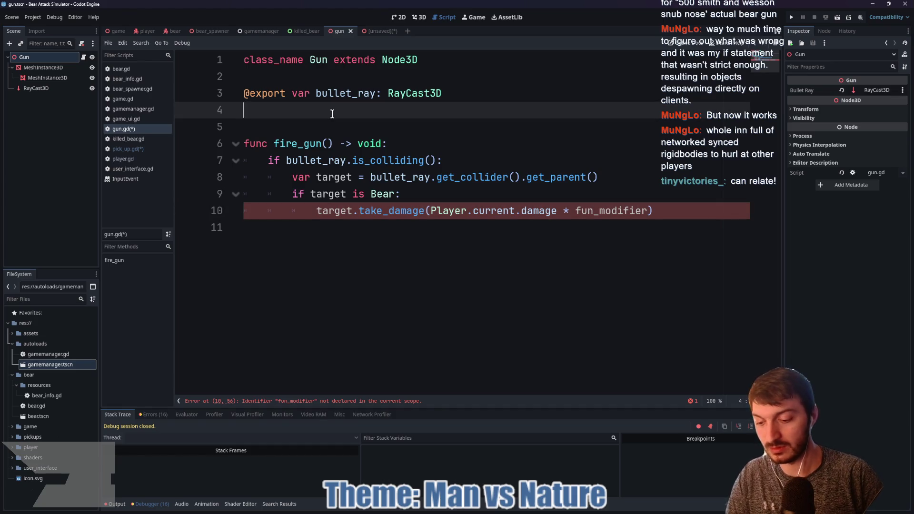
text(@export var fun_modifier:)
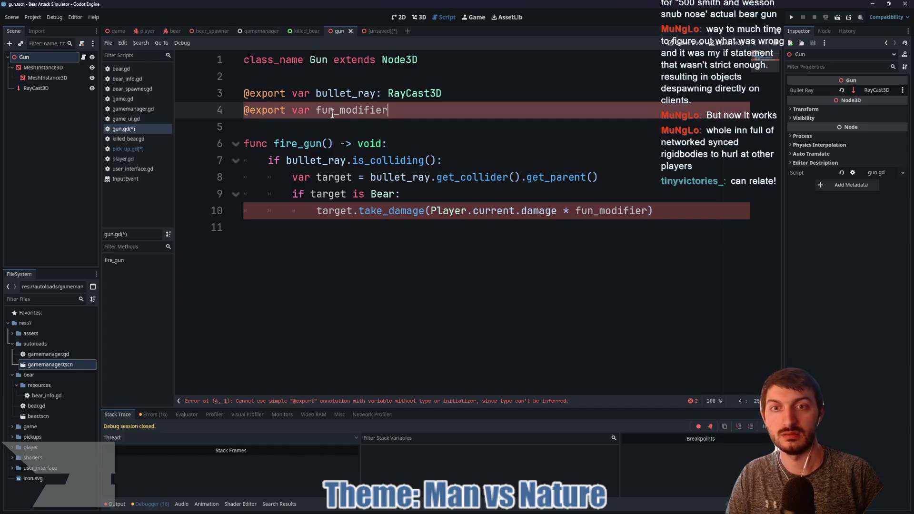
text( float =)
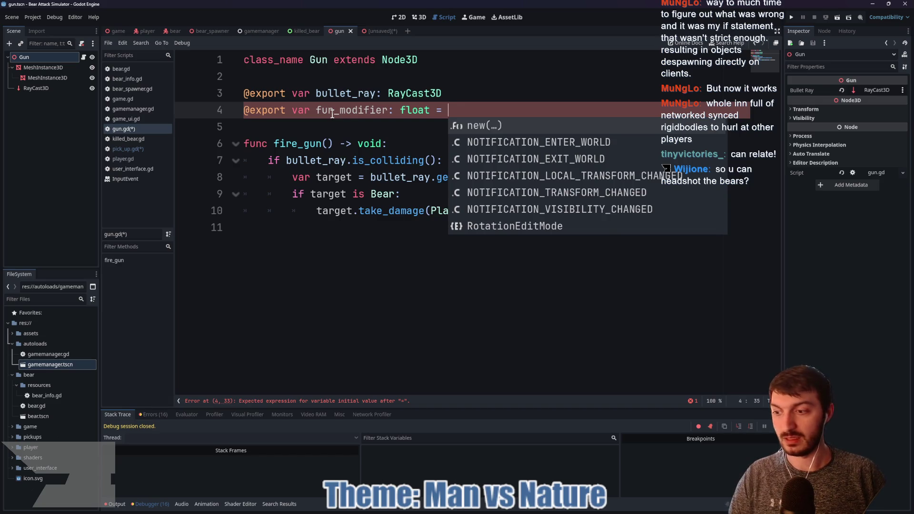
text(1.)
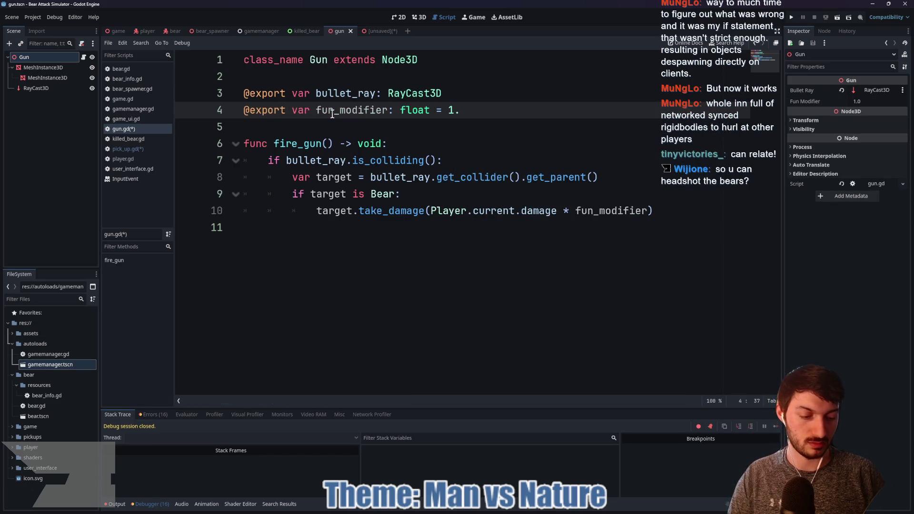
text(69)
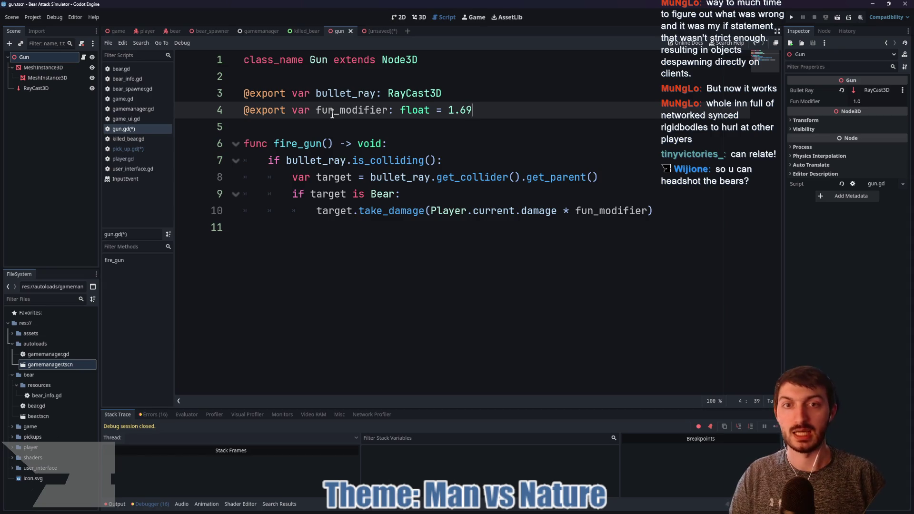
click(510, 132)
key(ctrl+s)
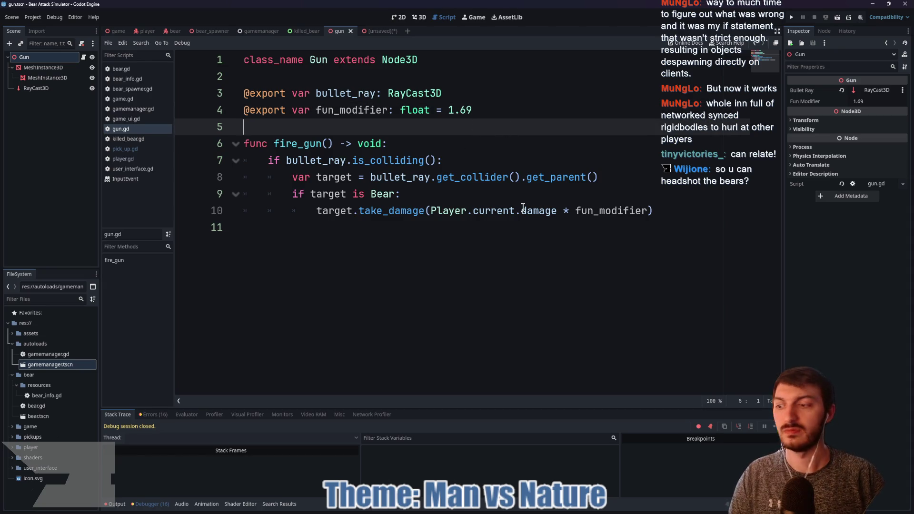
click(456, 110)
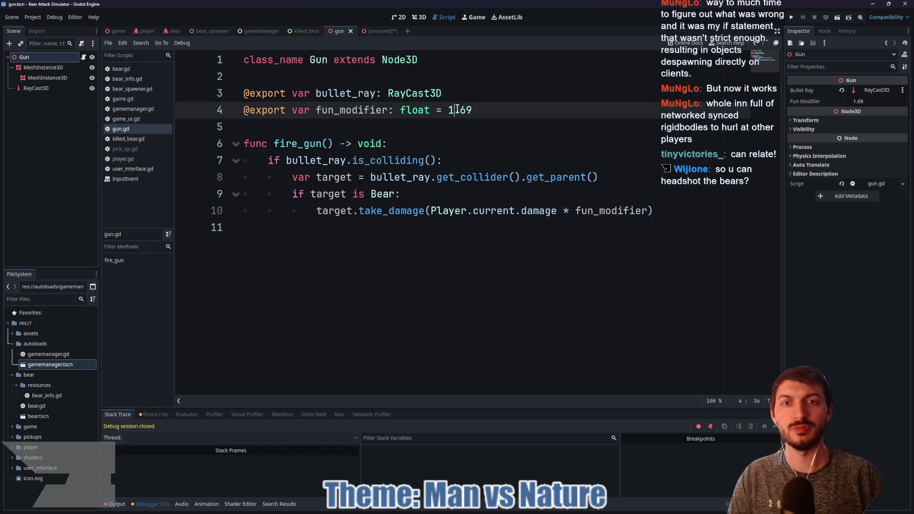
key(BackSpace)
text(2)
click(371, 126)
key(ctrl+s)
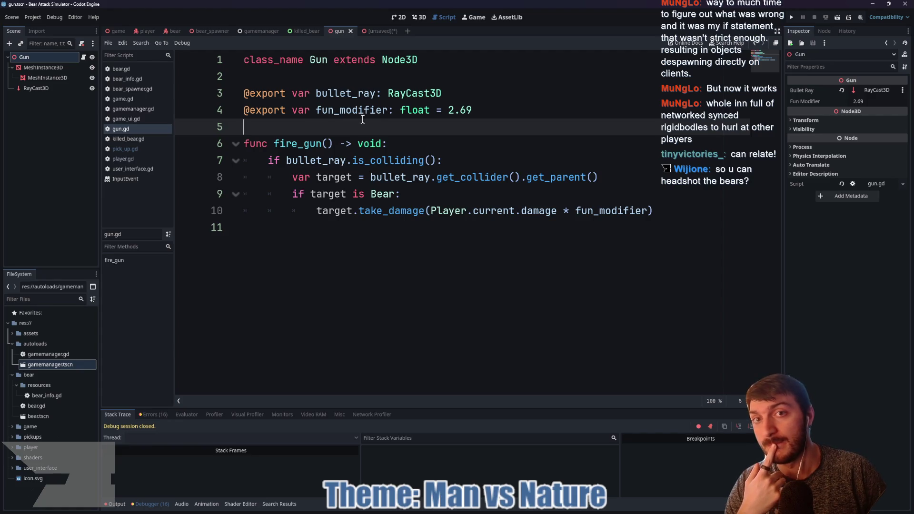
click(383, 30)
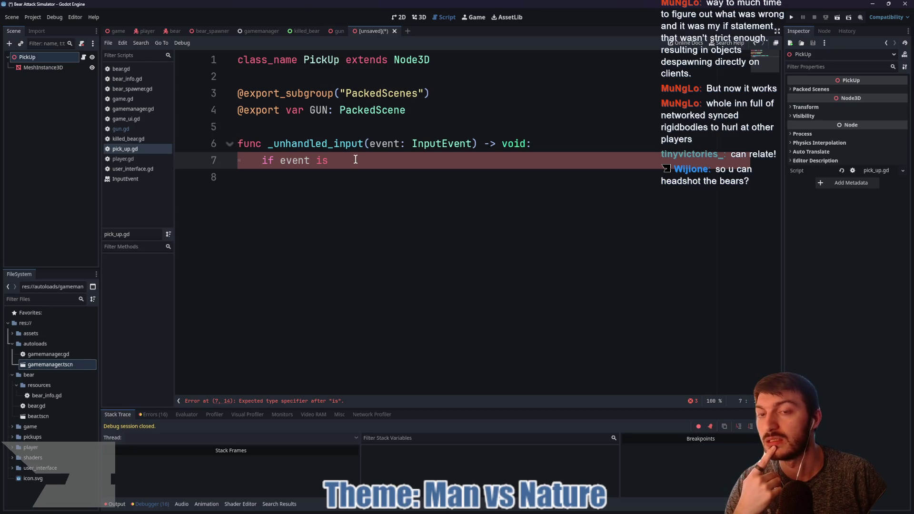
- Make _unhandled_input check event.is_action_pressed("interact")
text(eve)
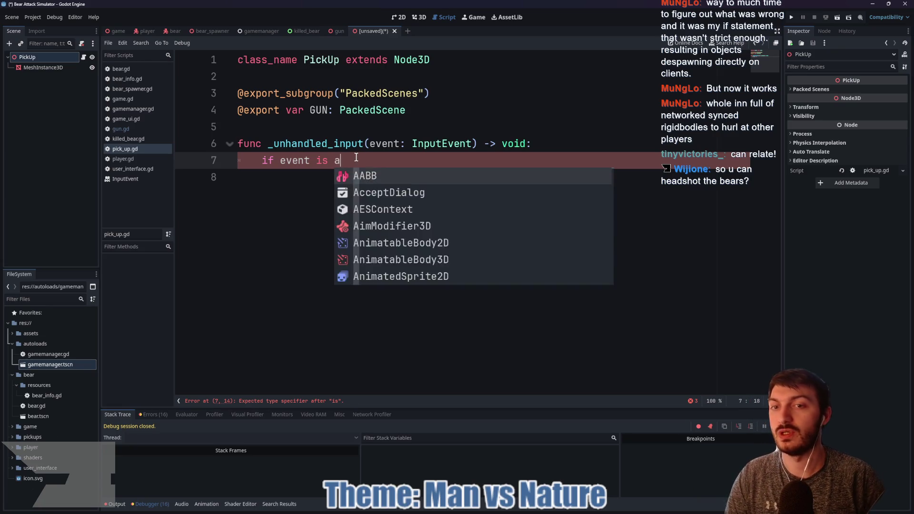
key(BackSpace)
key(BackSpace)
key(BackSpace)
key(BackSpace)
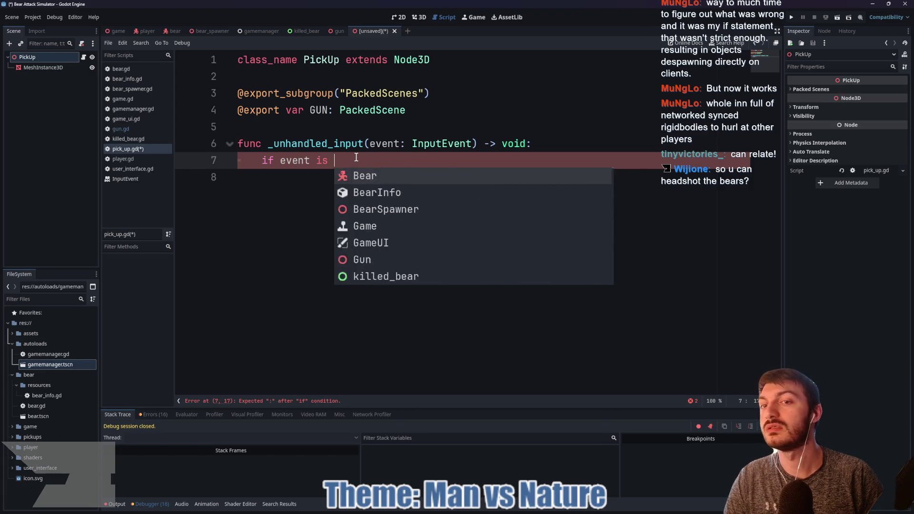
text(.)
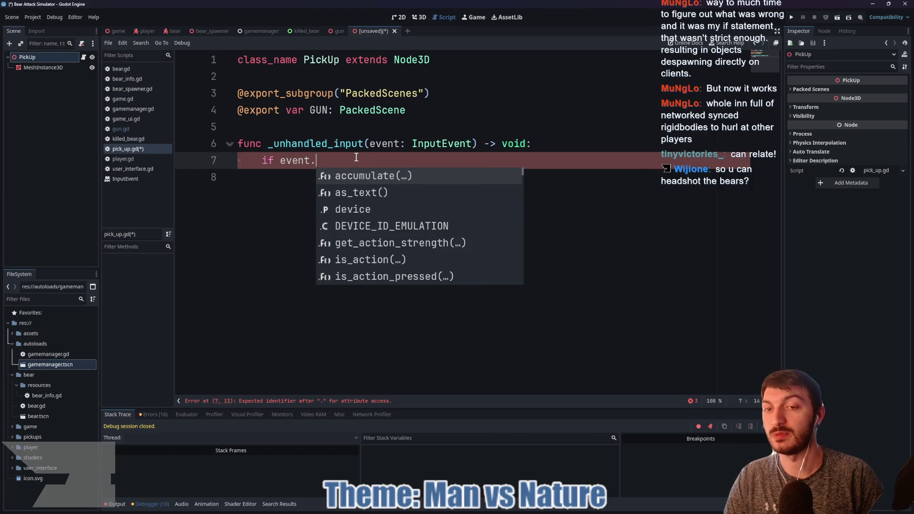
key(Down)
key(Down)
key(Down)
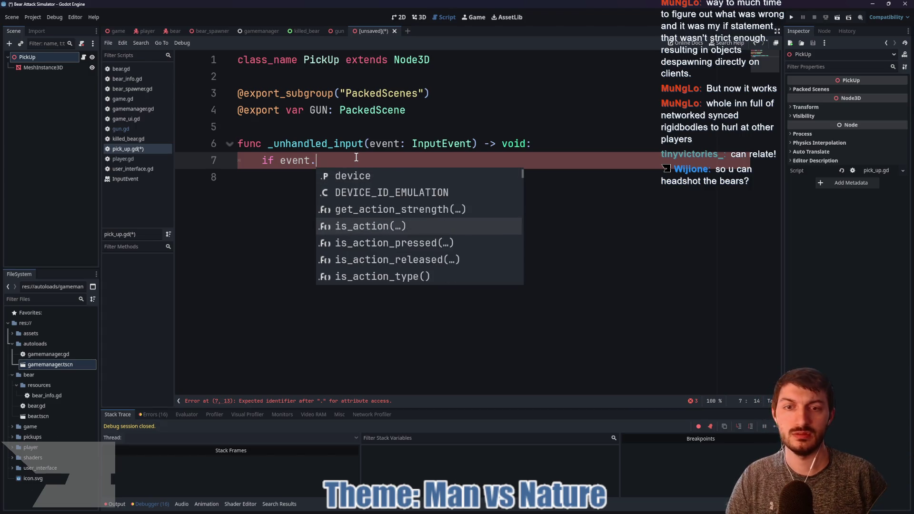
key(Return)
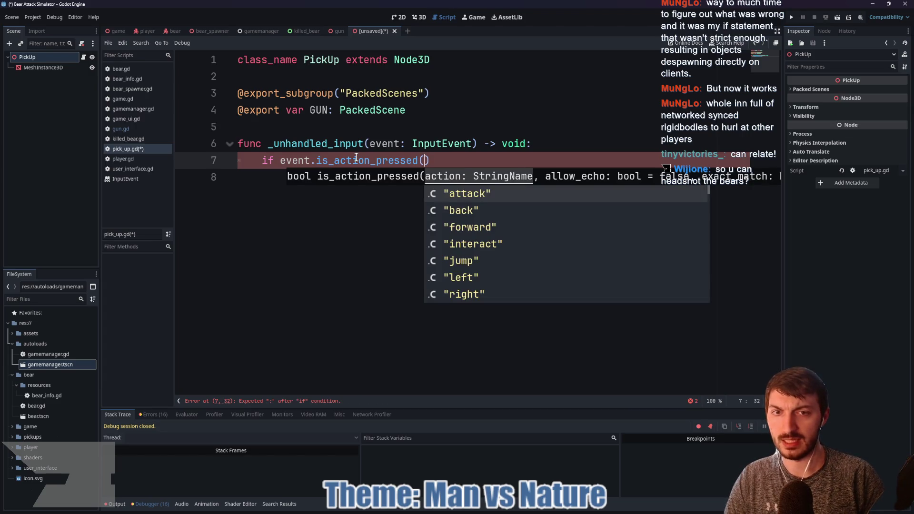
key(Down)
key(Down)
key(Down)
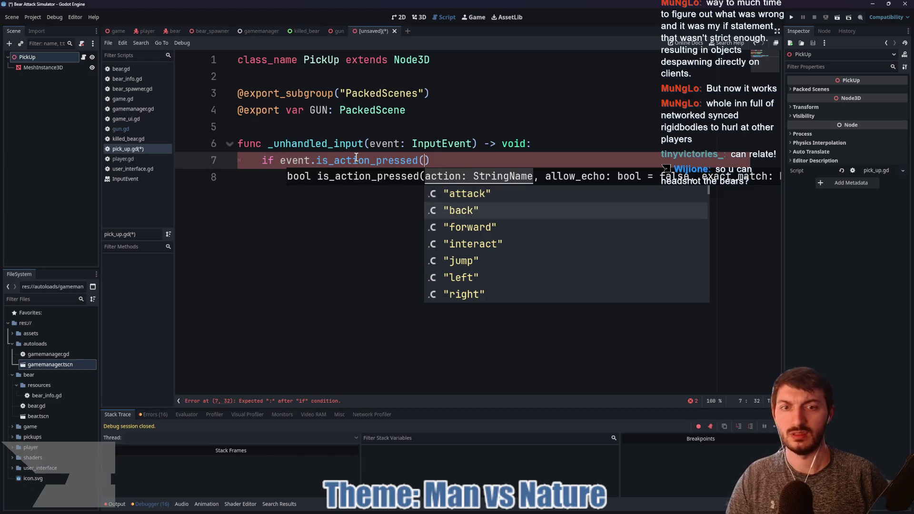
key(Return)
click(532, 160)
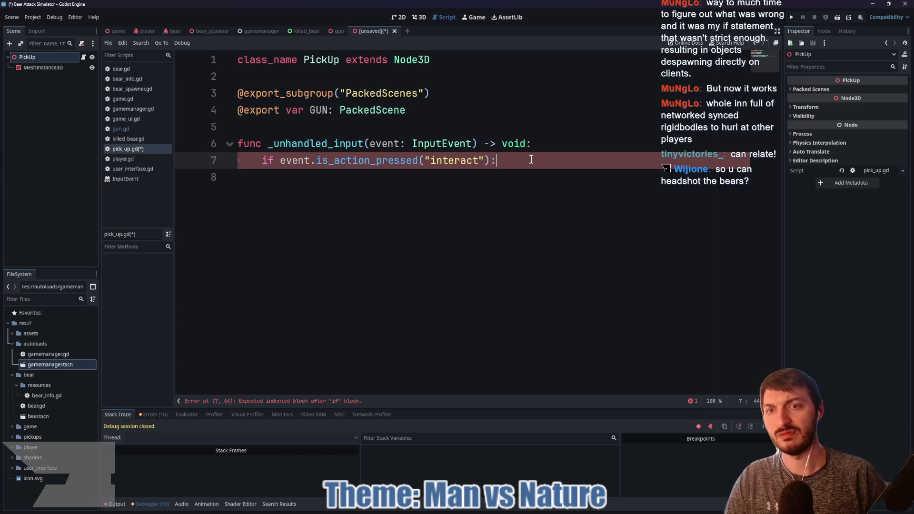
key(Return)
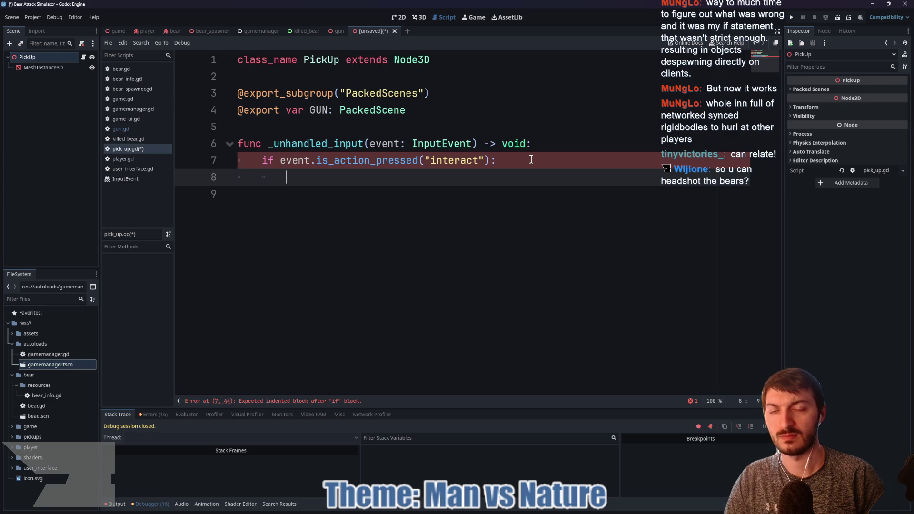
- Declare 'var is_in_range: bool = false' above the input function
text(if)
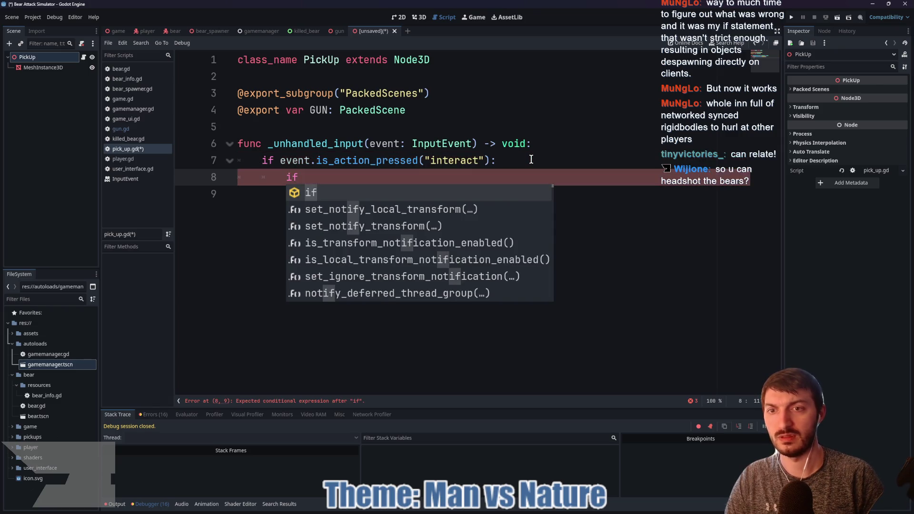
click(345, 123)
key(Return)
key(Return)
key(Return)
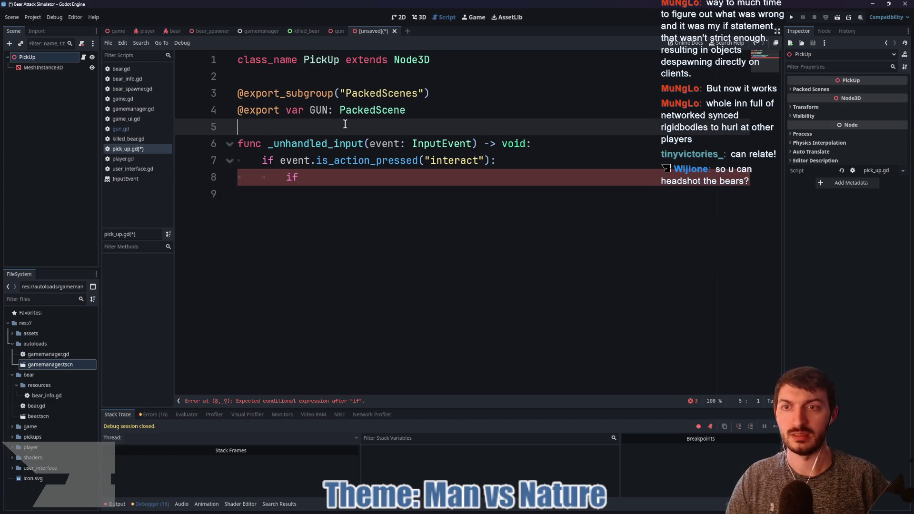
key(Up)
key(Up)
text(var is_in_range: bool = false)
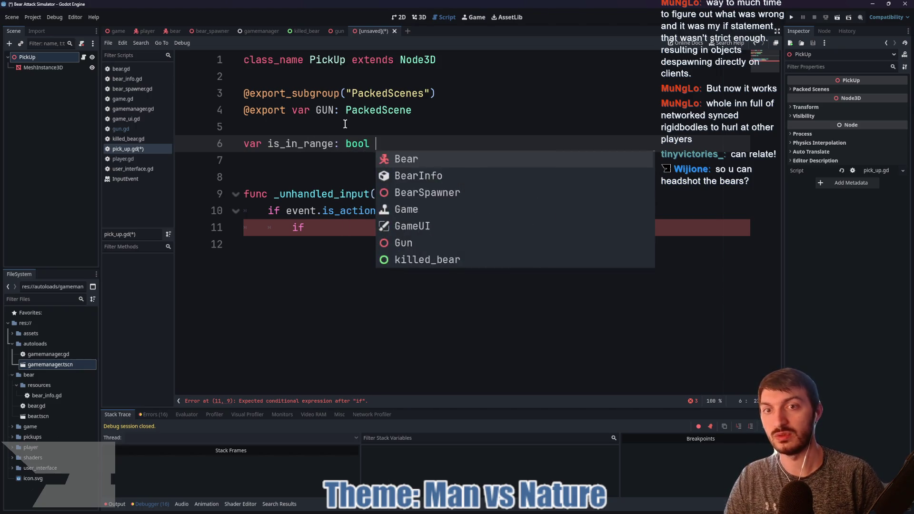
- Call Player.current.add_gun() inside an 'if is_in_range:' block
click(332, 226)
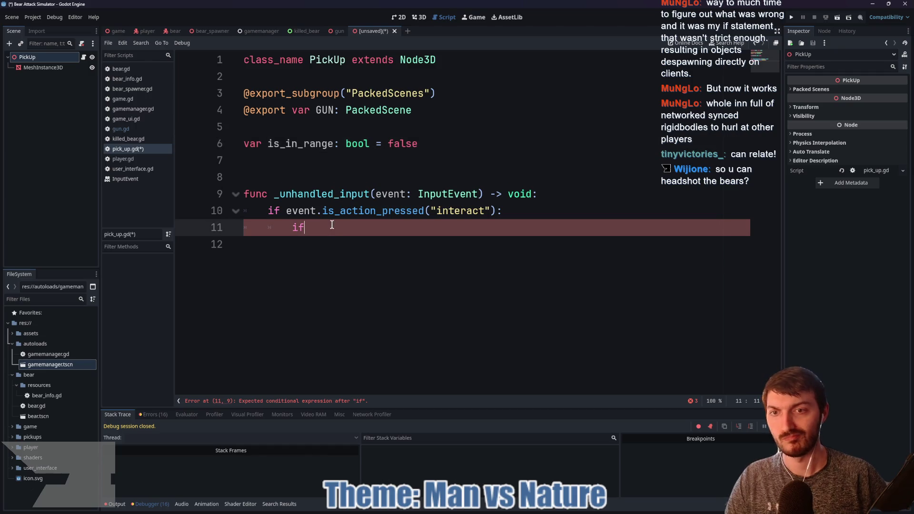
text(is_in_range:)
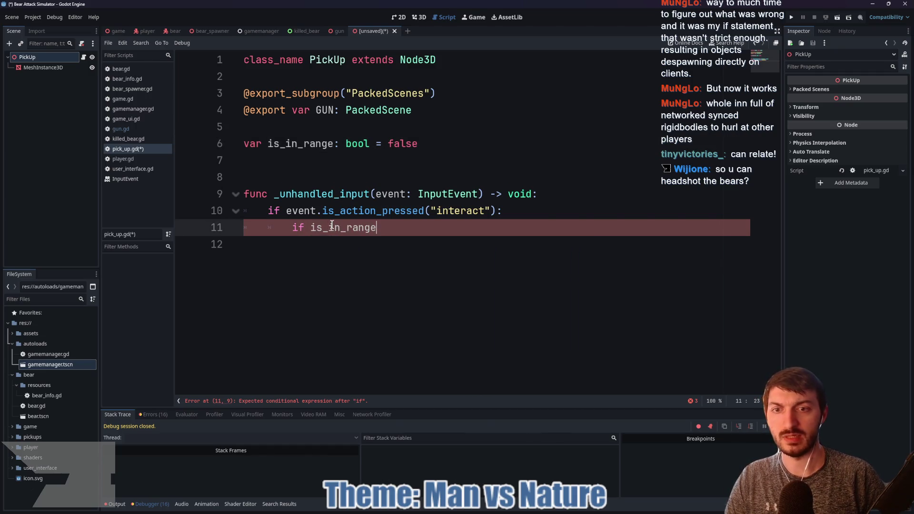
key(Return)
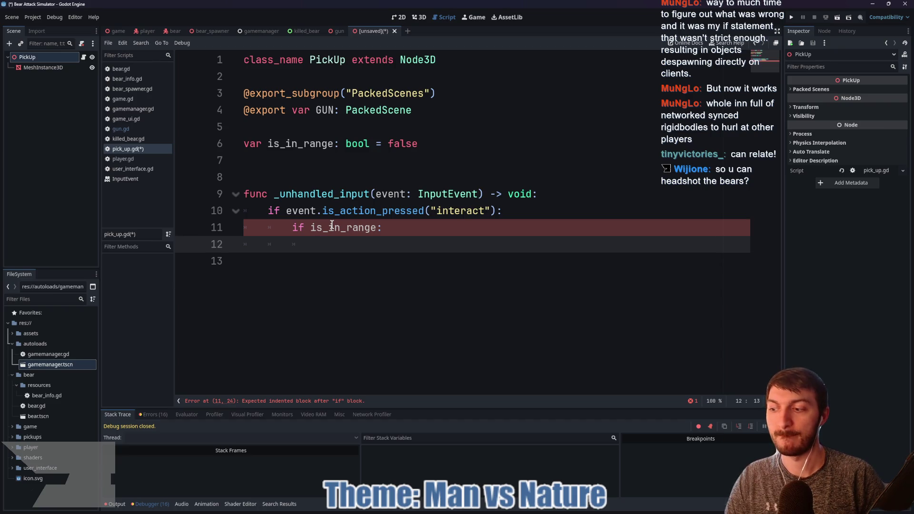
text(Player.cur)
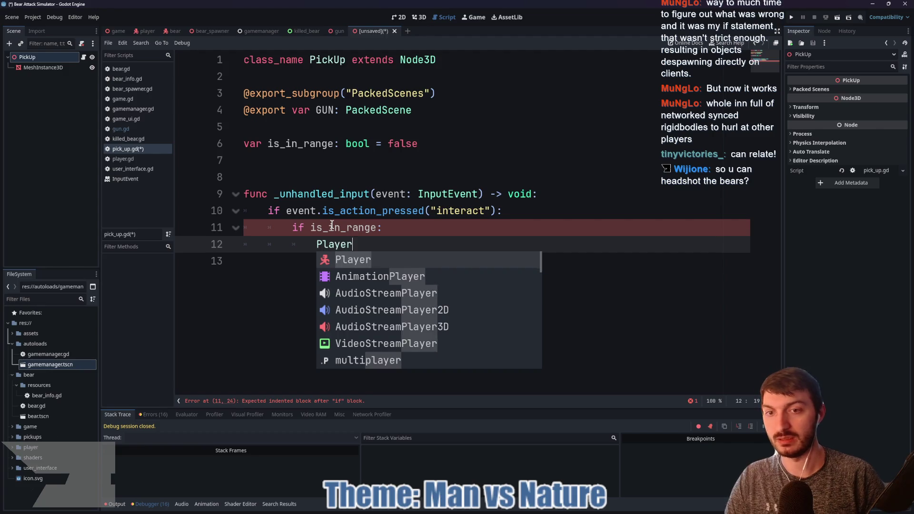
key(Return)
text(.add)
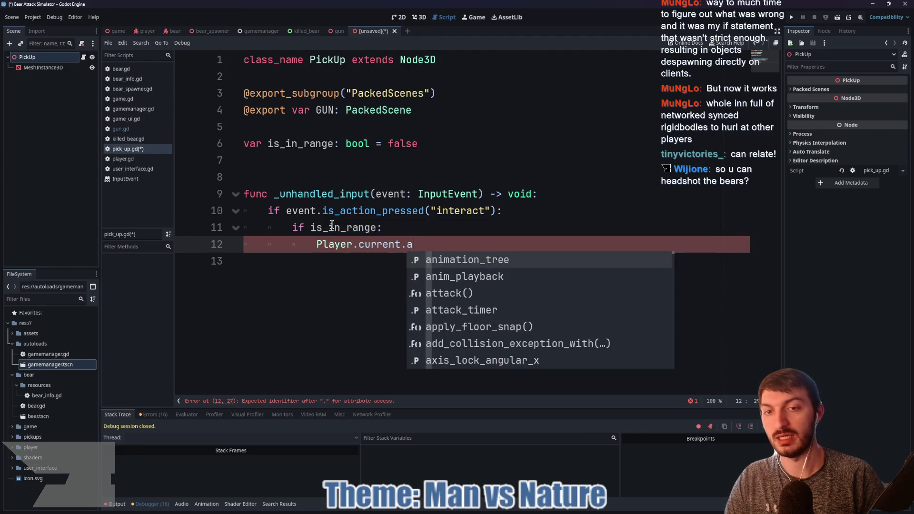
text(_)
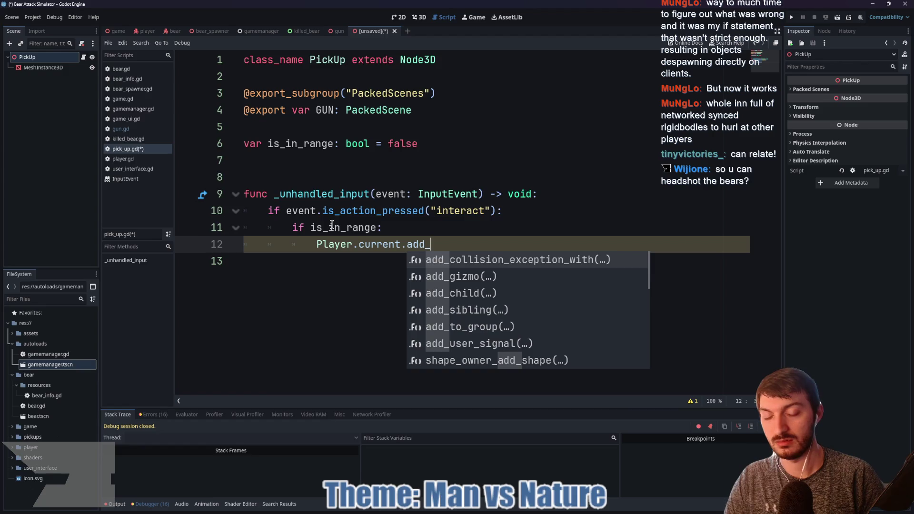
text(gun()
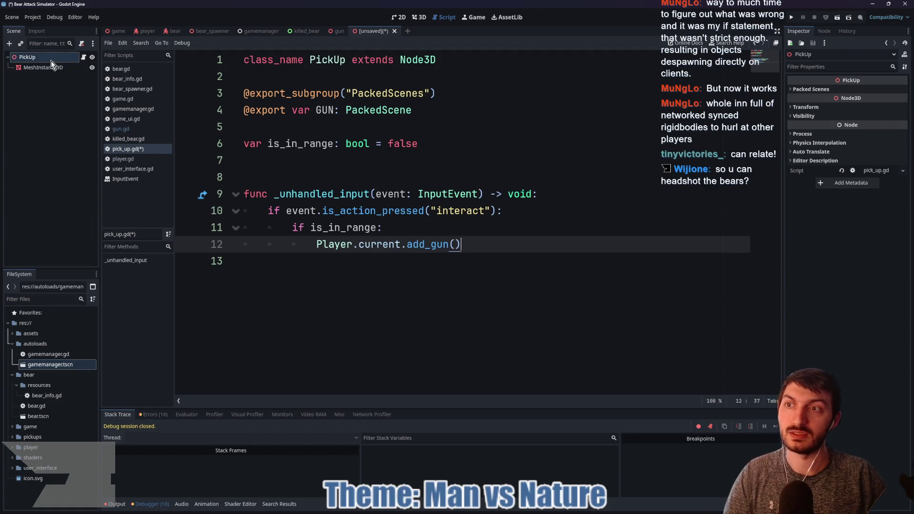
- Save the pickup scene as pick_up.tscn
click(369, 260)
key(ctrl+s)
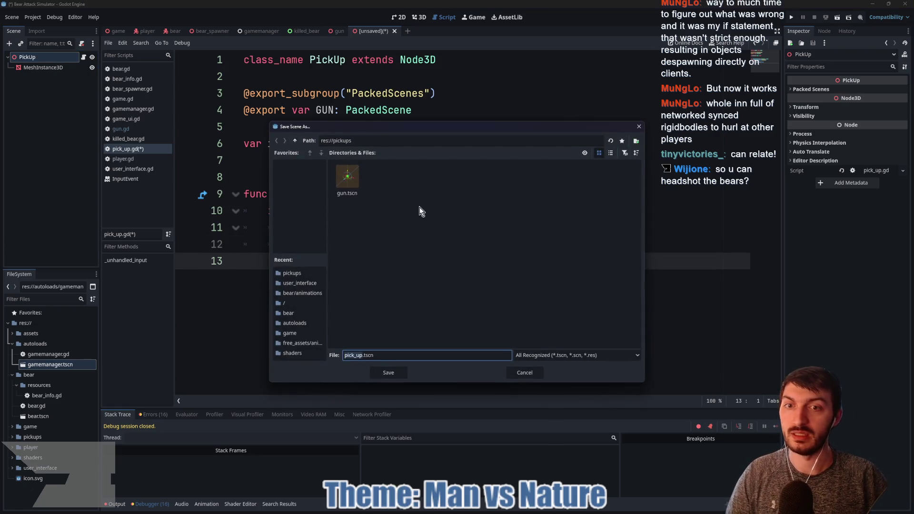
click(404, 372)
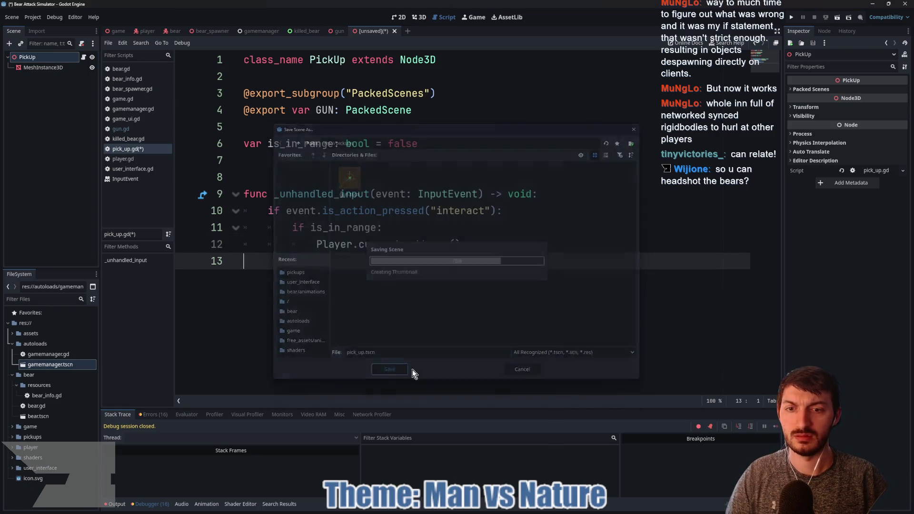
click(419, 17)
- Add an Area3D child holding a CollisionShape3D with a CylinderShape3D shape
key(ctrl+a)
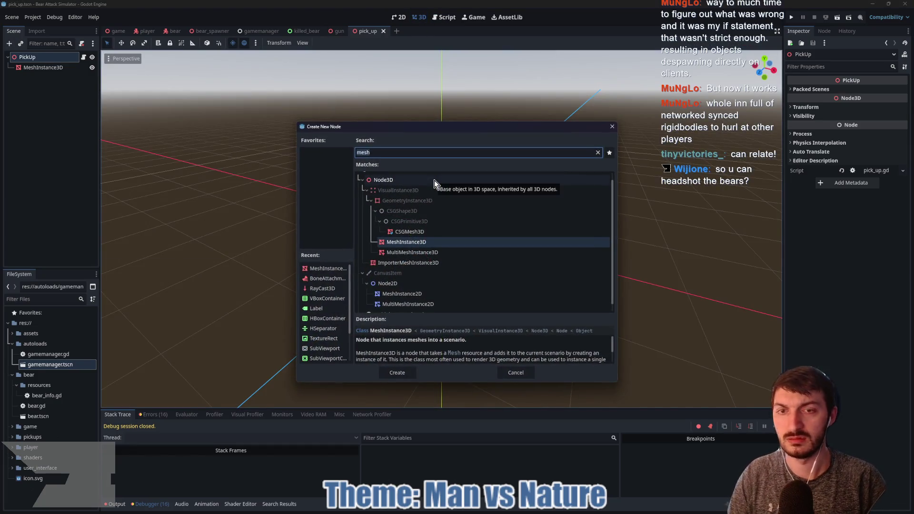
text(area)
key(Return)
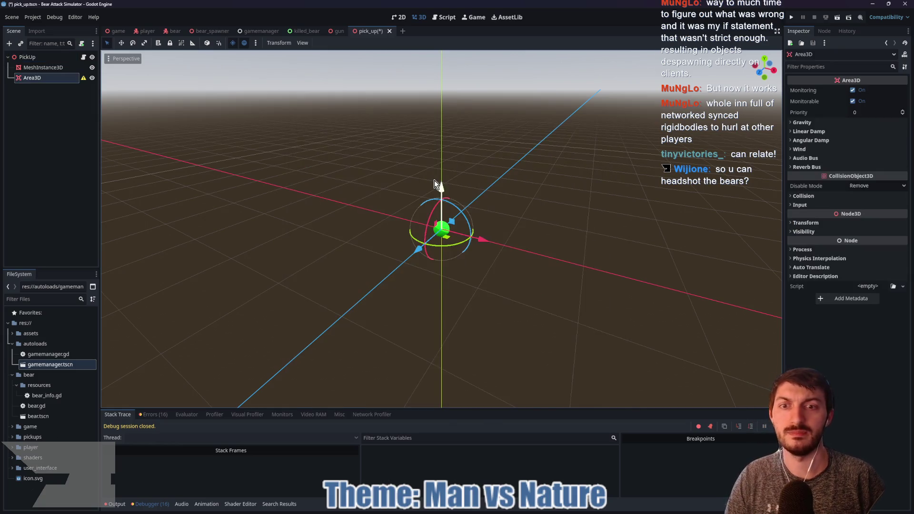
key(ctrl+a)
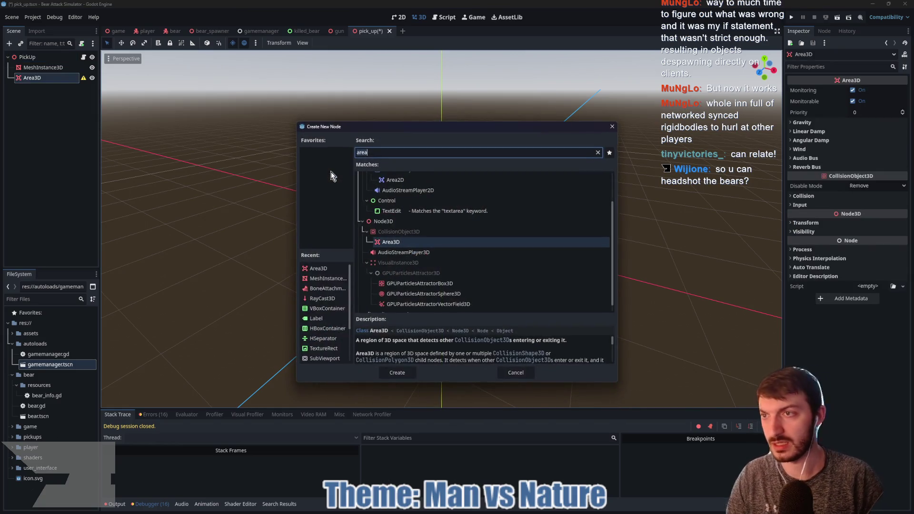
text(colli)
key(Return)
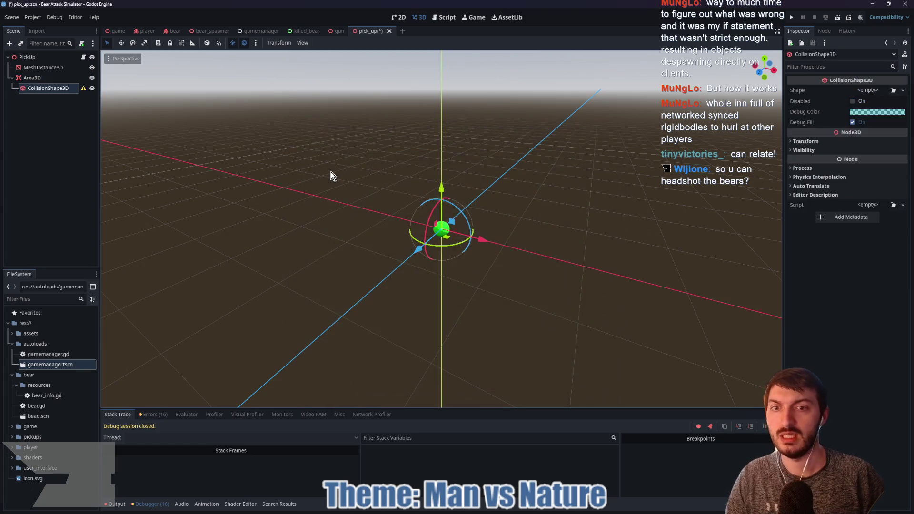
click(867, 91)
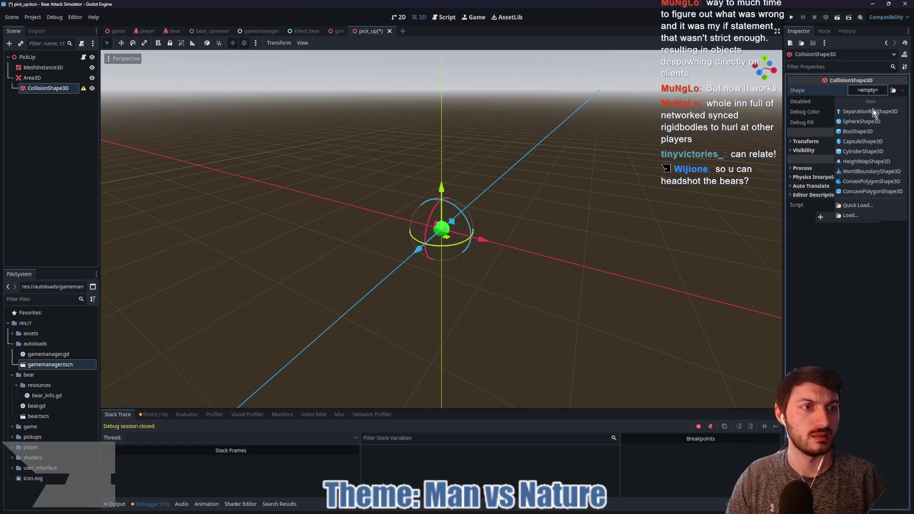
click(873, 151)
- Size the cylinder to radius 2.0 m and height 2.0 m, then save the scene
drag(472, 239, 550, 257)
click(873, 91)
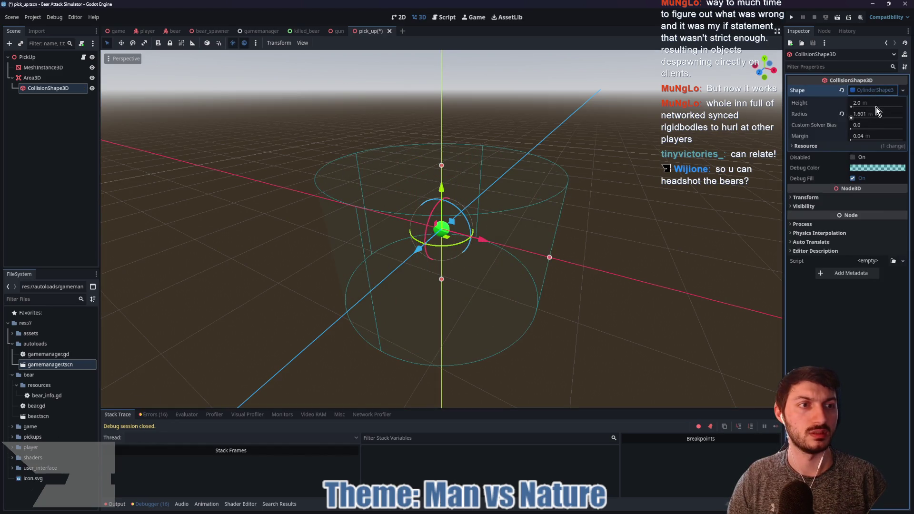
click(881, 107)
click(878, 113)
text(5)
key(Return)
scroll(596, 231, down, 3)
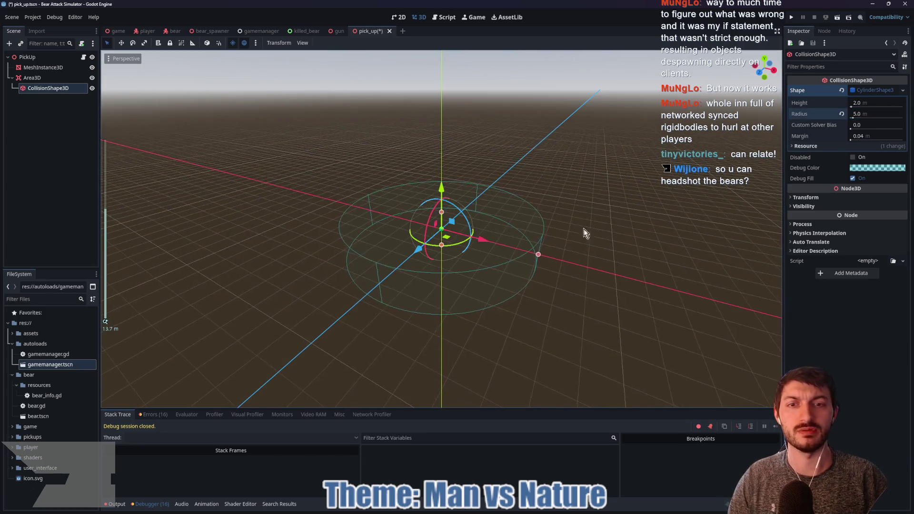
click(871, 113)
key(Return)
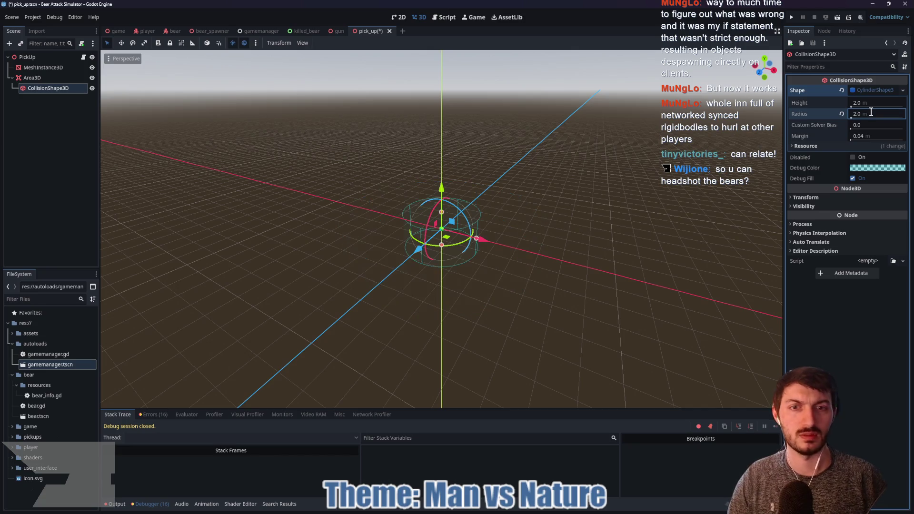
mouse_move(541, 216)
mouse_down()
mouse_move(626, 212)
mouse_move(484, 228)
mouse_move(514, 235)
mouse_up()
key(ctrl+s)
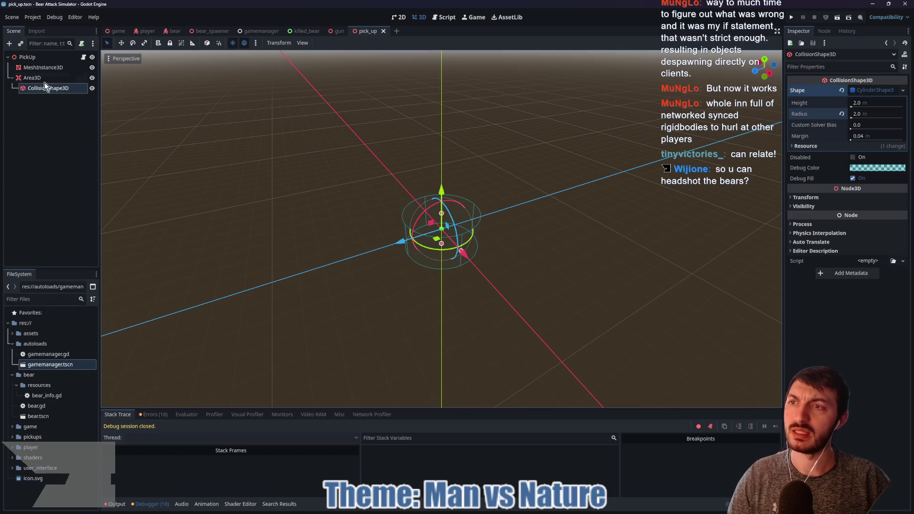
double_click(37, 77)
- Rename the Area3D to InteractArea and connect body_entered and body_exited to new functions
key(BackSpace)
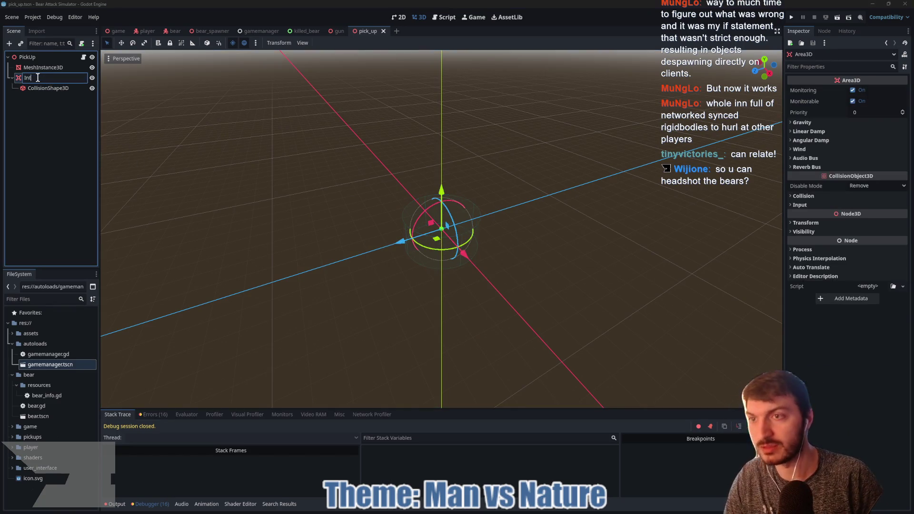
key(Return)
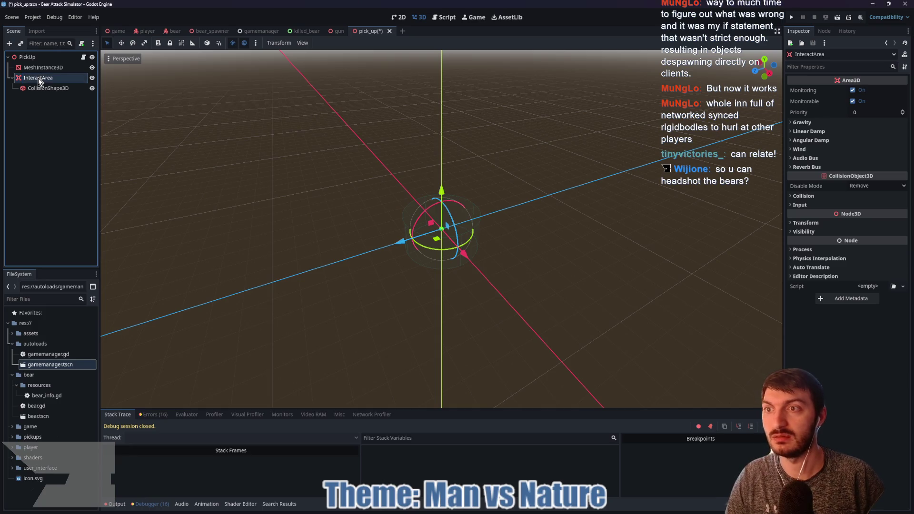
click(826, 31)
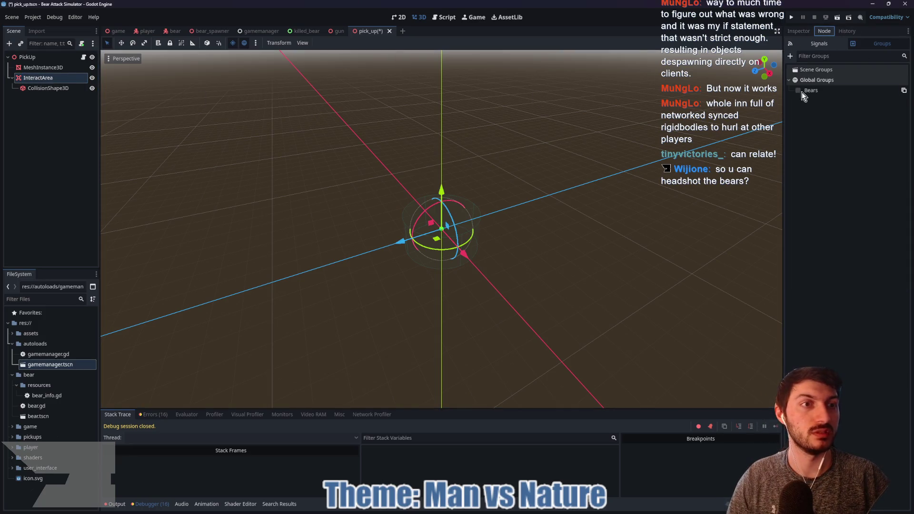
click(818, 44)
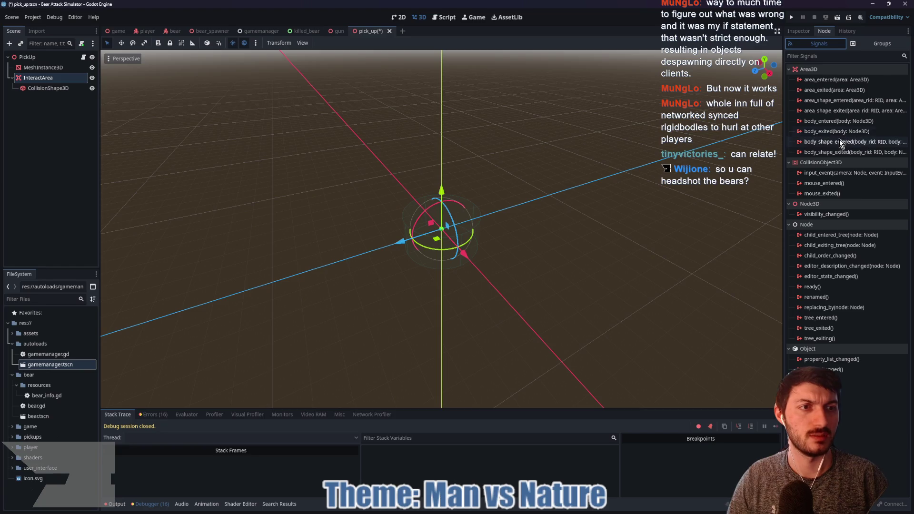
click(48, 81)
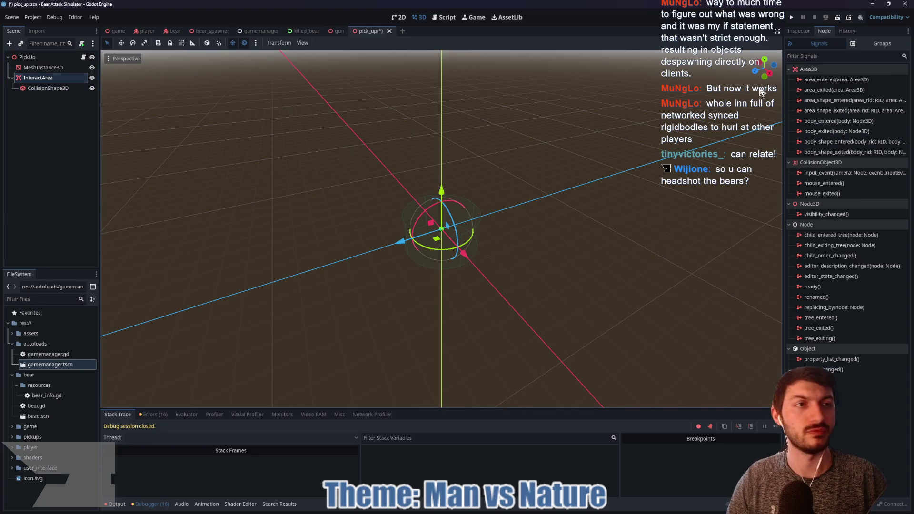
double_click(839, 122)
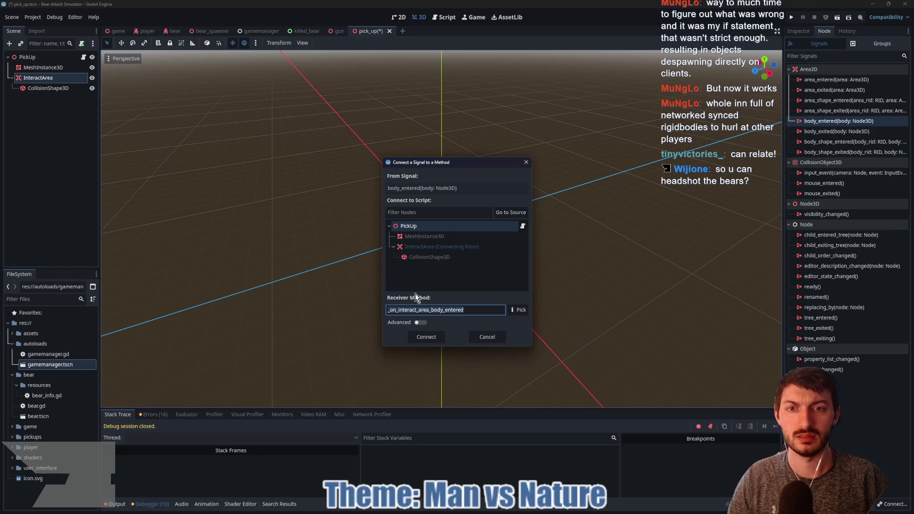
click(426, 337)
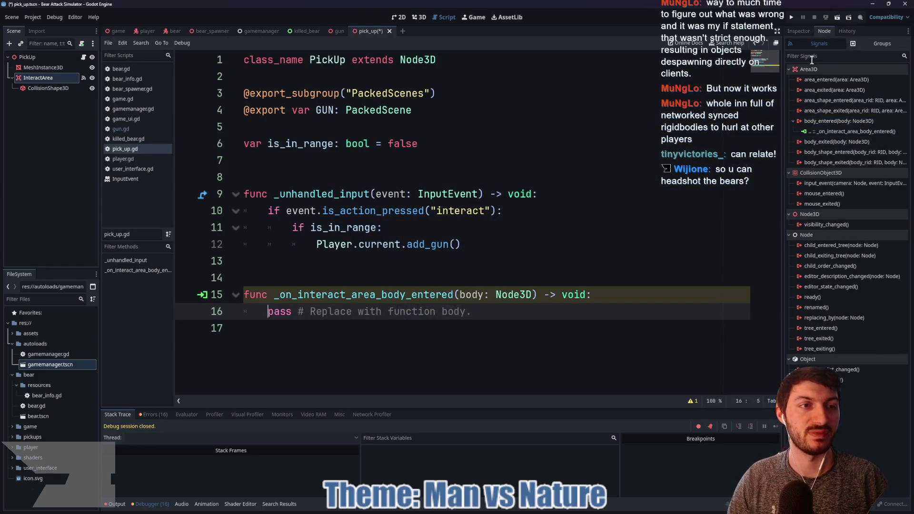
double_click(821, 144)
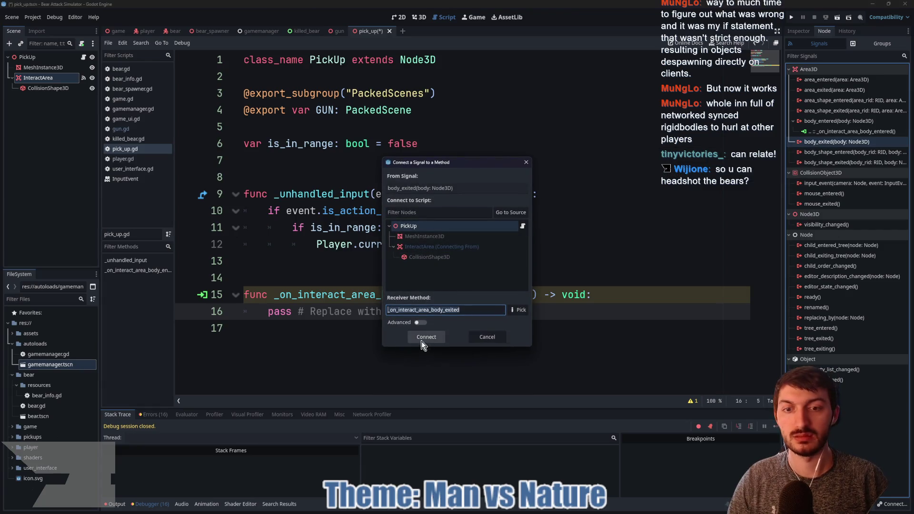
click(426, 337)
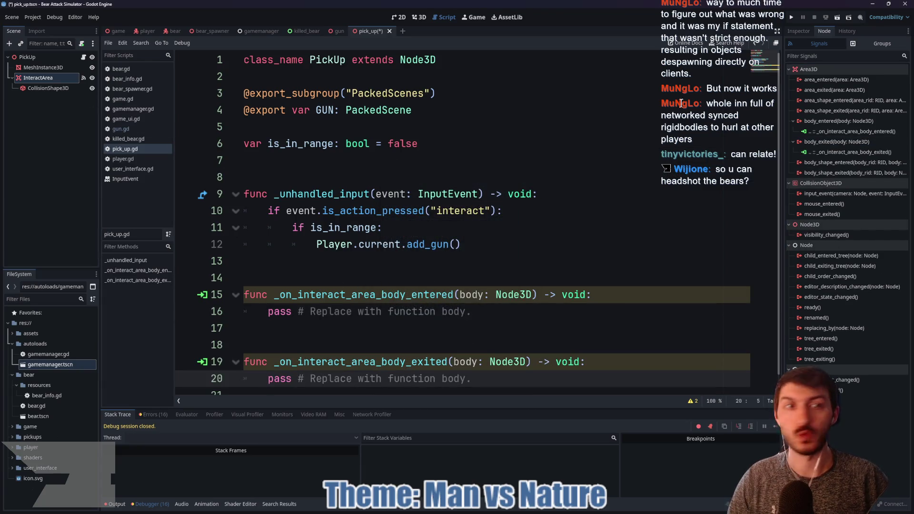
- Turn off the area's collision layer 1, enable mask 2 for the Player, and save
click(799, 31)
click(805, 195)
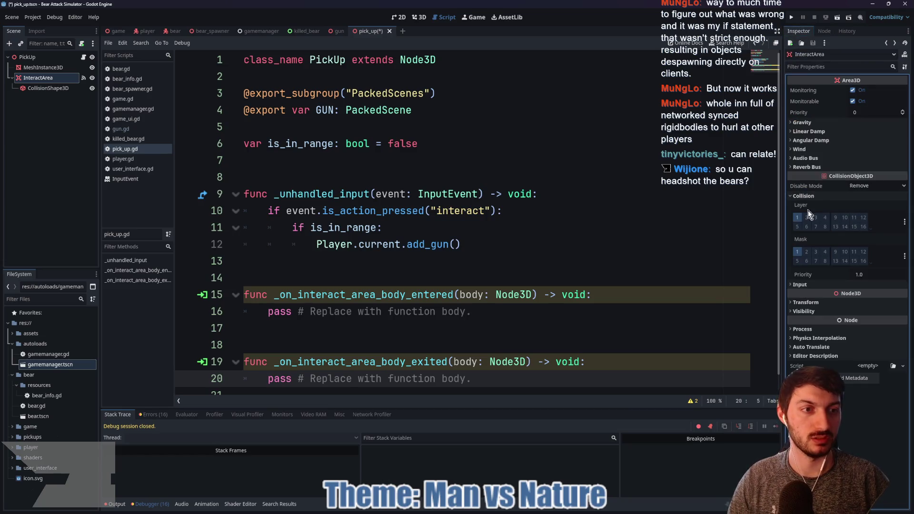
click(797, 218)
click(807, 252)
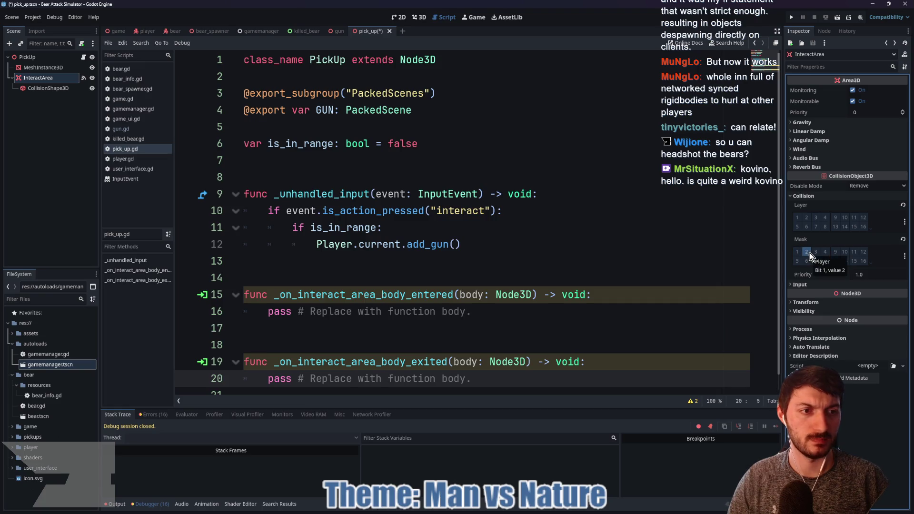
click(518, 268)
key(ctrl+s)
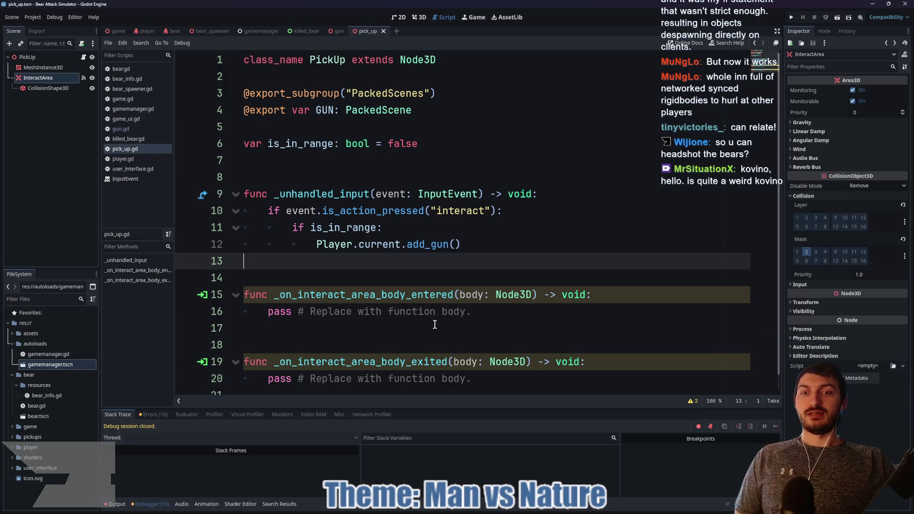
- Replace both body handlers' pass placeholders with 'if body is not Player: return'
click(481, 315)
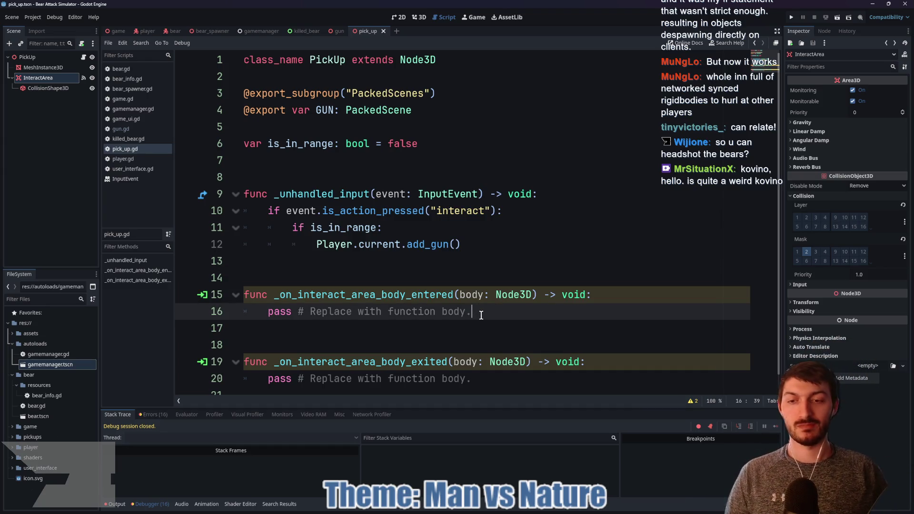
key(BackSpace)
key(BackSpace)
key(BackSpace)
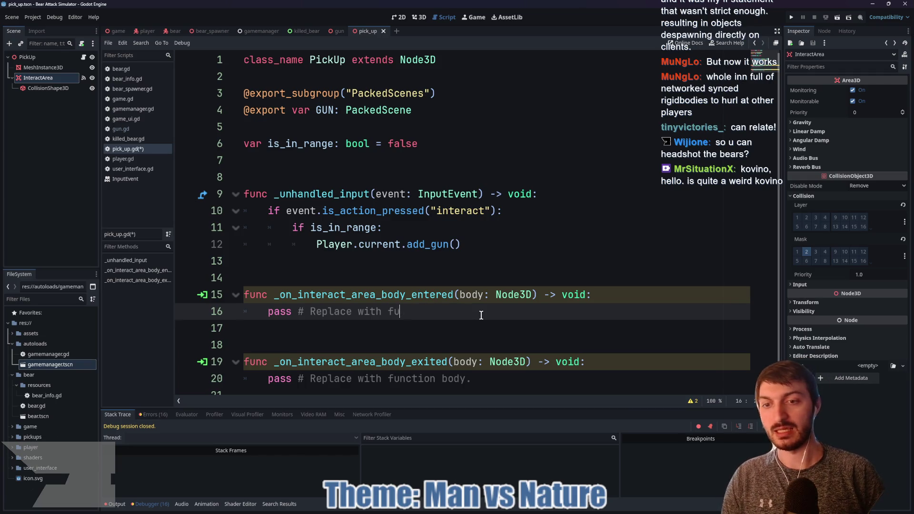
key(BackSpace)
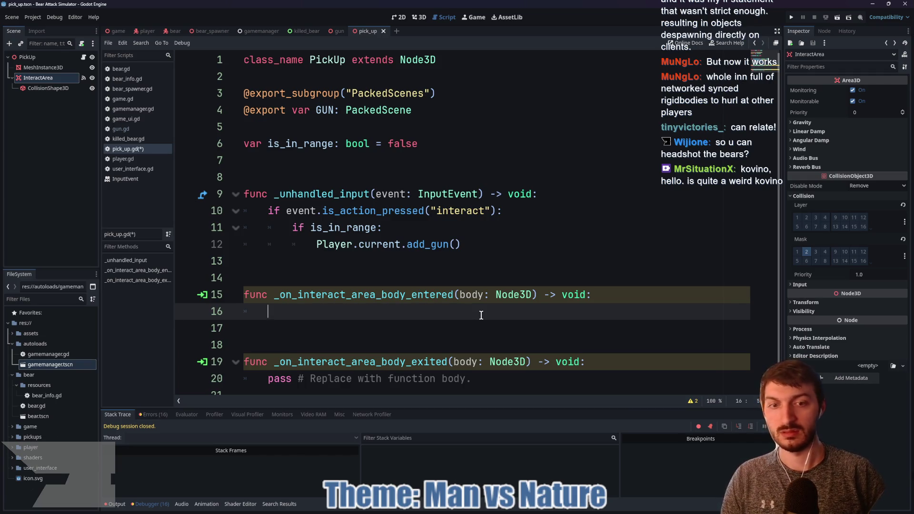
text(if body is not Player: re)
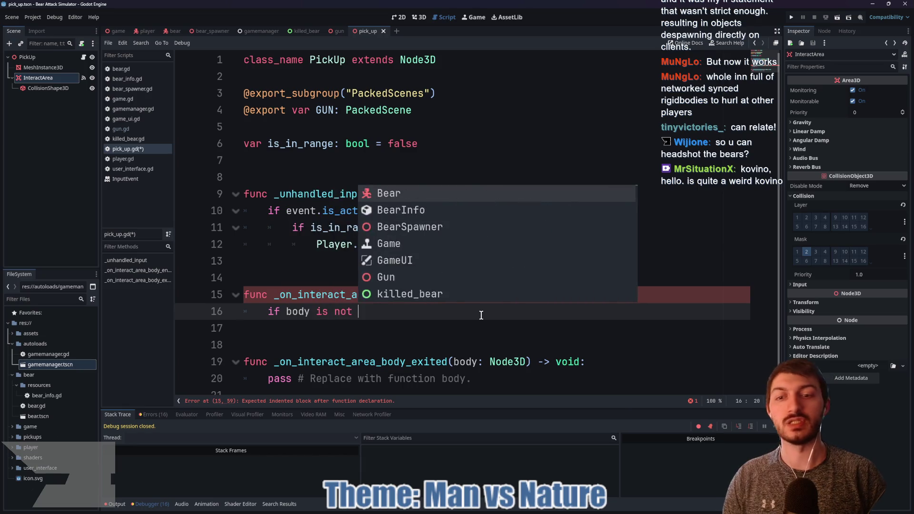
text(turn)
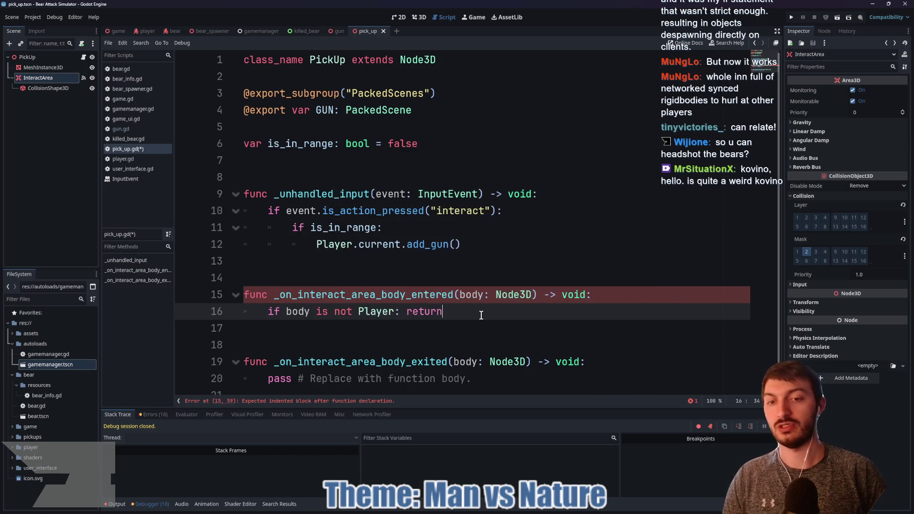
scroll(481, 315, down, 1)
drag(479, 365, 262, 368)
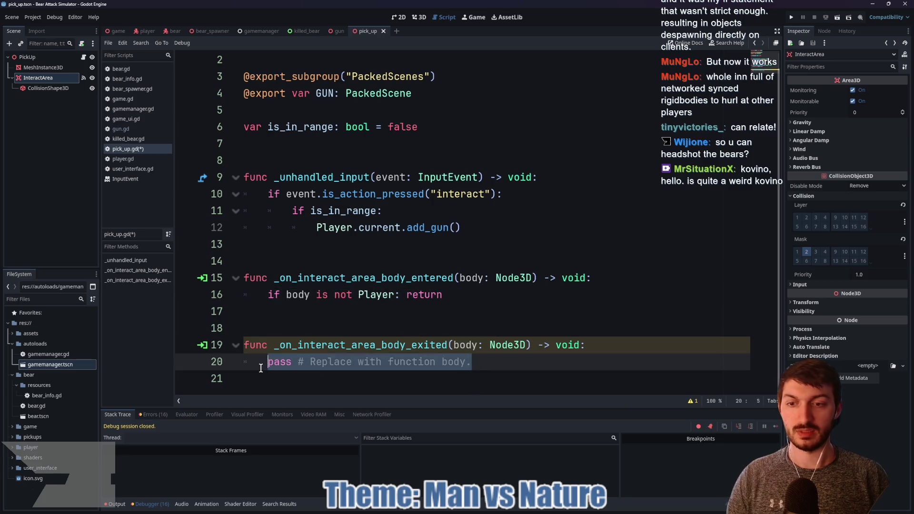
text(if body is not Pl)
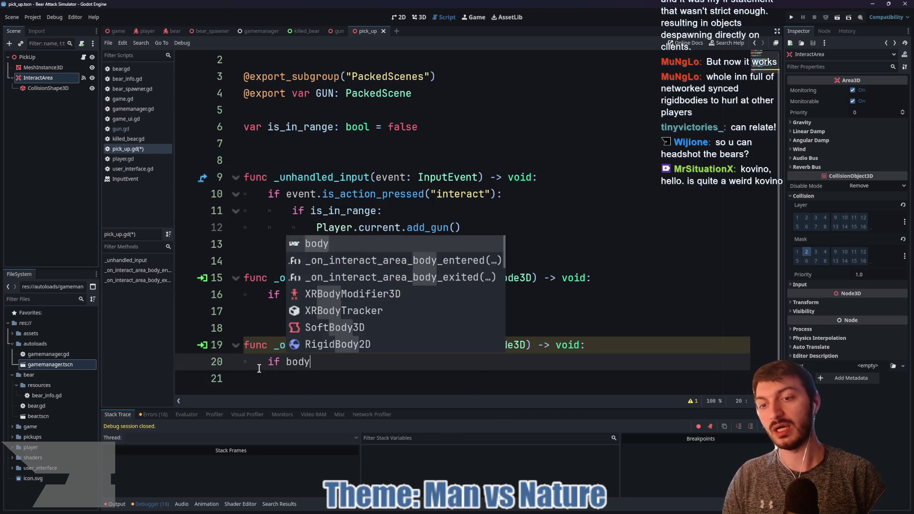
text(ay)
key(BackSpace)
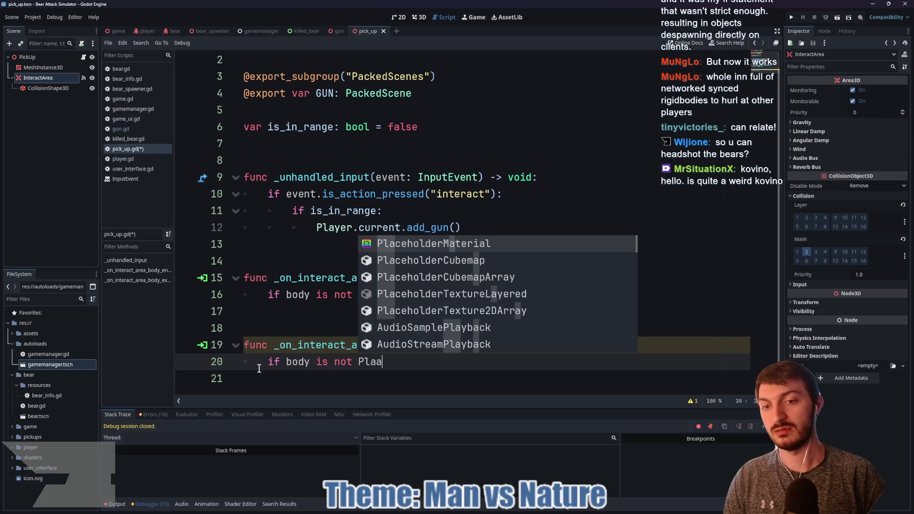
text(yer: )
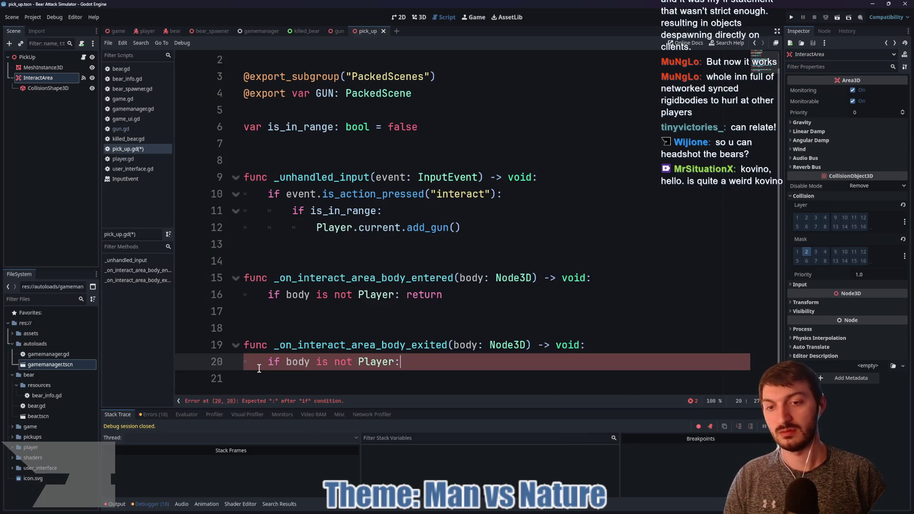
text(return)
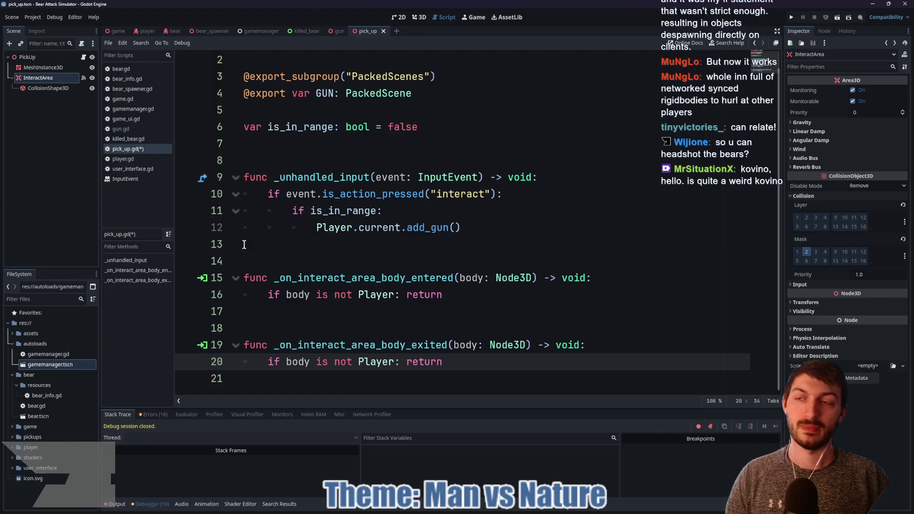
scroll(384, 155, up, 1)
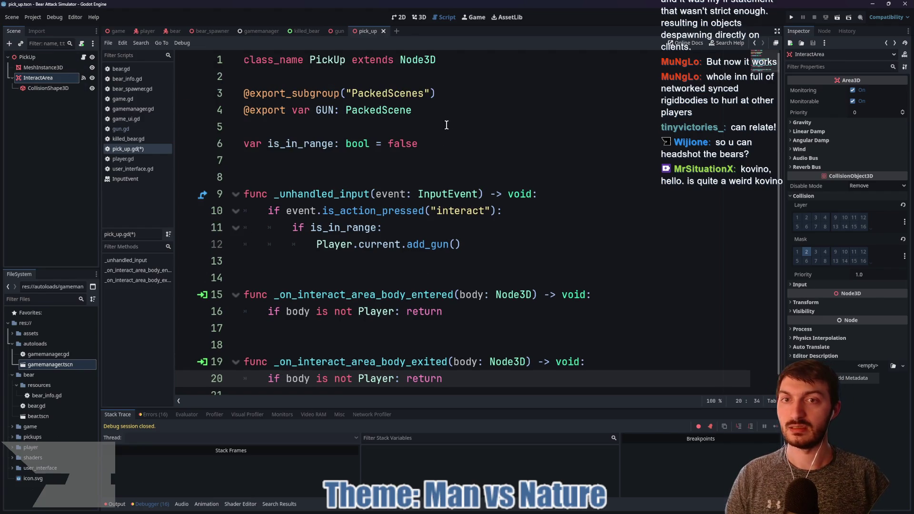
click(405, 126)
key(Return)
key(Return)
key(Return)
key(Up)
key(Up)
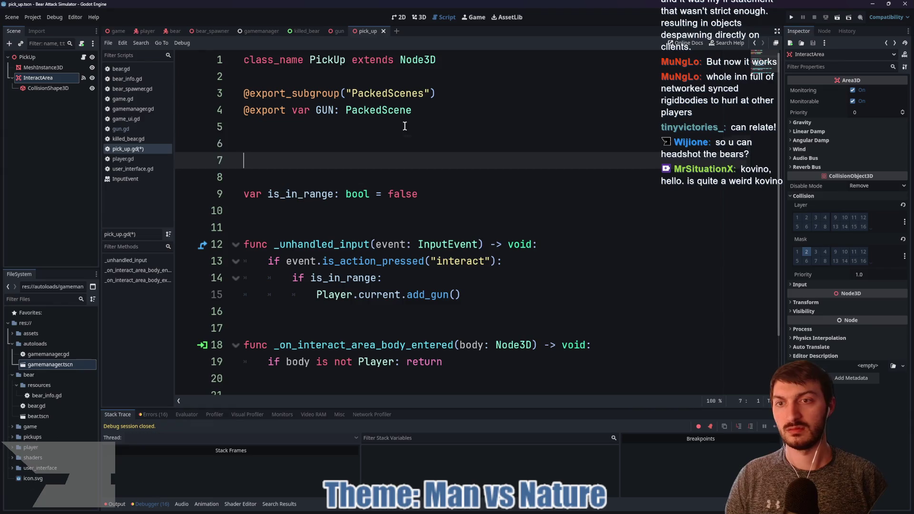
text(@export_su)
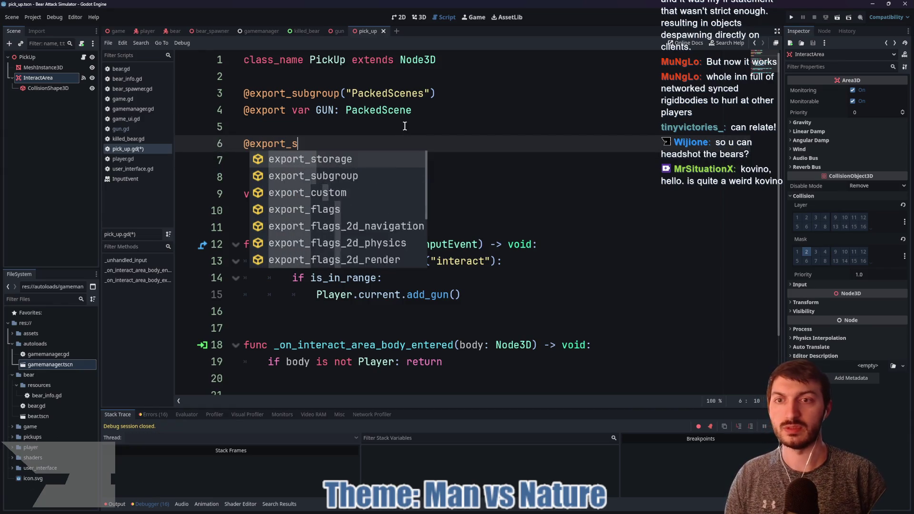
key(Return)
text("Nodes)
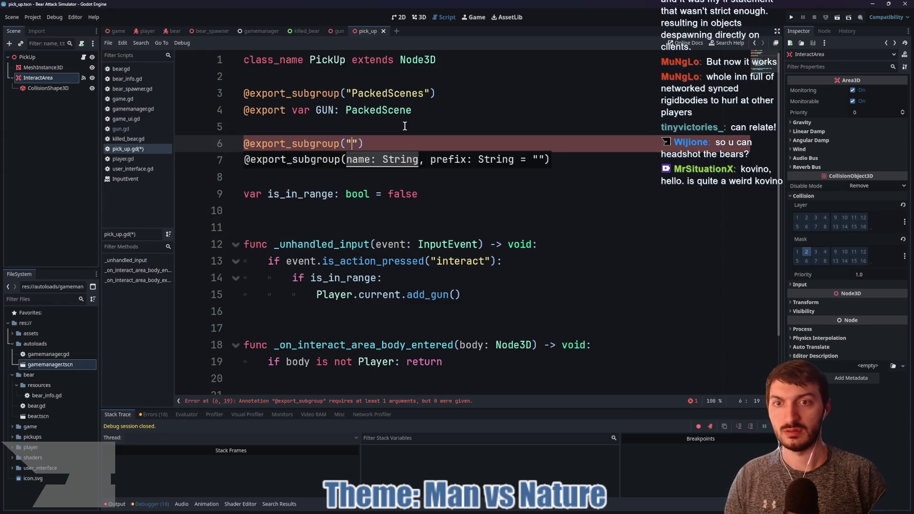
click(400, 141)
key(Return)
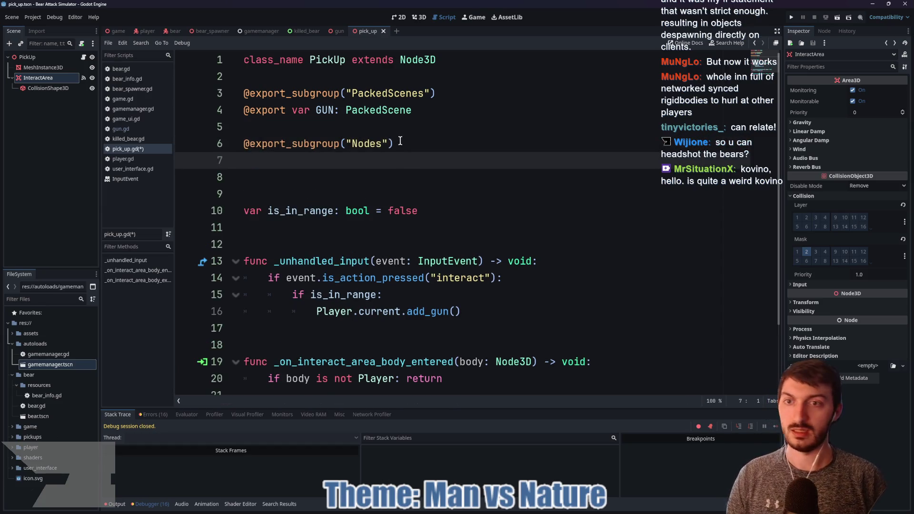
text(@export var)
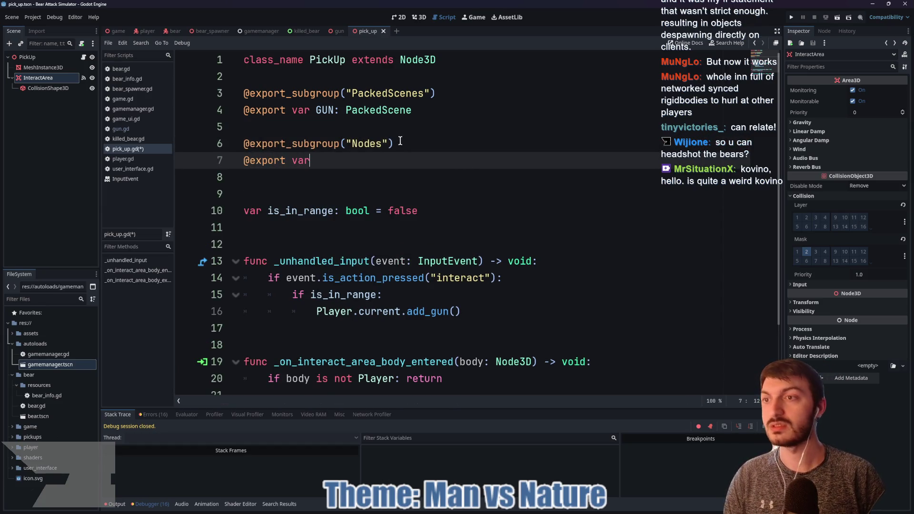
text( interact_label: L)
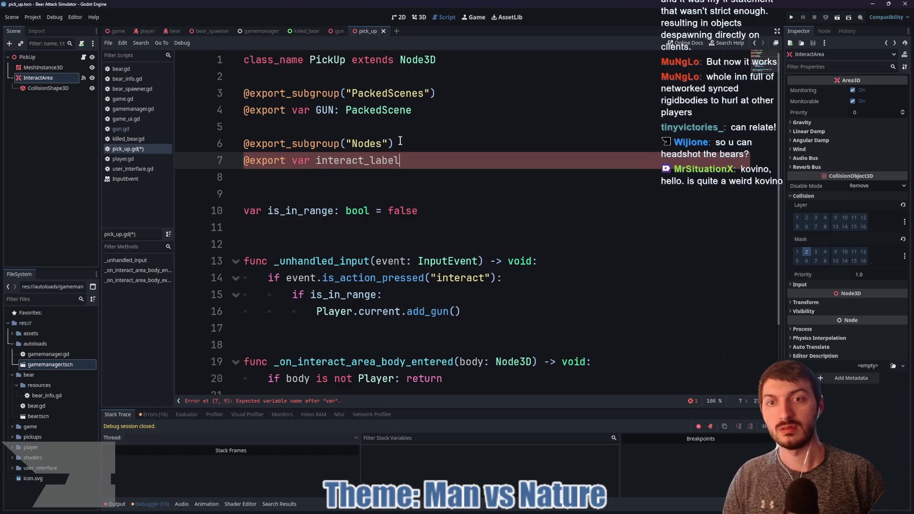
text(abel3D)
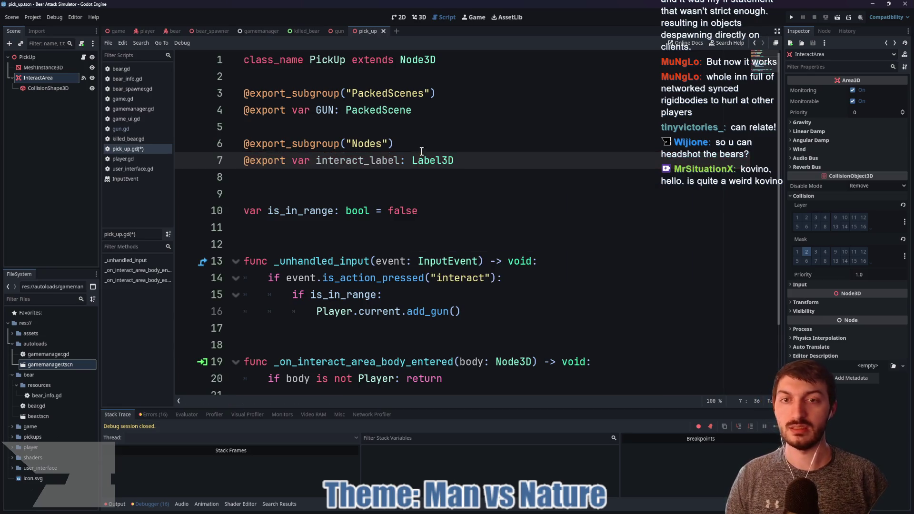
click(412, 183)
key(ctrl+s)
click(48, 57)
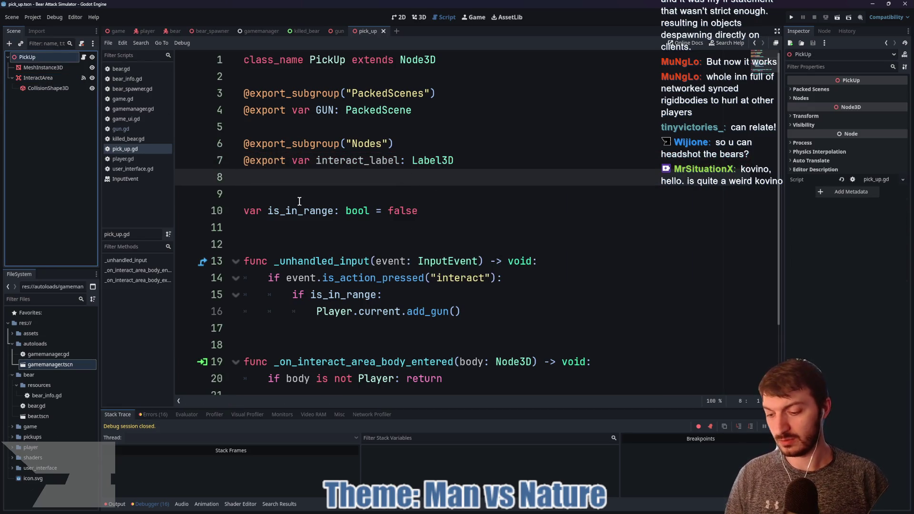
- Add a Label3D under PickUp reading 'Press E to Pick Up' at font size 72
key(ctrl+a)
text(label3)
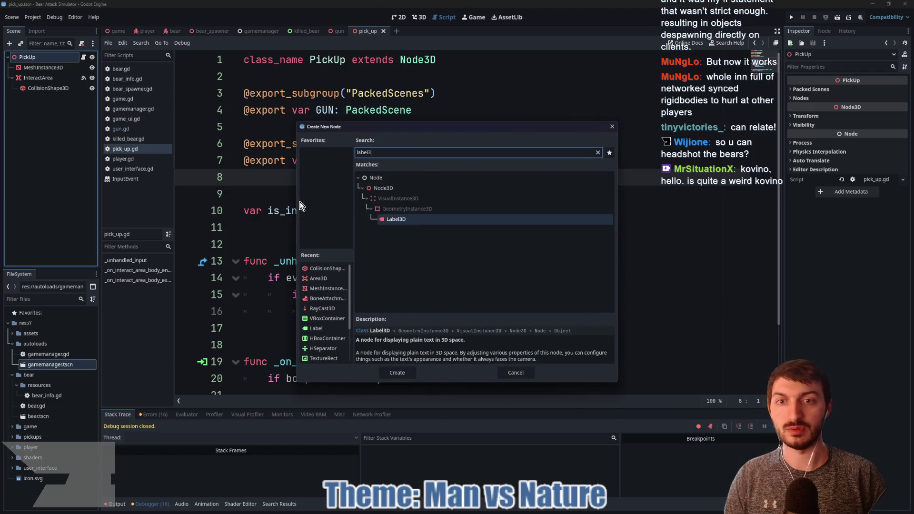
click(421, 17)
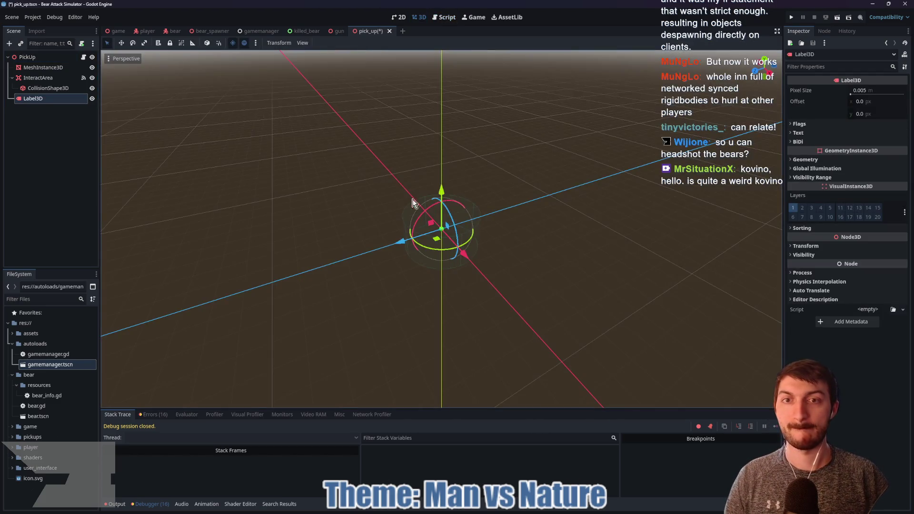
click(837, 132)
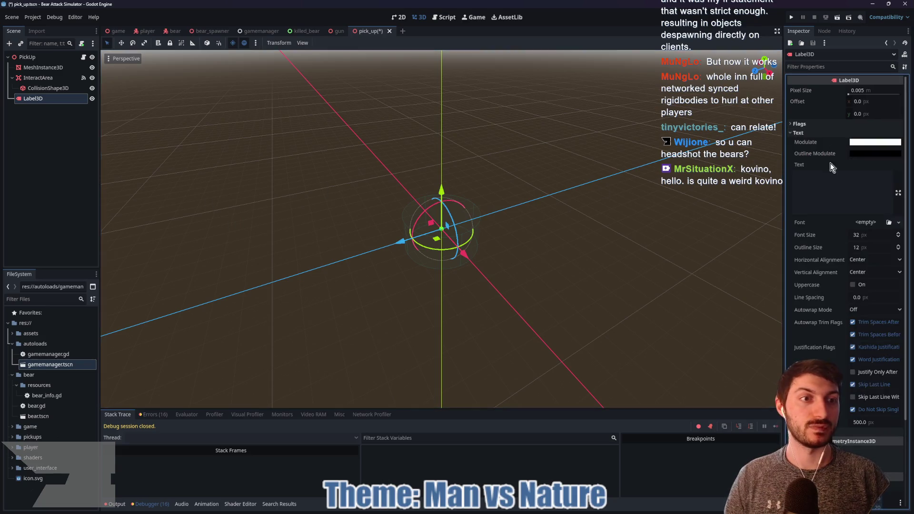
click(808, 184)
text(Press E to Pick )
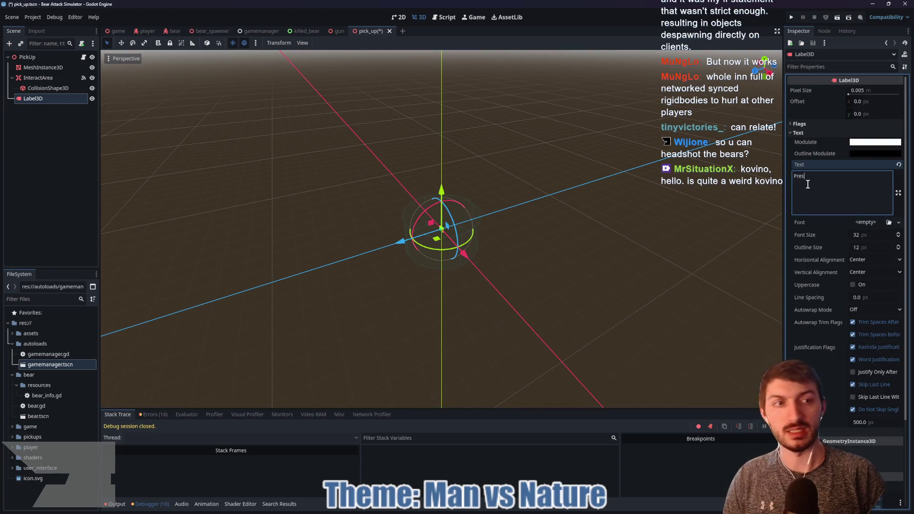
text(Up)
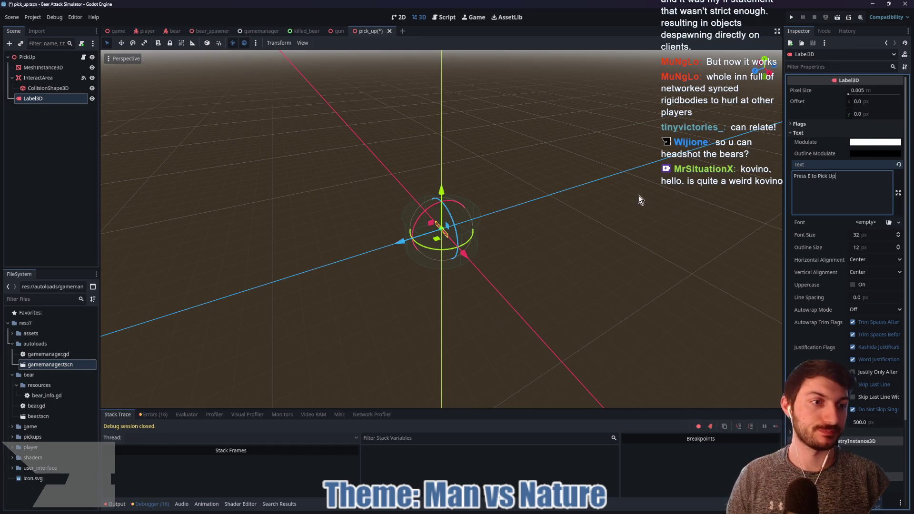
click(876, 235)
text(72)
key(Return)
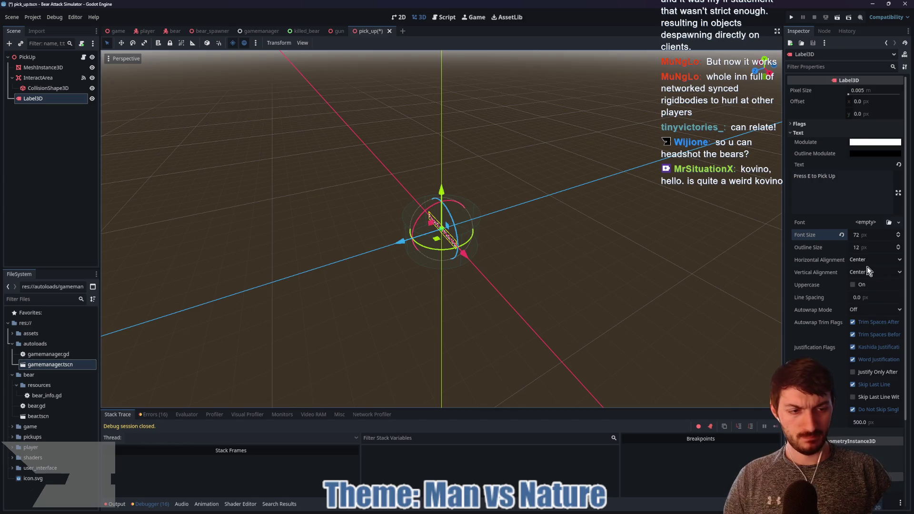
- Enable the label's billboard mode, raise it above the pick-up, and save
scroll(834, 332, down, 5)
scroll(826, 310, up, 5)
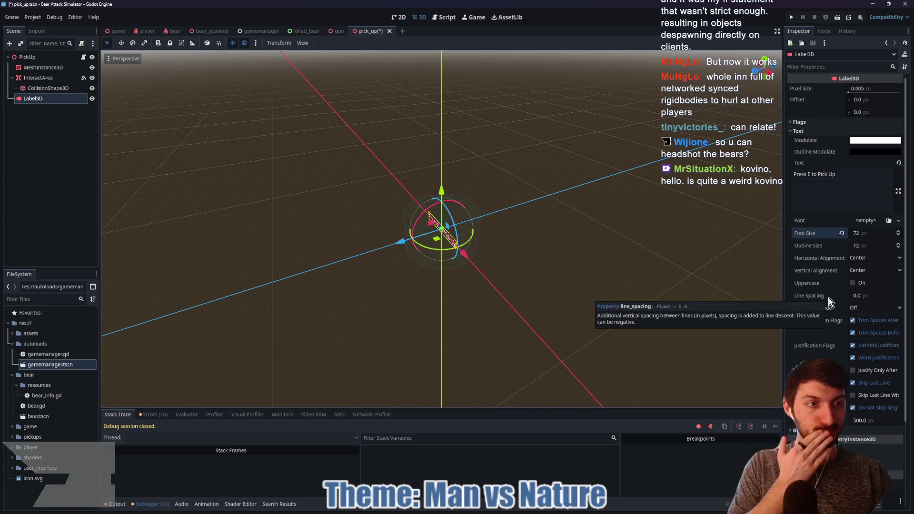
click(809, 122)
click(872, 133)
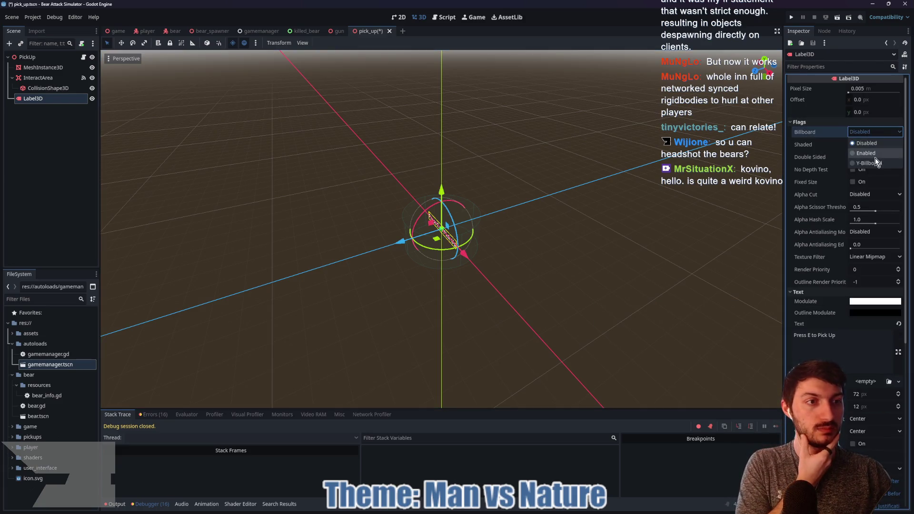
click(875, 159)
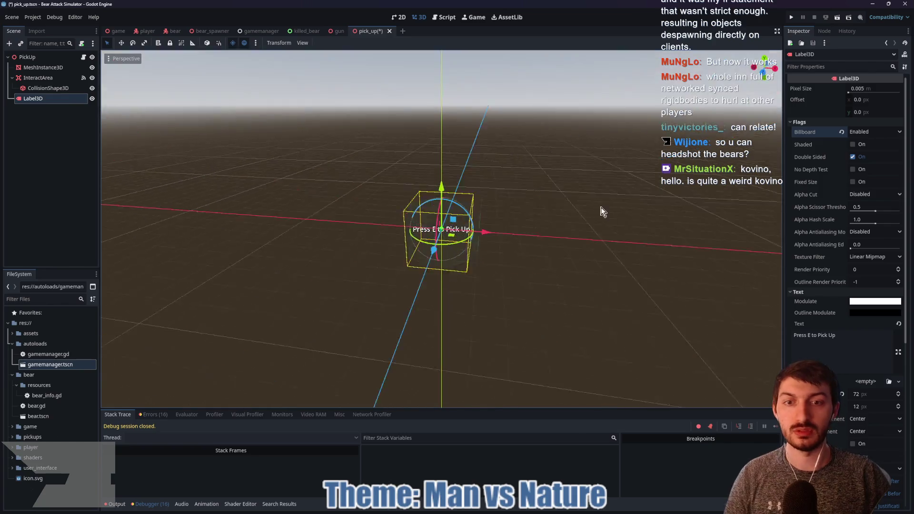
drag(443, 195, 435, 133)
mouse_move(564, 238)
mouse_down()
mouse_move(553, 219)
mouse_move(557, 231)
mouse_up()
drag(442, 141, 442, 144)
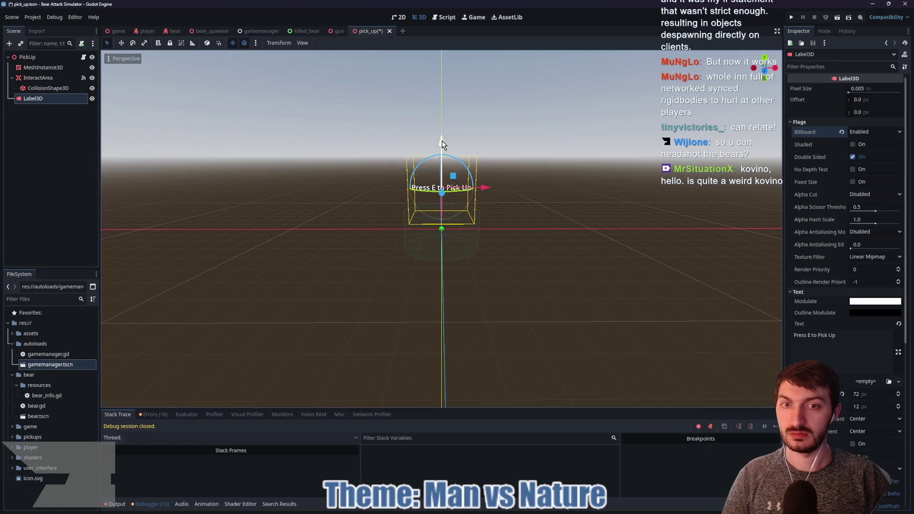
key(ctrl+s)
double_click(43, 99)
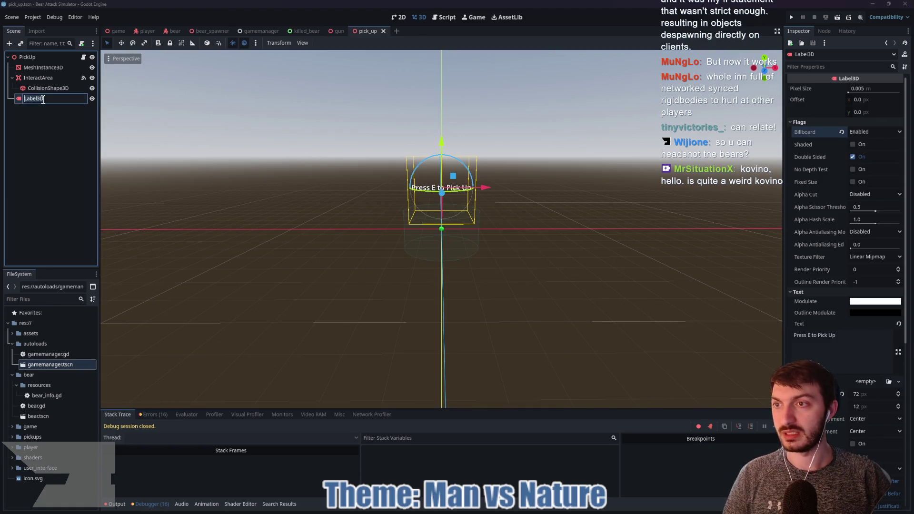
- Rename the label InteractLabel, assign it to PickUp's Interact Label, and save
text(Interac)
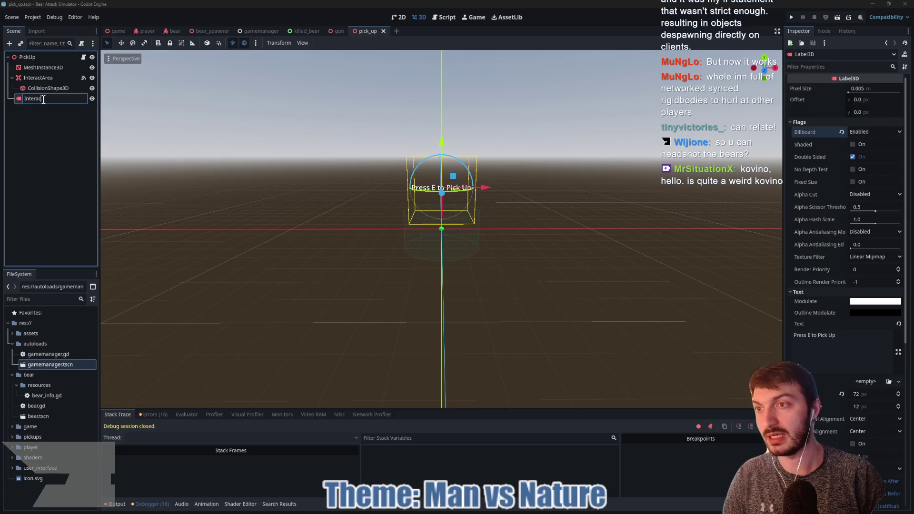
key(Return)
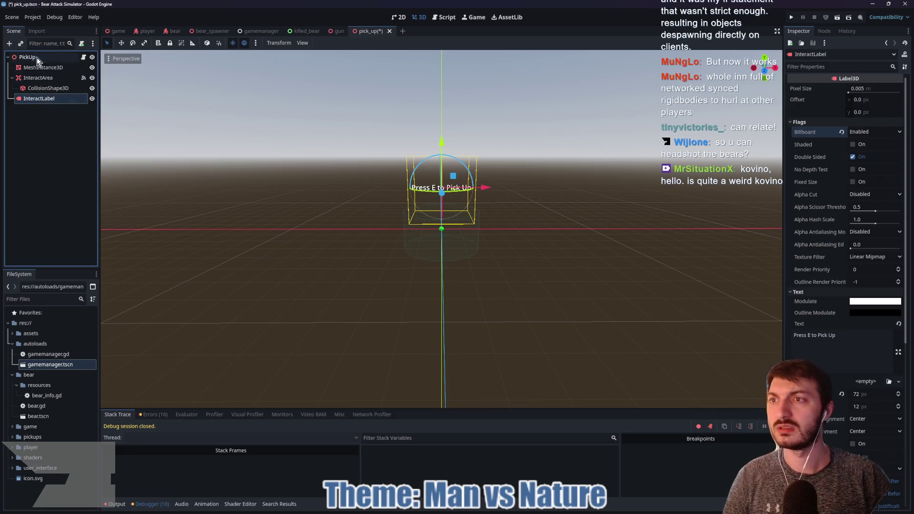
click(29, 57)
click(823, 100)
click(874, 108)
click(486, 176)
click(430, 373)
key(ctrl+s)
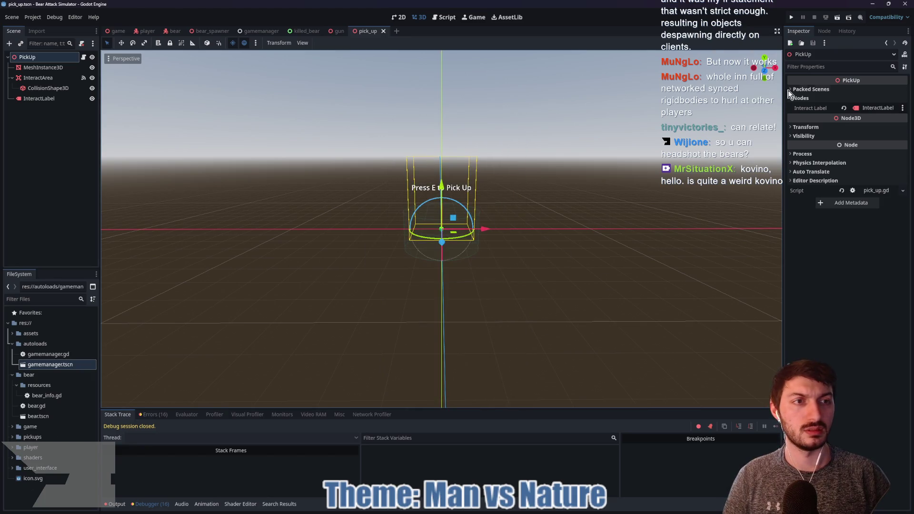
- Load gun.tscn into PickUp's Gun property and save the scene
click(808, 90)
click(869, 99)
click(881, 127)
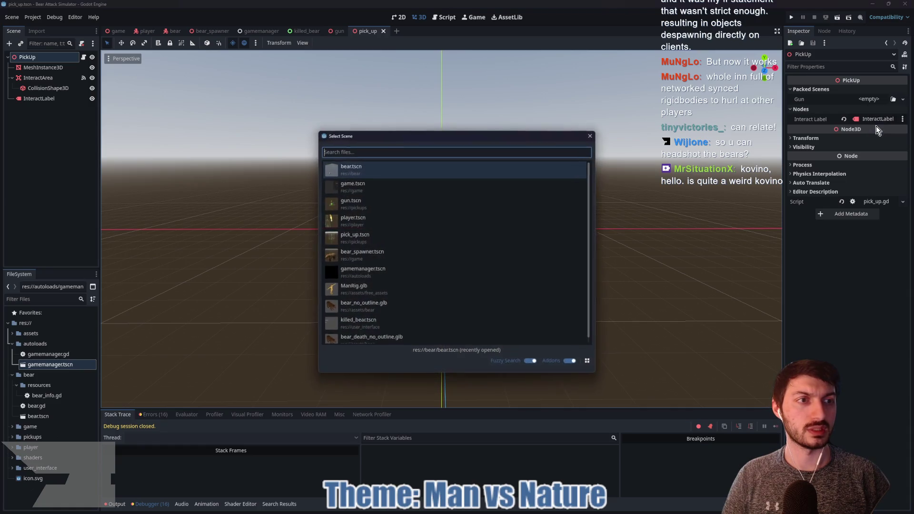
click(396, 203)
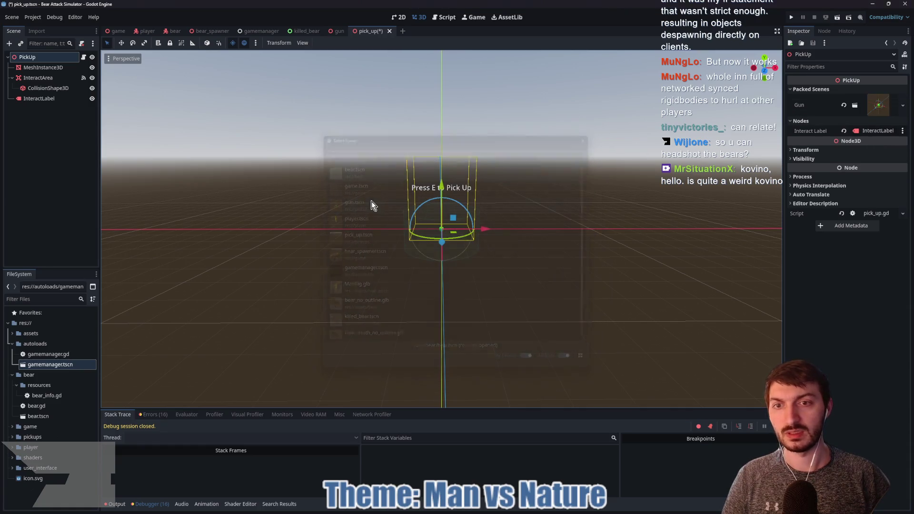
key(ctrl+s)
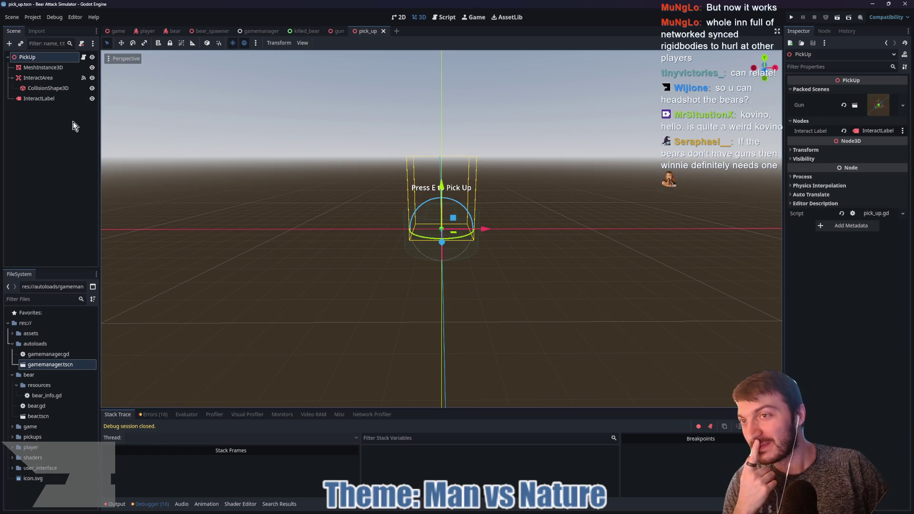
click(84, 57)
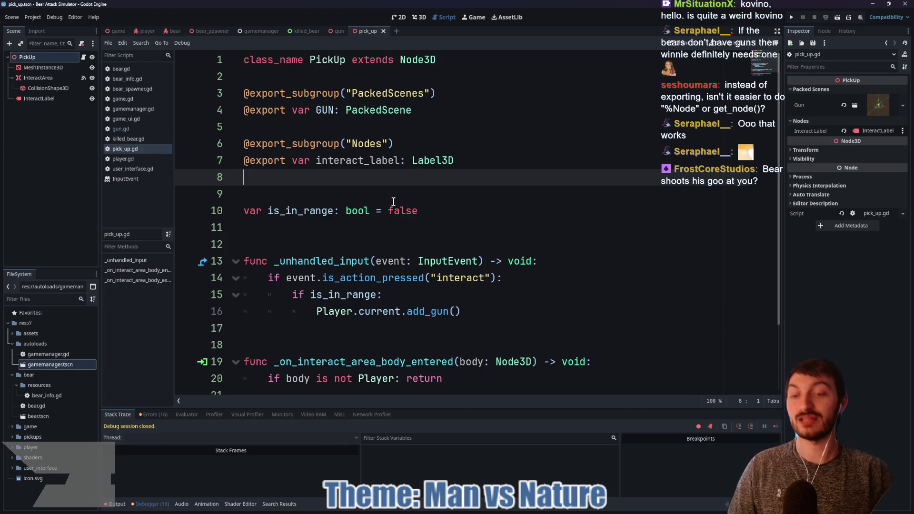
- Set is_in_range = true in the body-entered handler and is_in_range = false in body-exited
scroll(429, 171, down, 2)
click(352, 309)
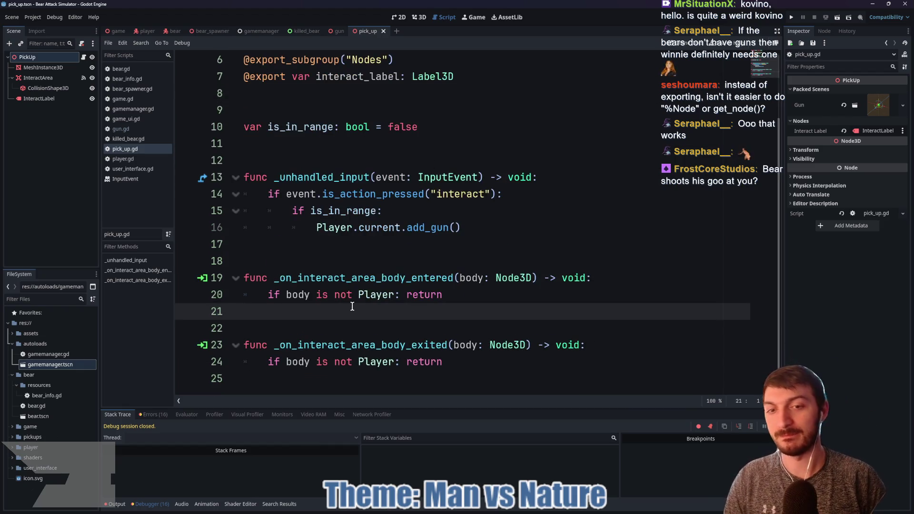
text(is_)
key(Return)
text(= tru)
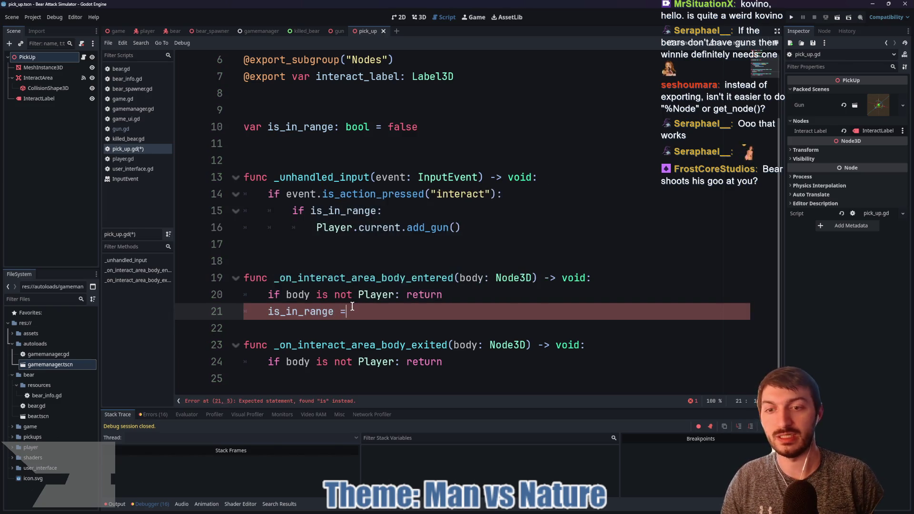
key(Return)
click(329, 375)
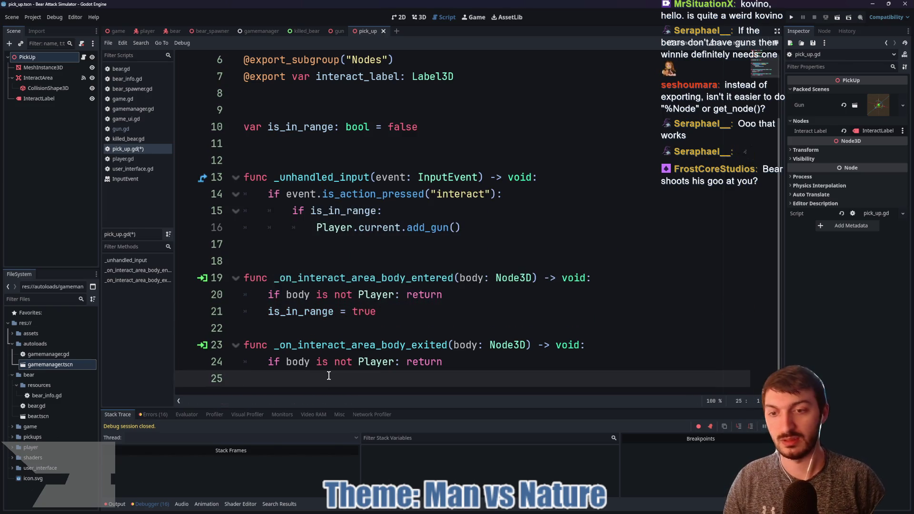
text(is)
key(Return)
text(= false)
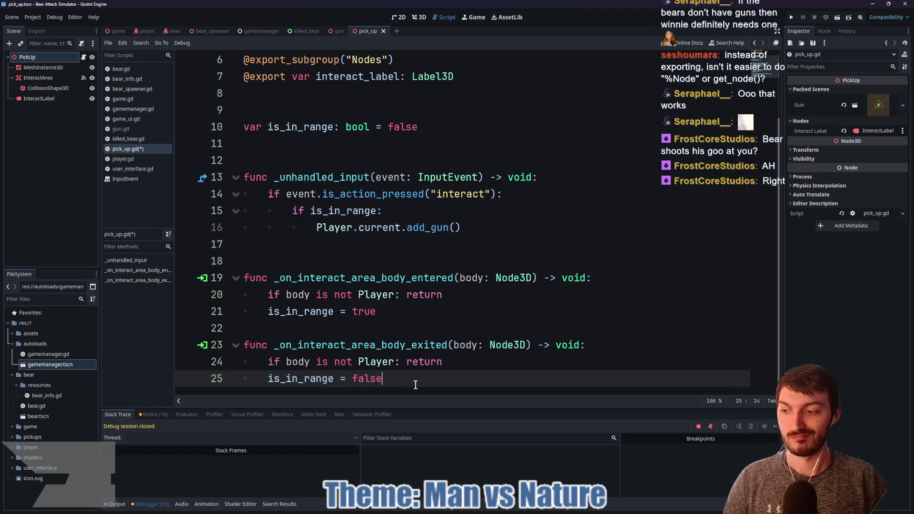
- Add interact_label.visible = is_in_range below is_in_range = true in the enter handler
click(402, 312)
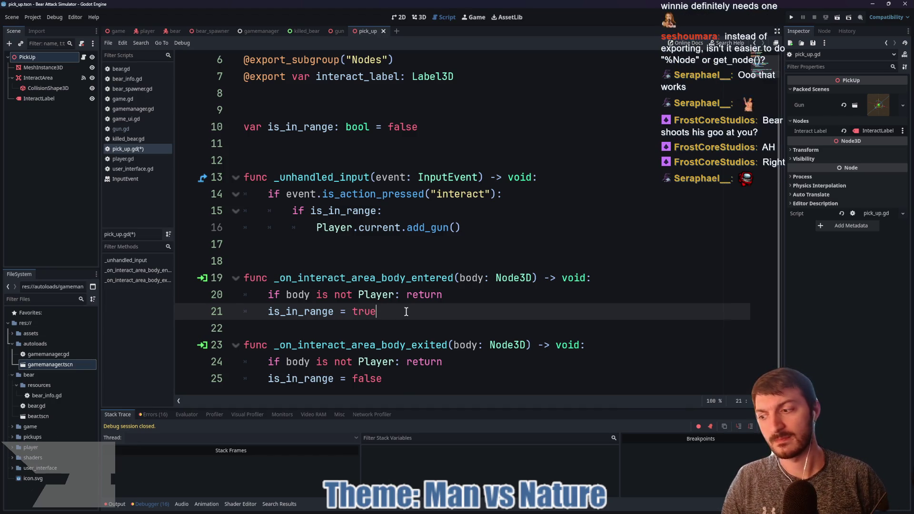
key(Return)
text(inter)
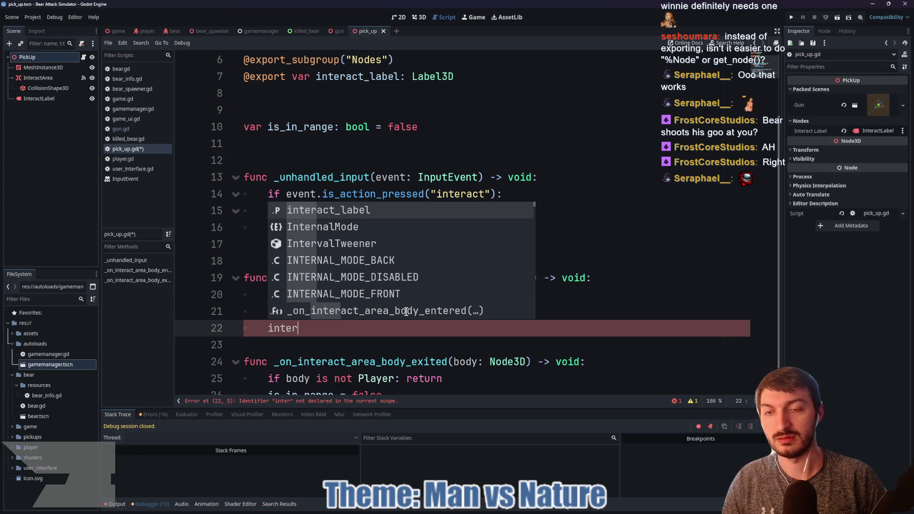
key(Return)
text(.v)
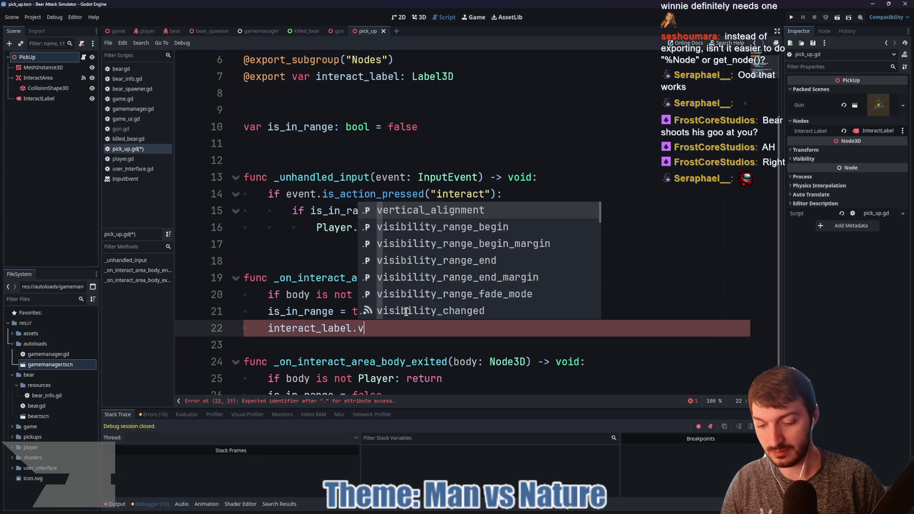
text(isible = )
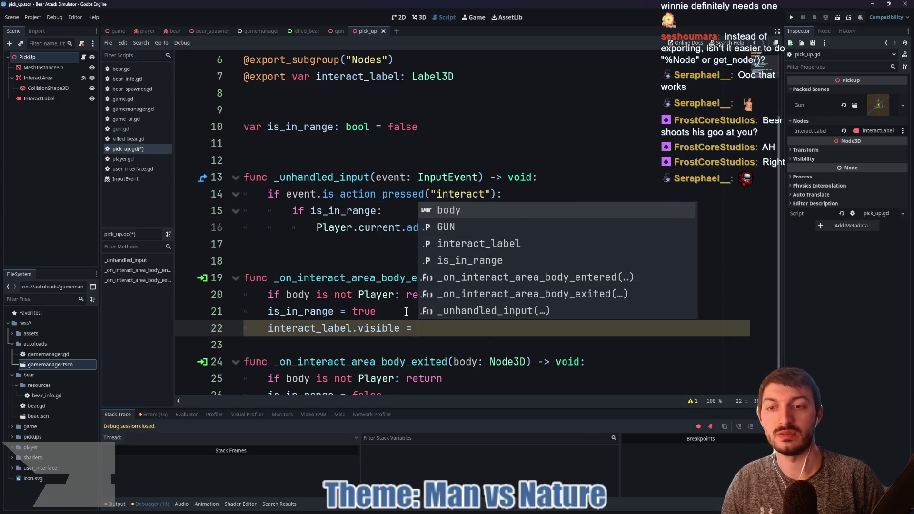
text(is_)
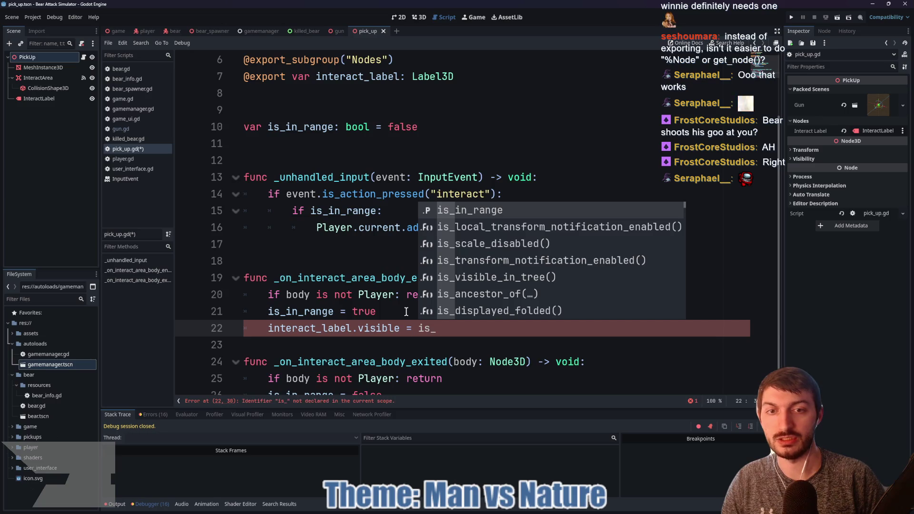
key(Return)
- Copy the visibility line into the exit handler, save pick_up.gd, and hide InteractLabel by default
drag(516, 328, 269, 328)
key(ctrl+c)
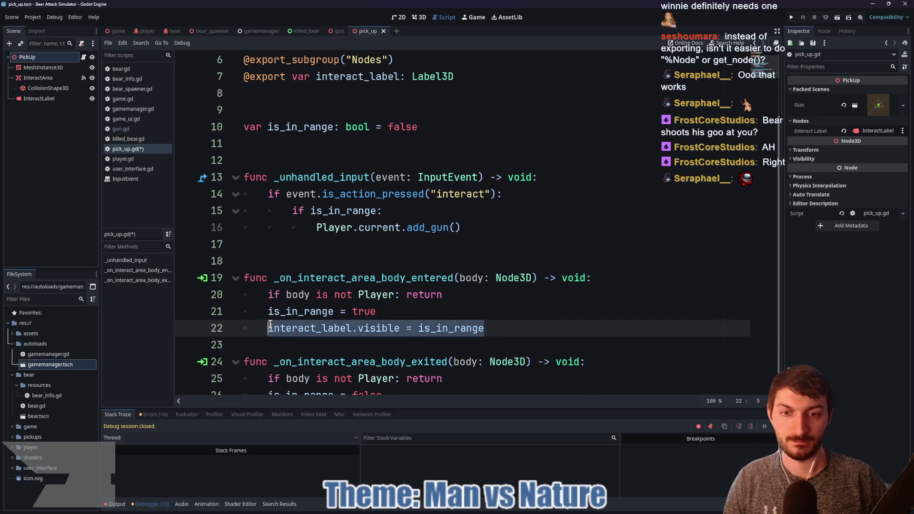
scroll(410, 381, down, 1)
click(409, 385)
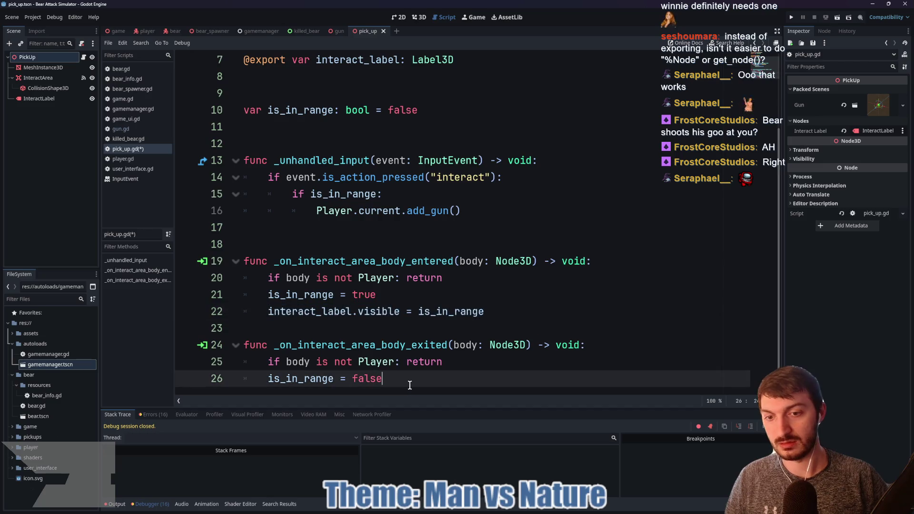
key(Return)
key(Return)
key(Return)
key(Up)
key(Up)
key(Up)
key(ctrl+v)
key(ctrl+s)
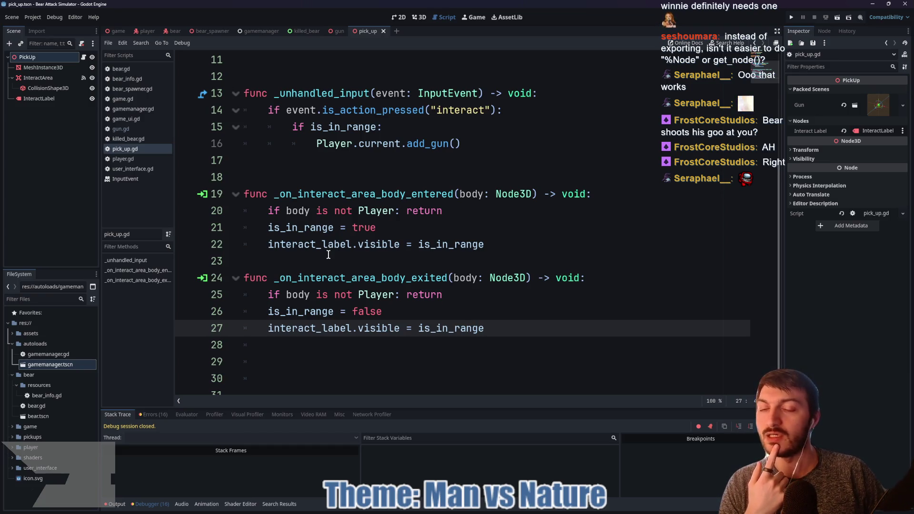
click(92, 99)
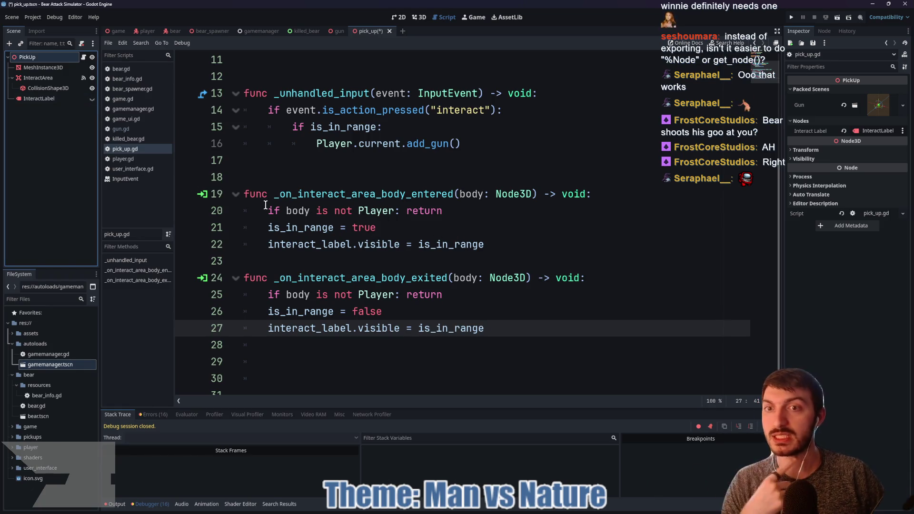
scroll(397, 201, up, 4)
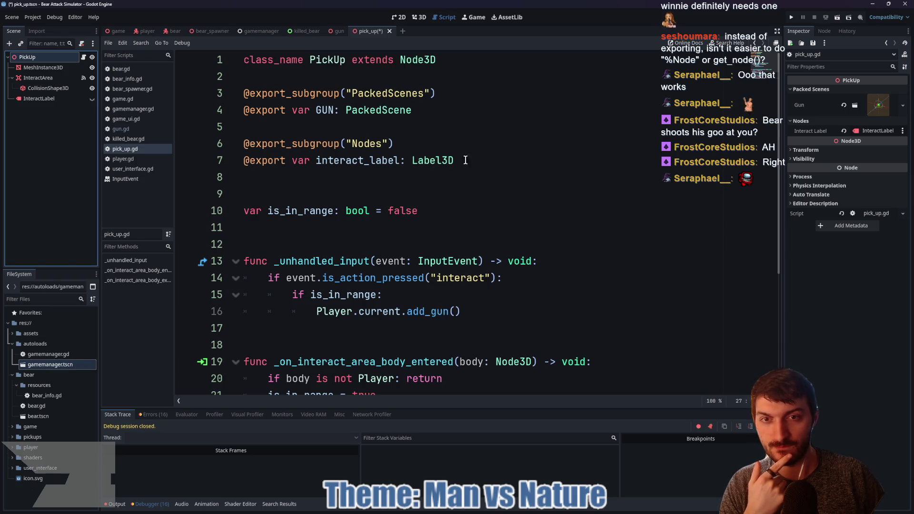
click(301, 82)
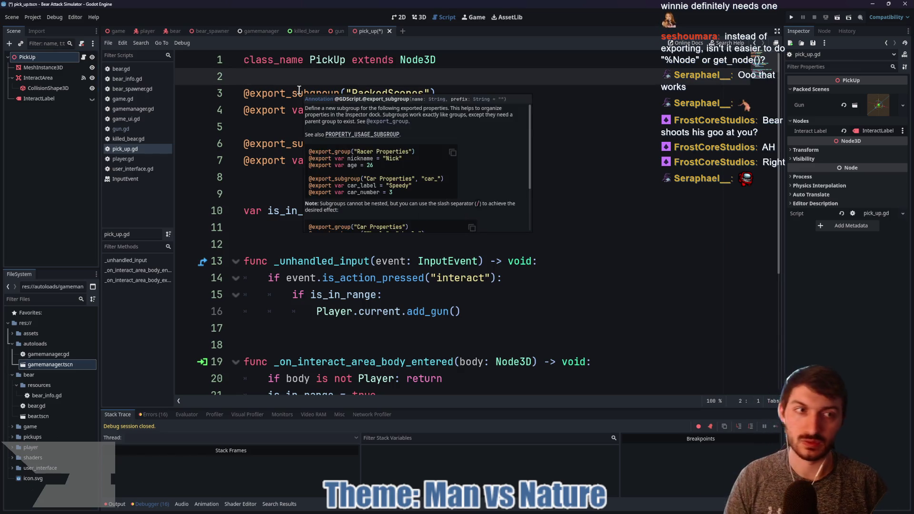
key(Return)
key(Up)
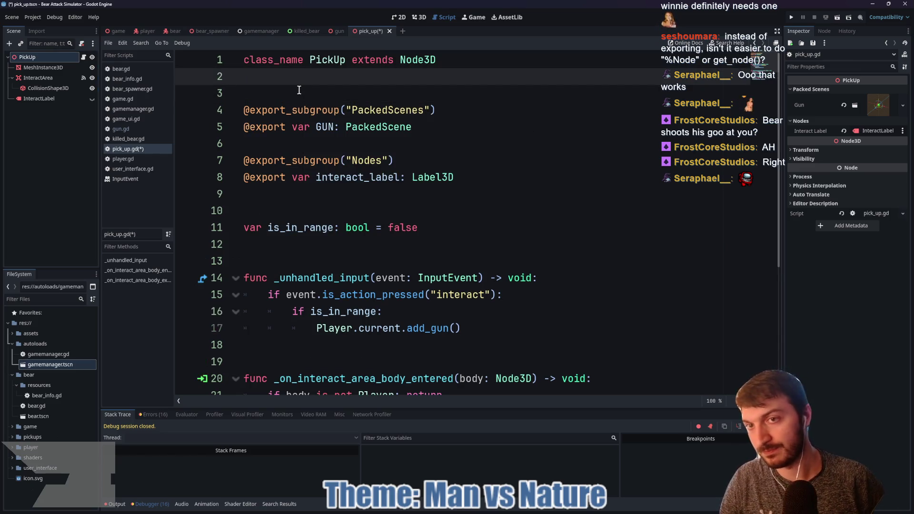
click(299, 90)
text(@export )
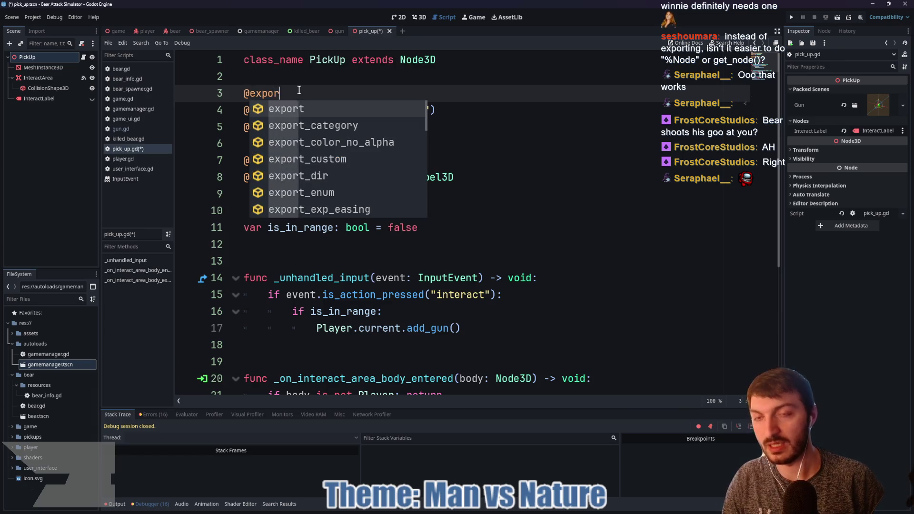
text(pick)
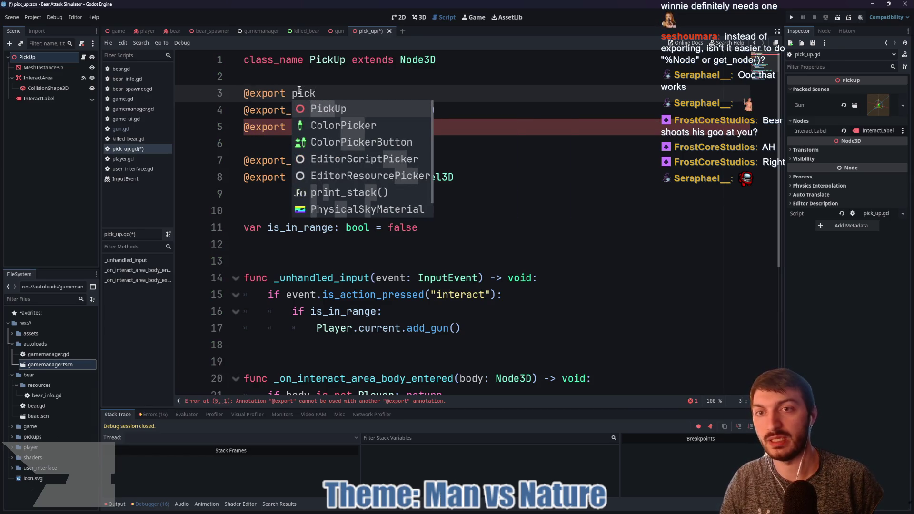
text(_up:)
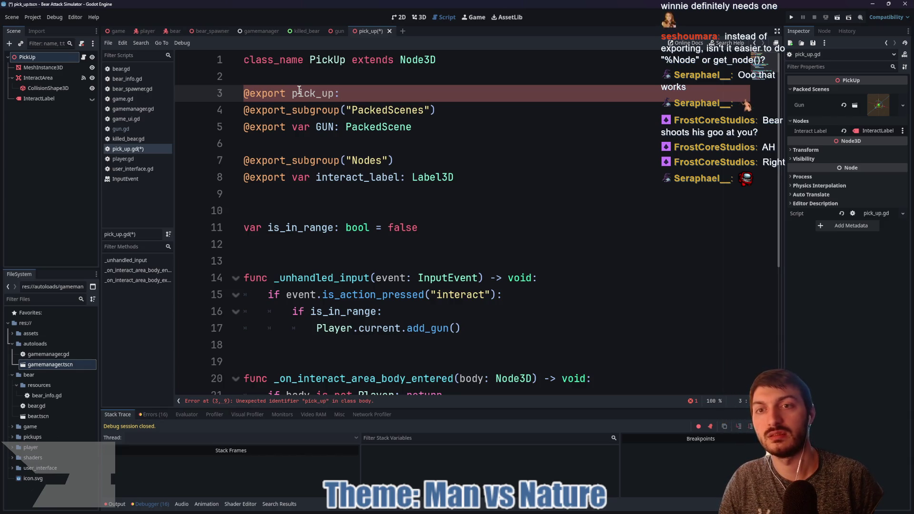
key(BackSpace)
key(BackSpace)
key(BackSpace)
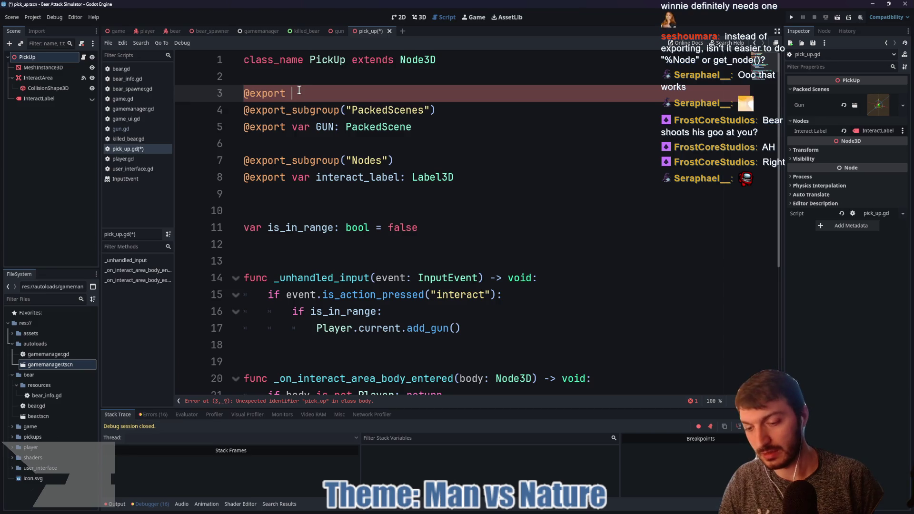
text(var item:)
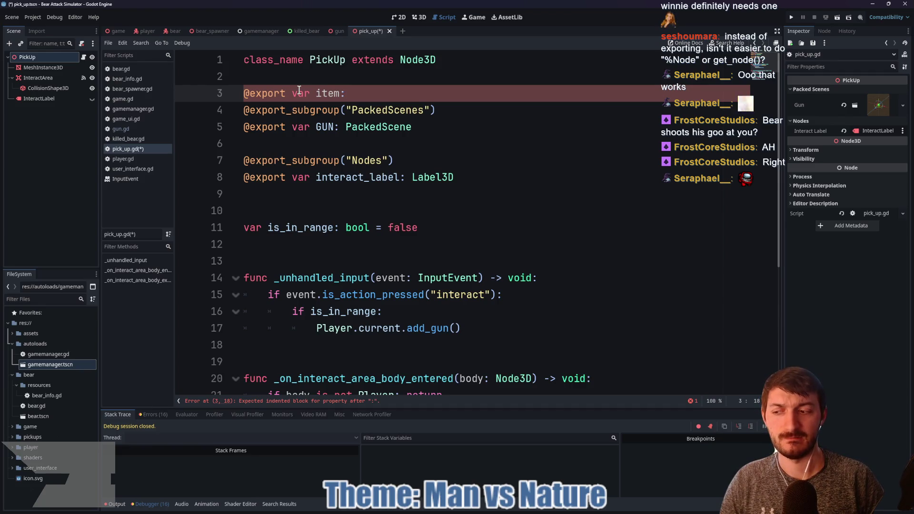
key(Return)
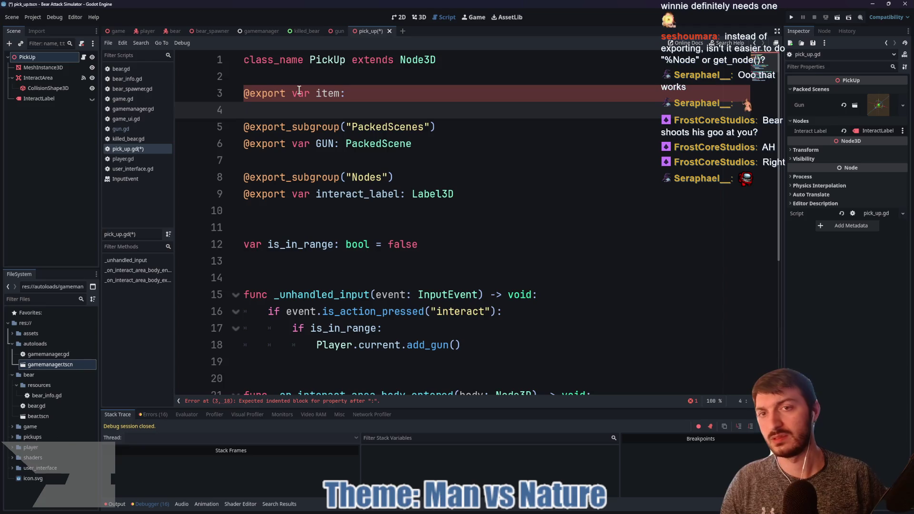
click(368, 101)
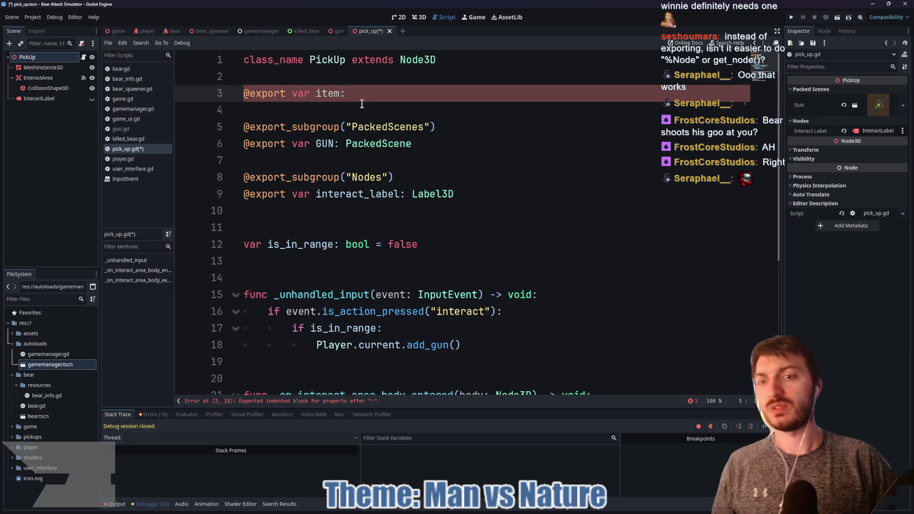
scroll(428, 275, down, 1)
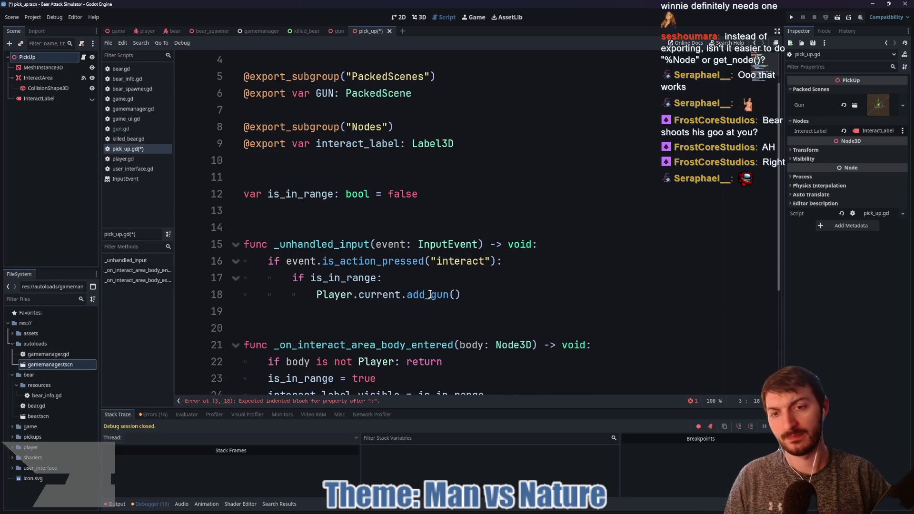
- Change the add_gun call in the interact handler to add_item_to_hand(item_scene)
click(470, 296)
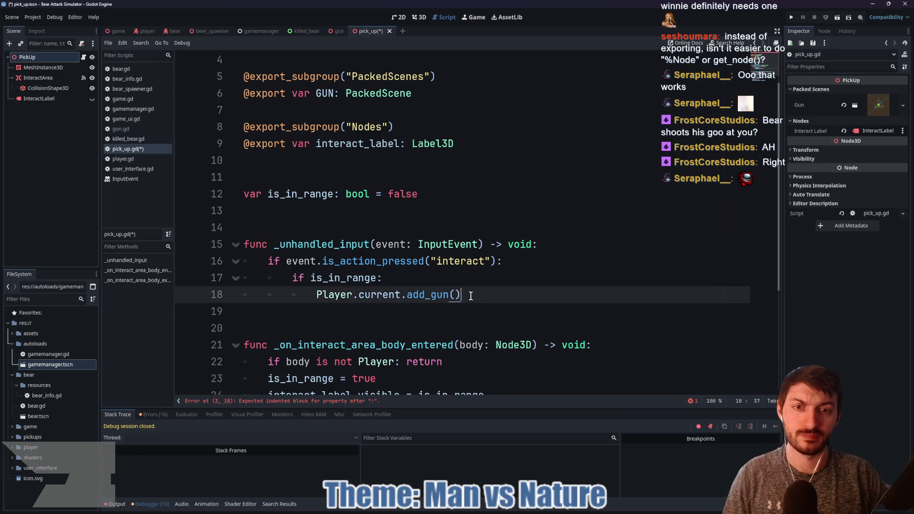
drag(449, 295, 431, 295)
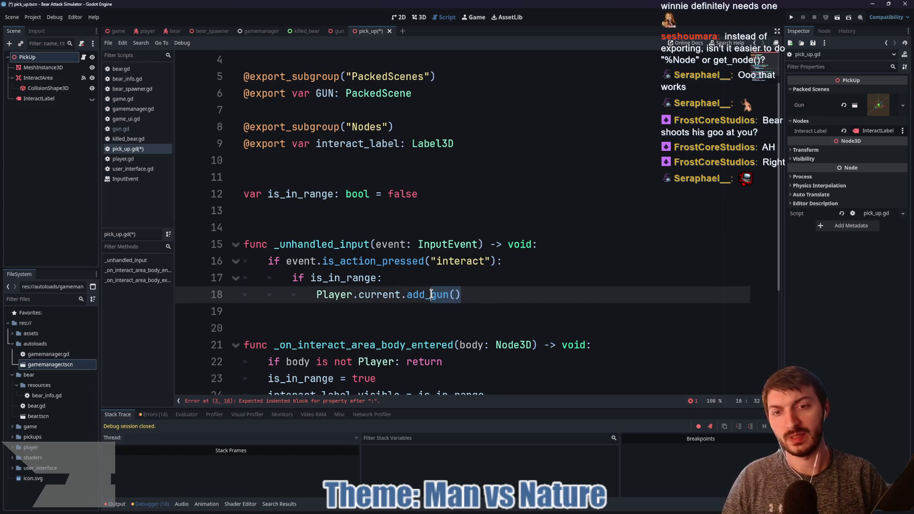
text(item_t)
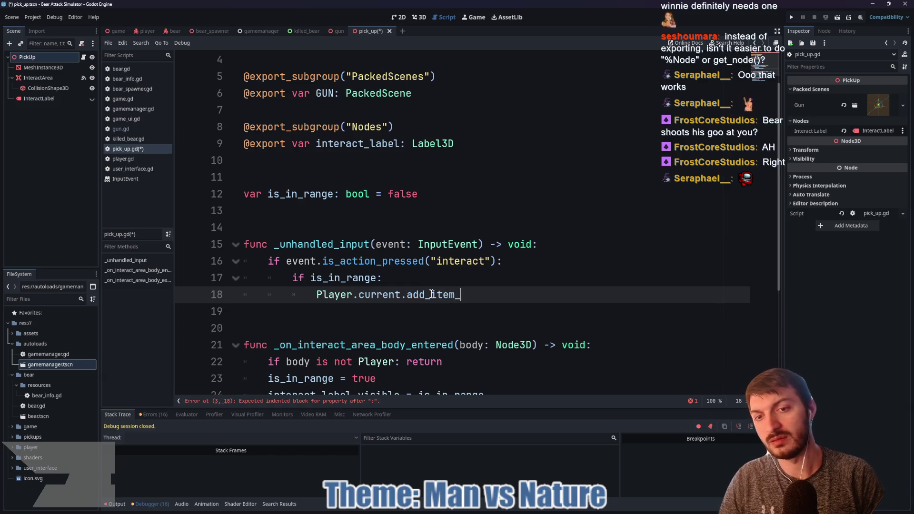
text(o_han)
key(BackSpace)
key(BackSpace)
key(BackSpace)
text(h)
key(BackSpace)
text(_hand()
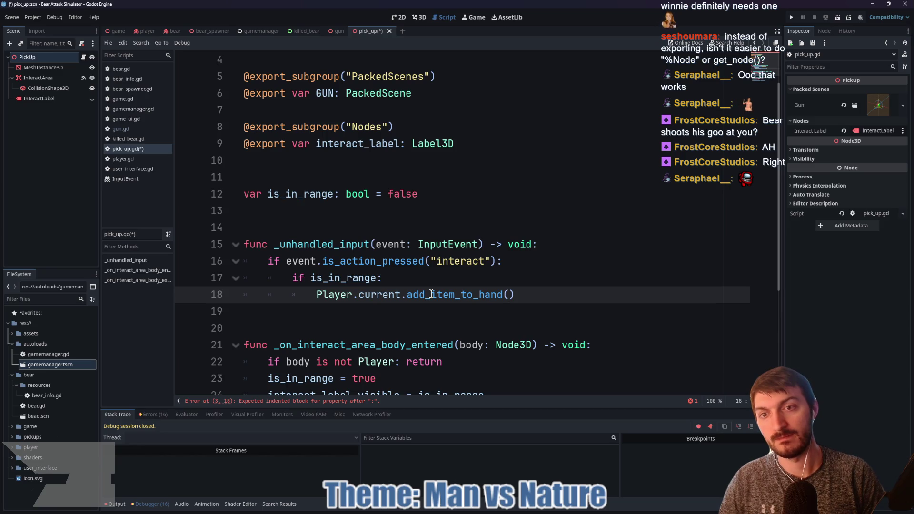
text(item)
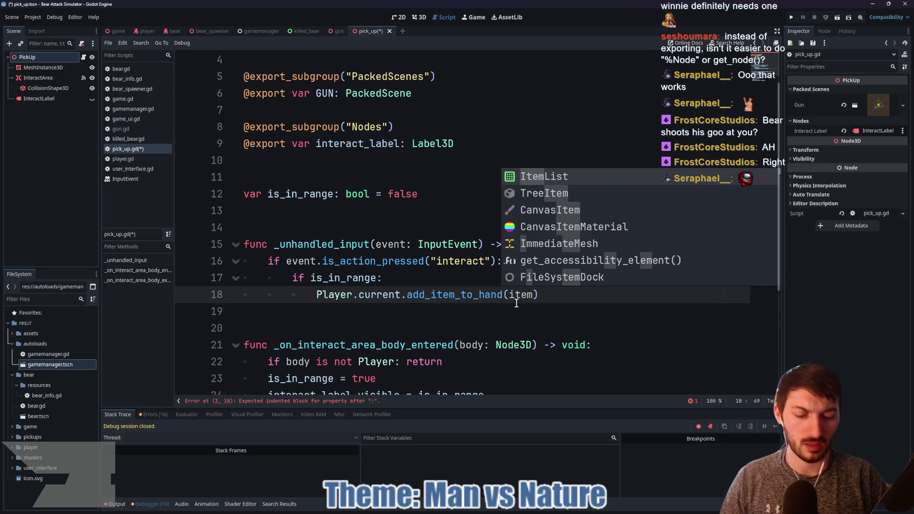
text(_scene)
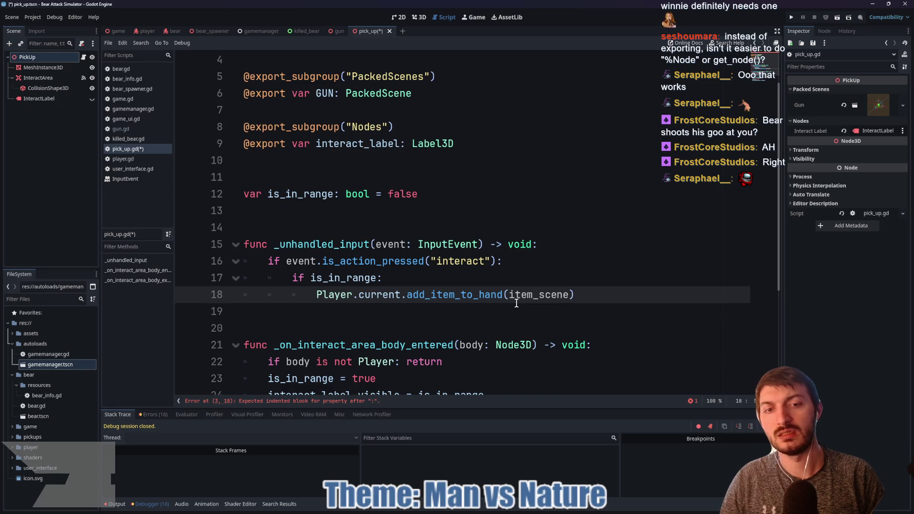
- Rename the line-3 variable to item_scene typed as PackedScene and save
scroll(446, 289, up, 1)
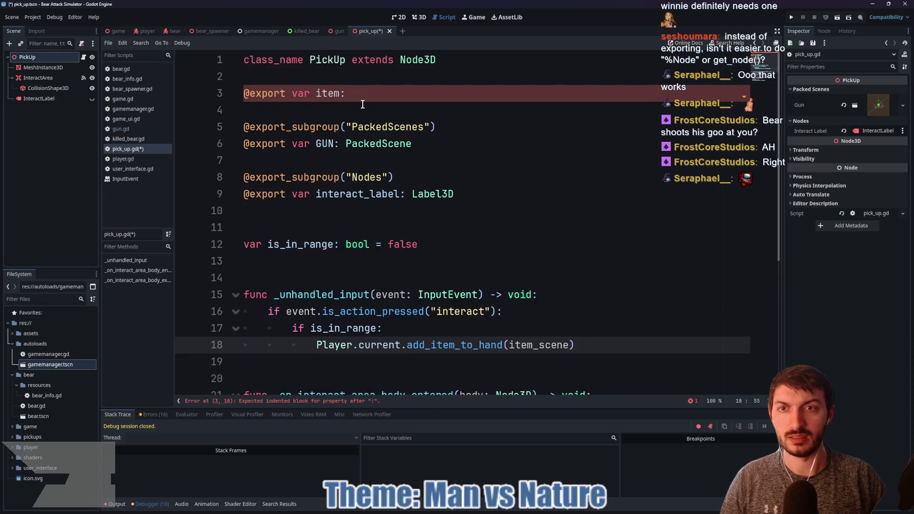
click(340, 93)
text(_)
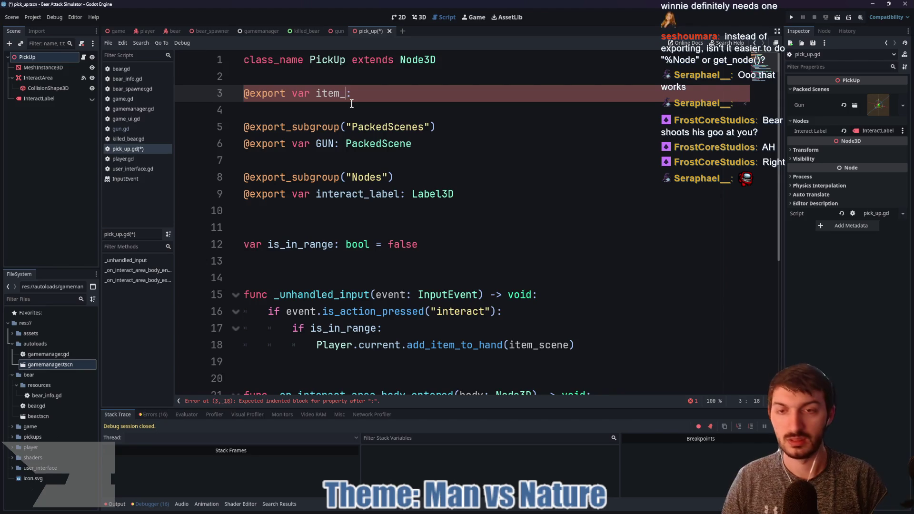
text(scene)
key(End)
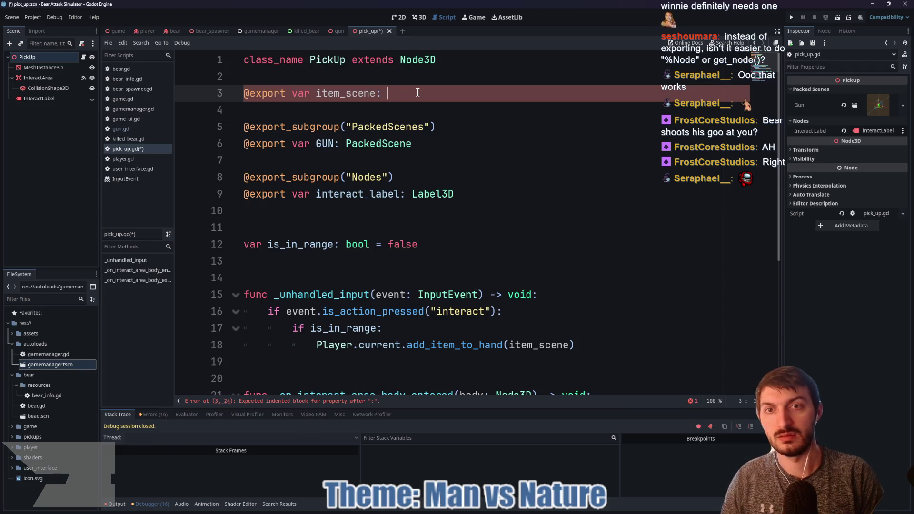
text(PackedScen)
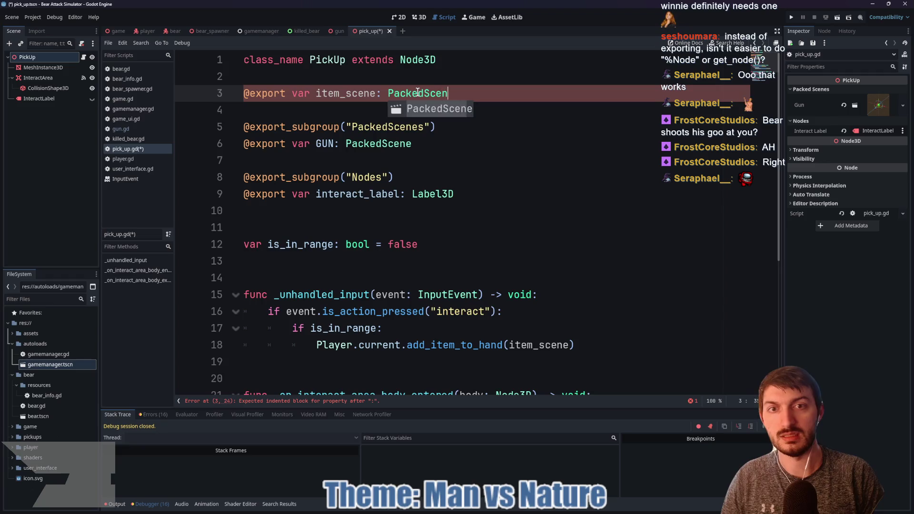
key(Return)
key(ctrl+s)
- Move the item_scene declaration over the GUN export line under PackedScenes and save
click(450, 148)
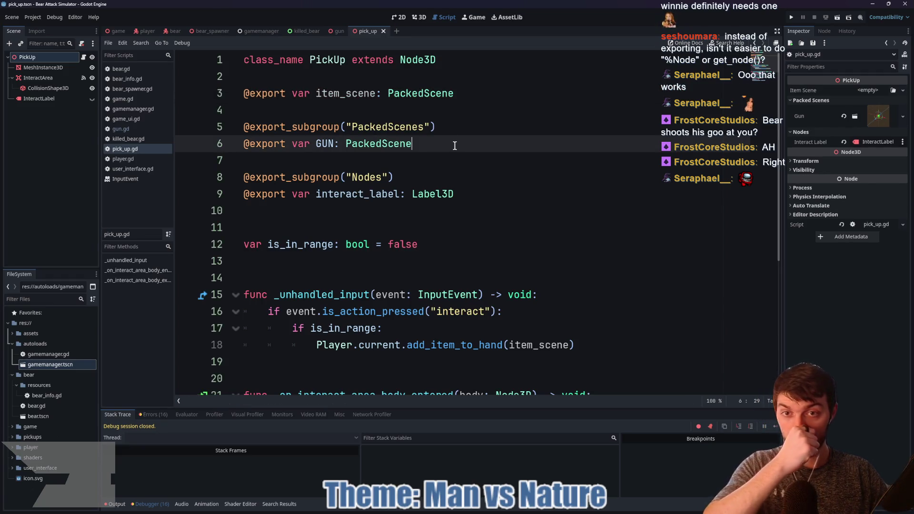
drag(469, 93, 221, 94)
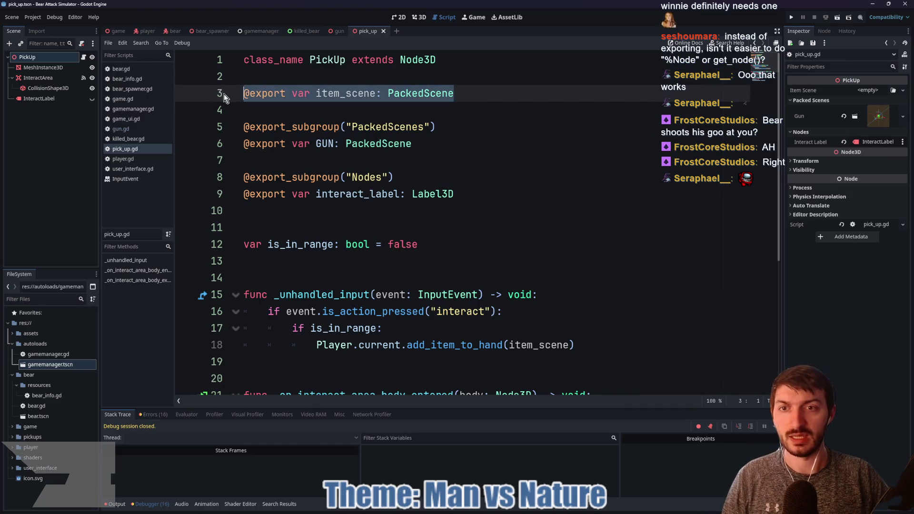
key(ctrl+x)
drag(417, 144, 224, 144)
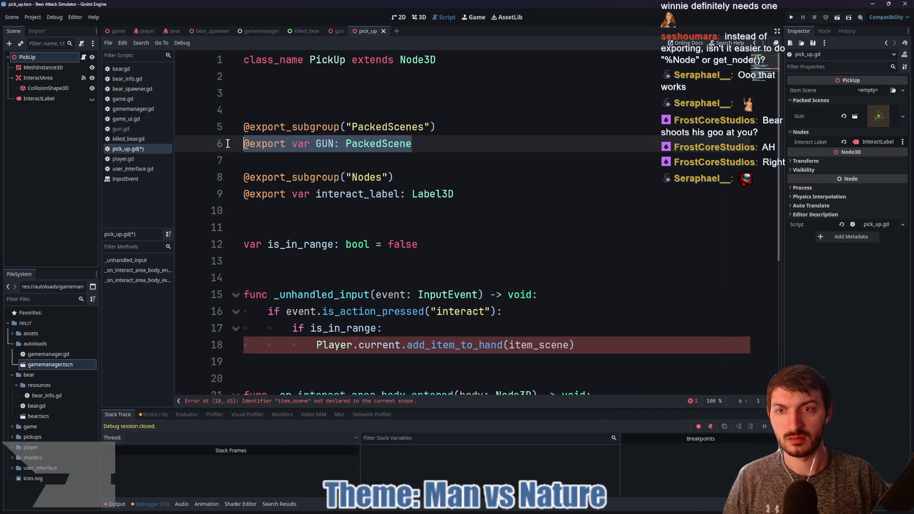
key(ctrl+v)
key(ctrl+s)
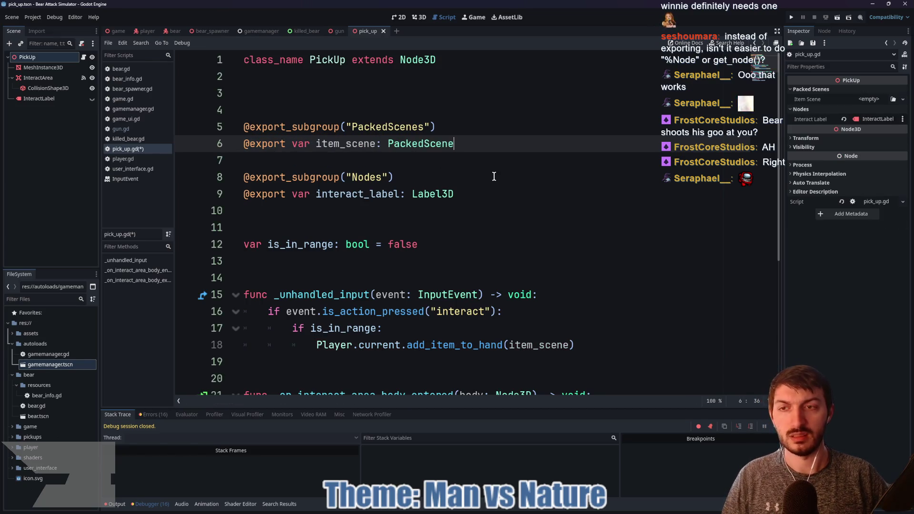
click(457, 164)
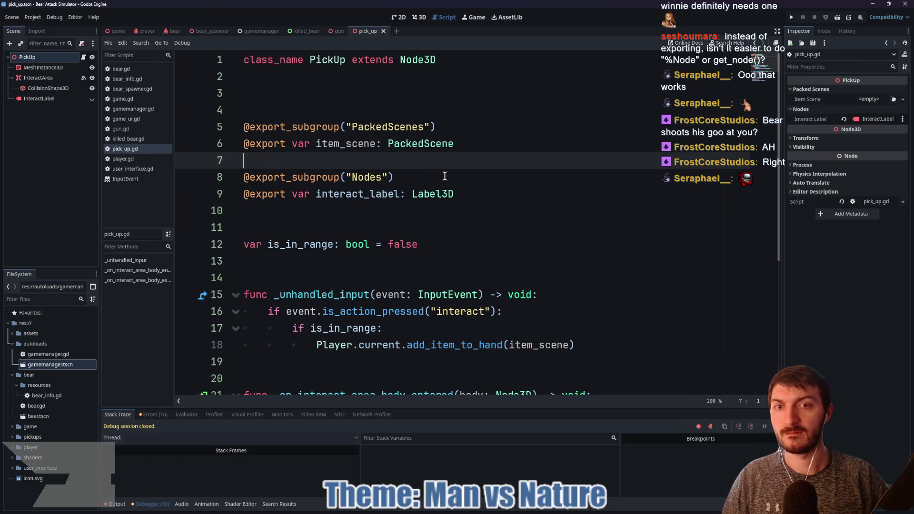
scroll(432, 190, down, 3)
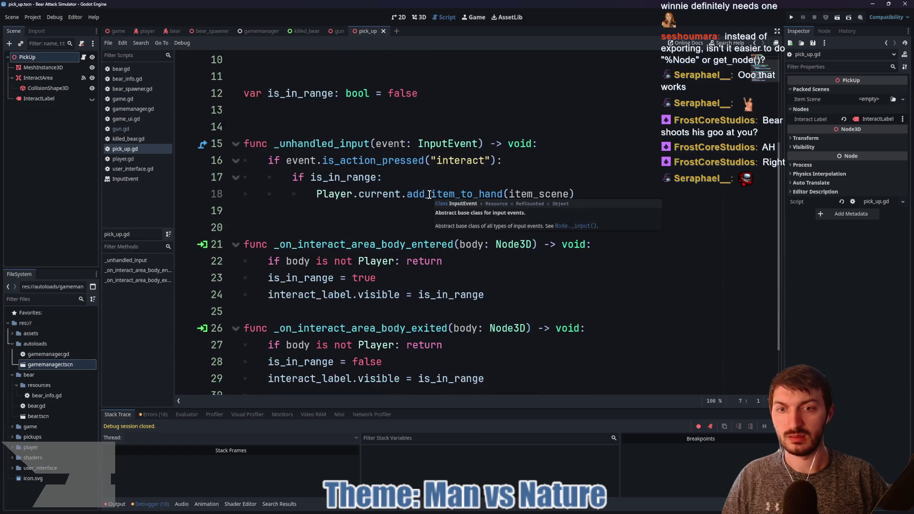
scroll(300, 217, up, 2)
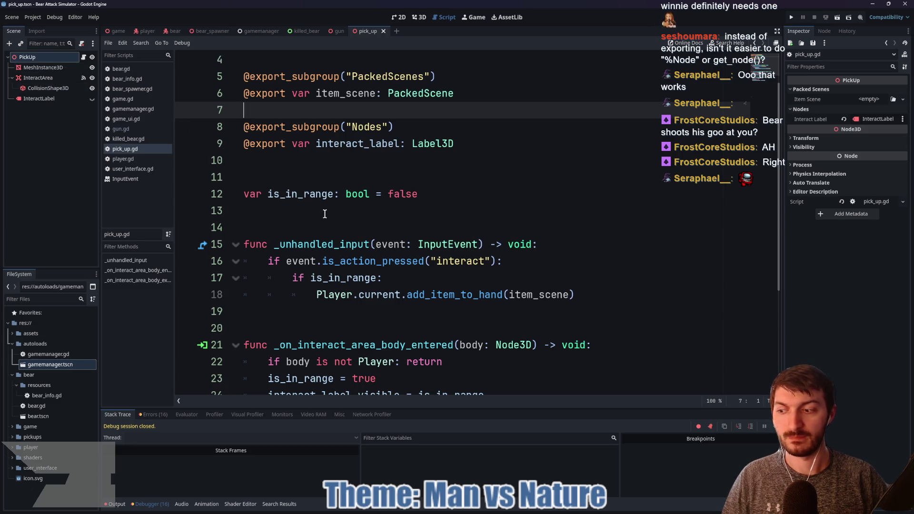
click(288, 217)
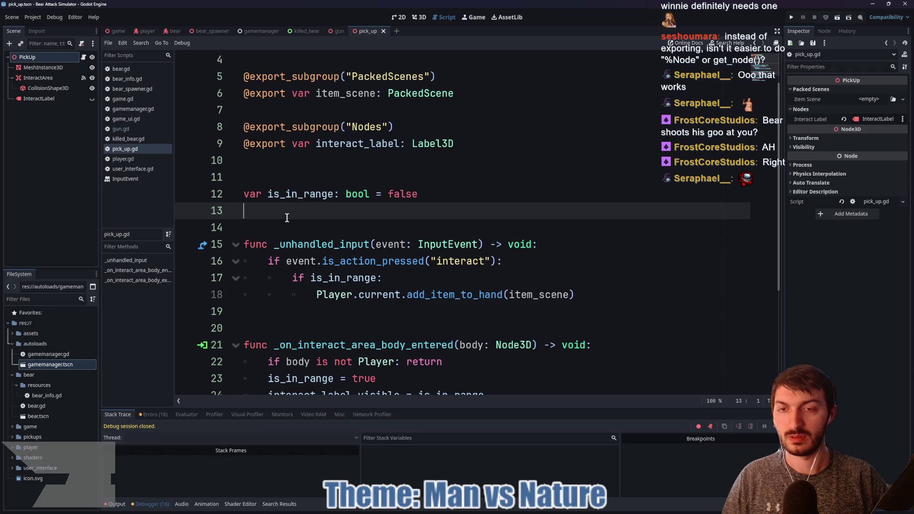
- Delete the pick-up's MeshInstance3D node
click(43, 69)
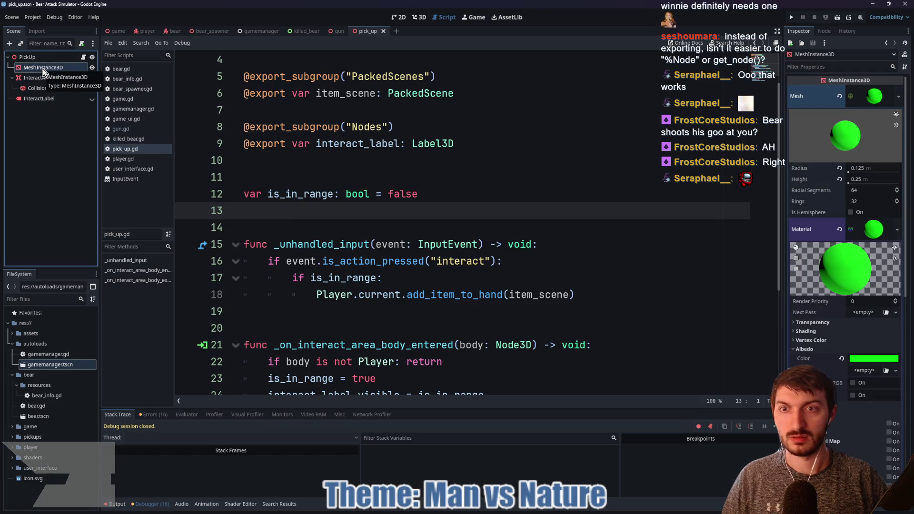
key(Delete)
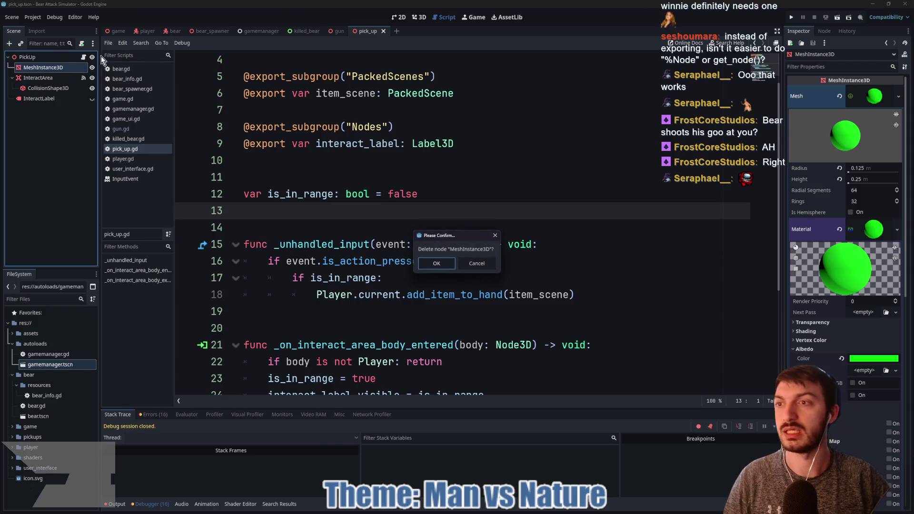
click(431, 266)
- Add a _ready function that instantiates item_scene into item and calls add_child(item)
click(314, 211)
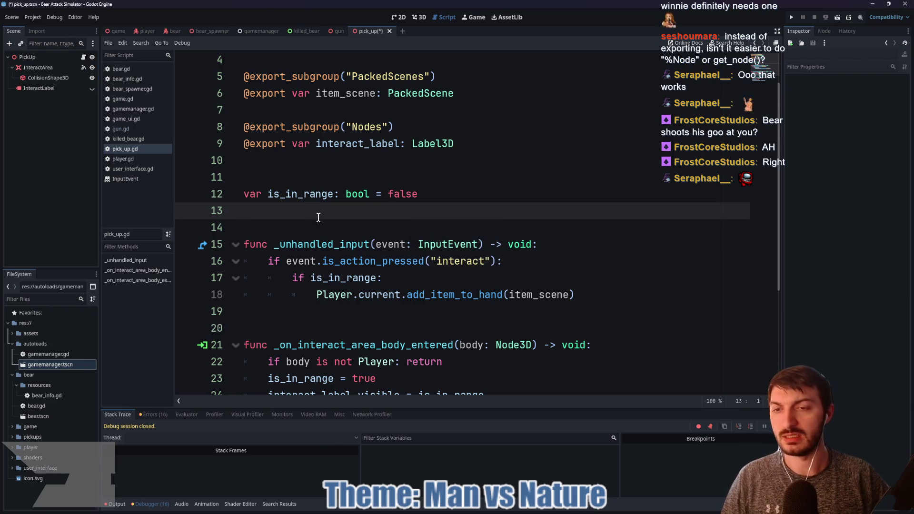
key(Return)
key(Return)
key(Return)
key(Up)
text(func )
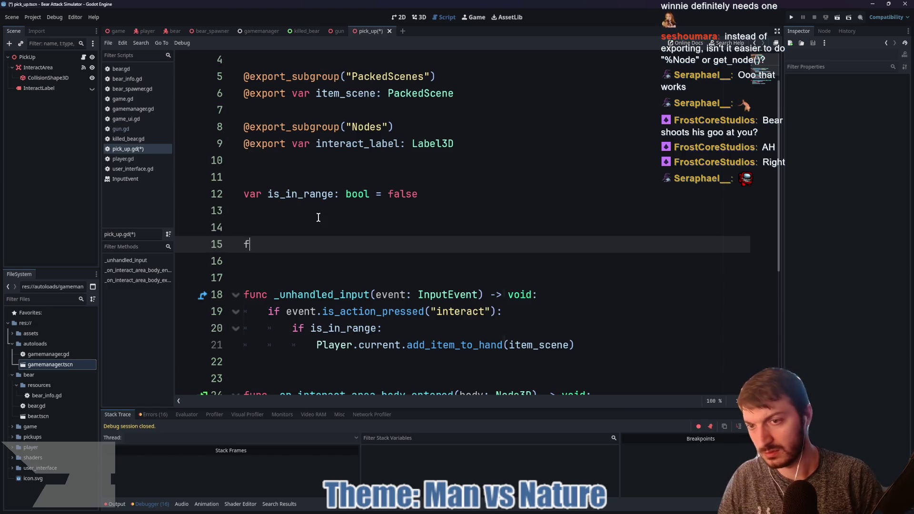
text(_re)
key(Return)
key(Return)
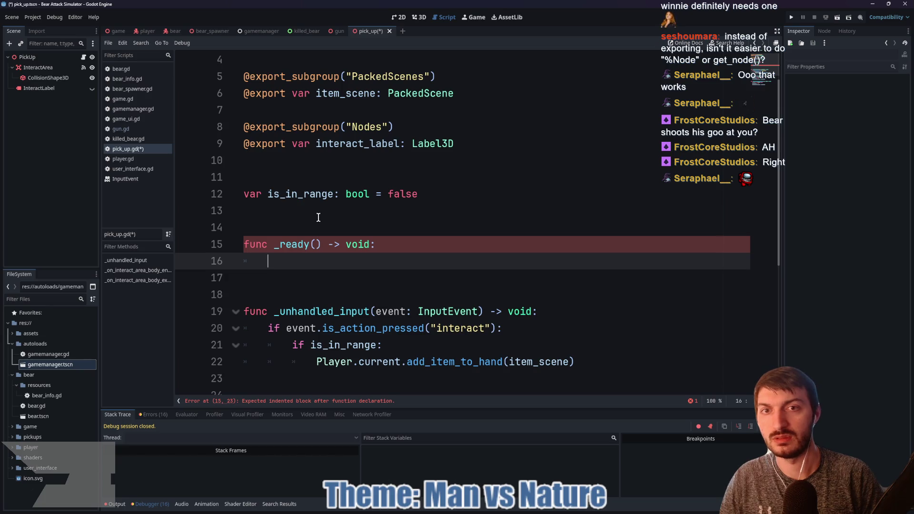
text(var item)
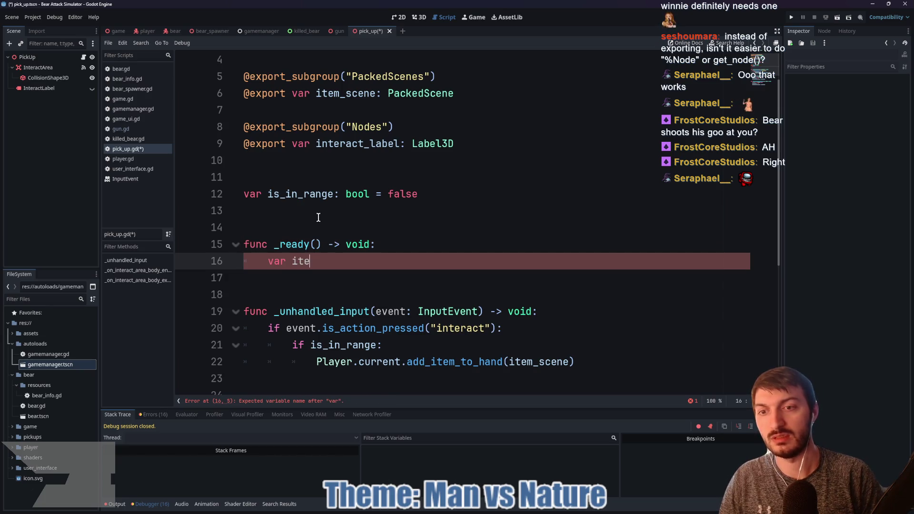
text( = item_scene)
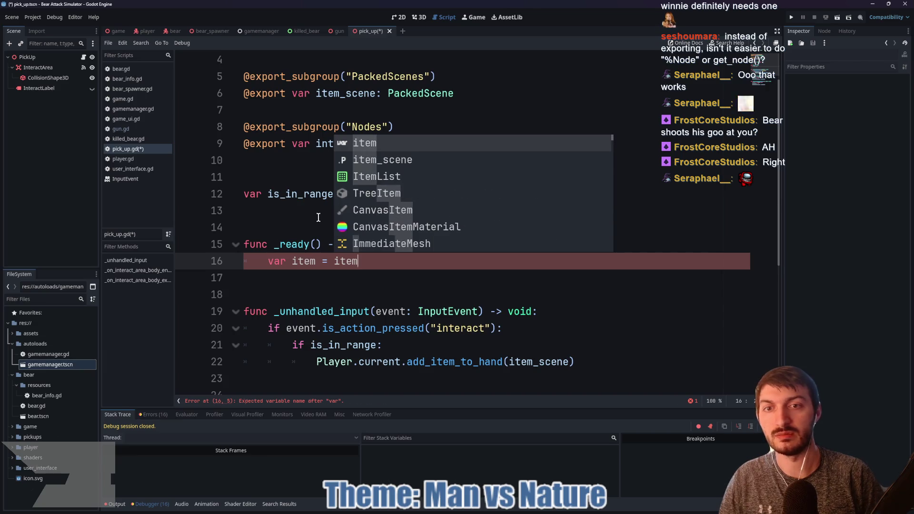
text(.inst)
key(Return)
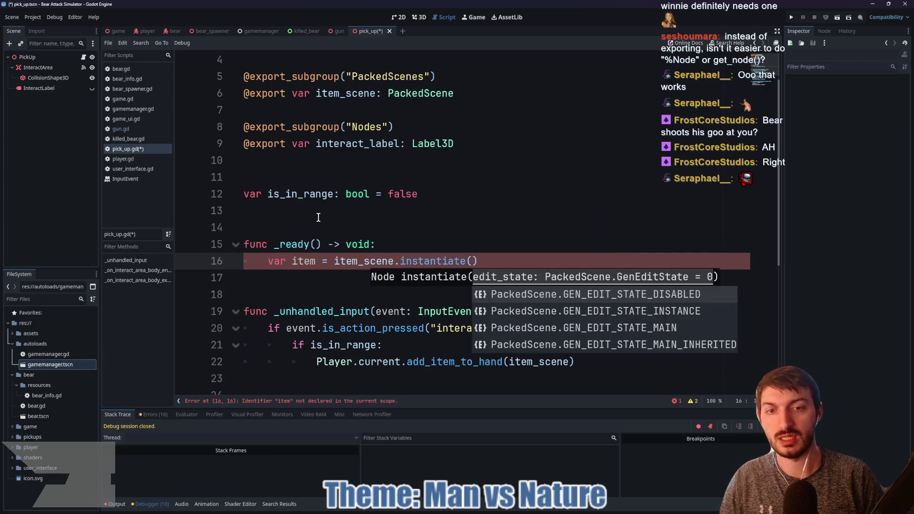
text())
key(Return)
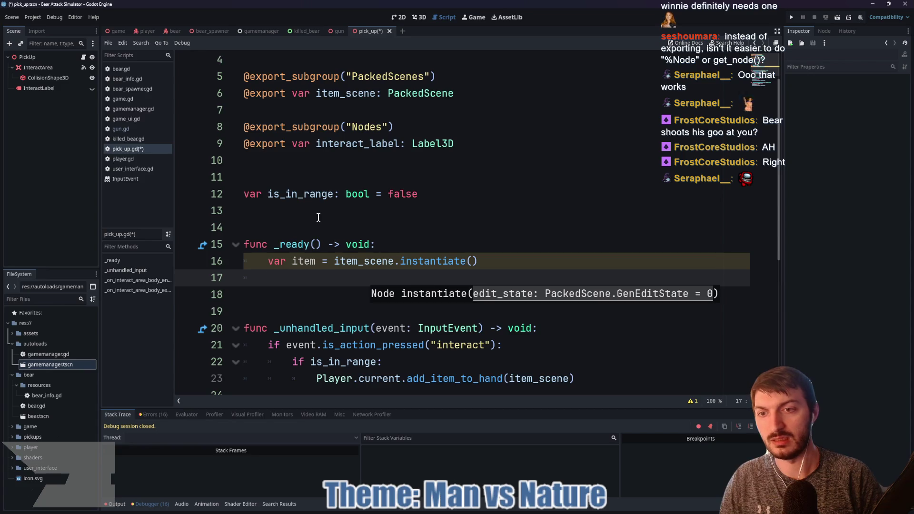
text(add_child)
key(Return)
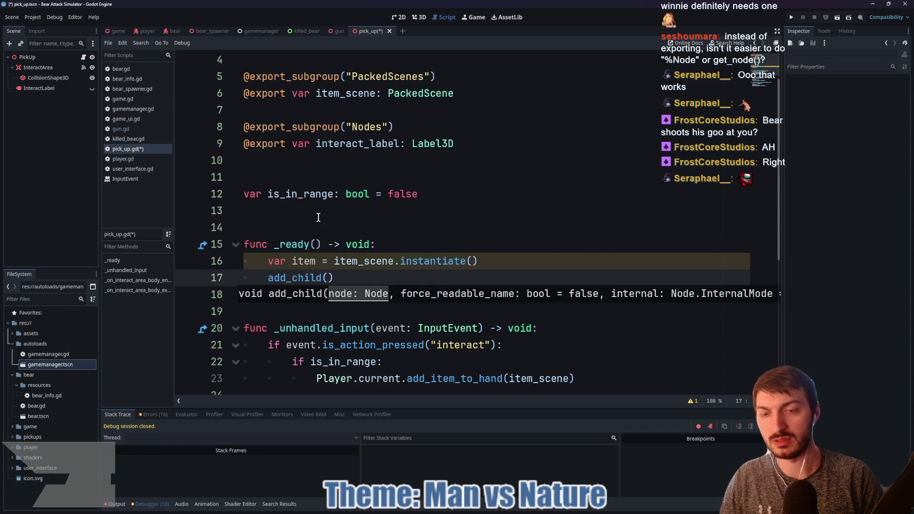
text(item)
- Add item.global_position = global_position after add_child and save the script
click(385, 285)
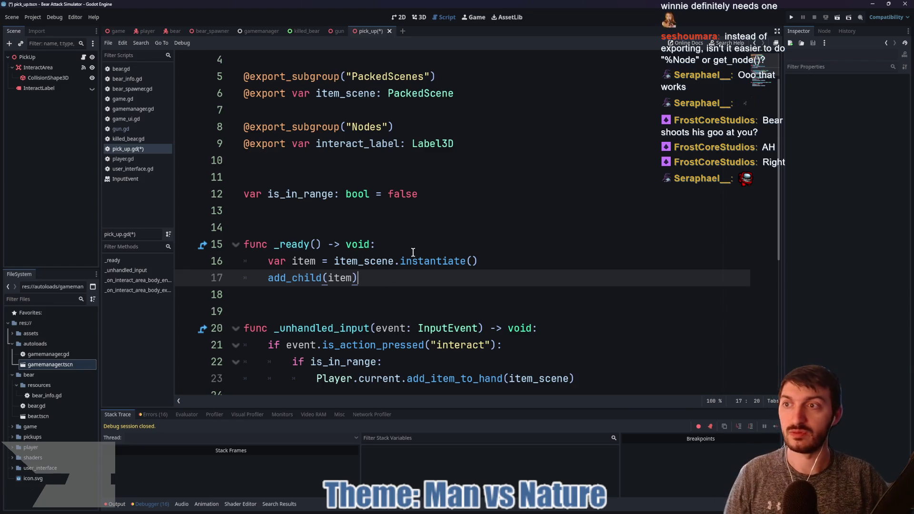
key(ctrl+s)
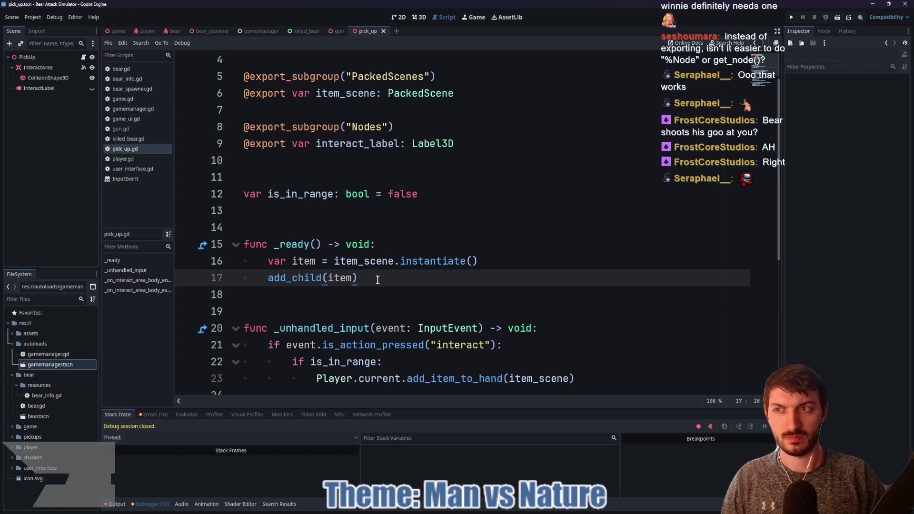
key(Return)
text(item.)
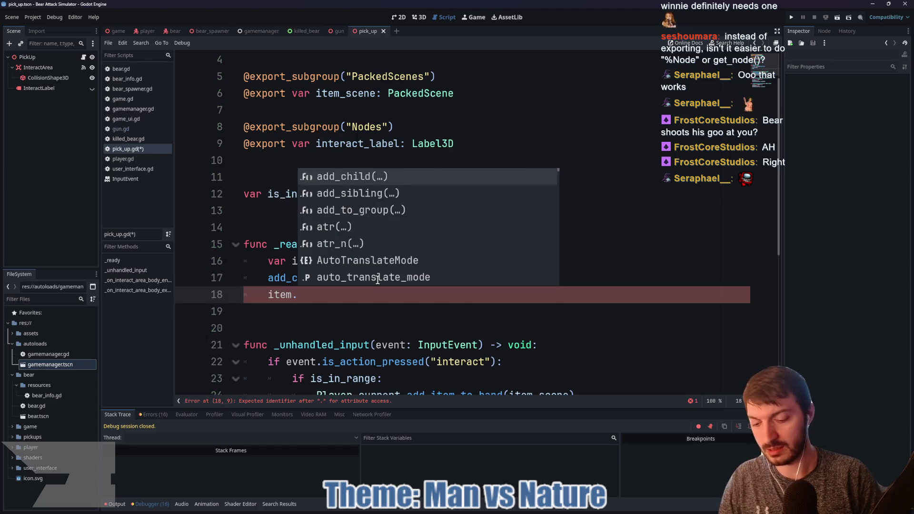
text(global_position)
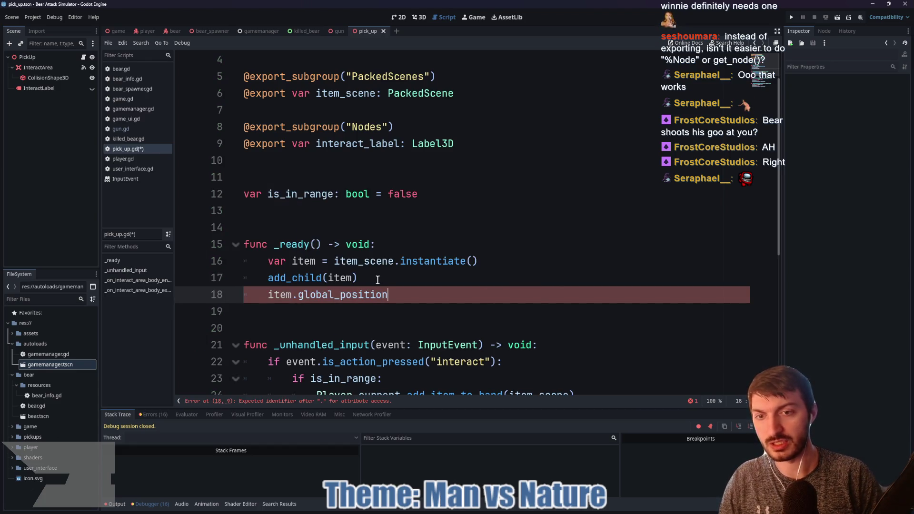
text( = )
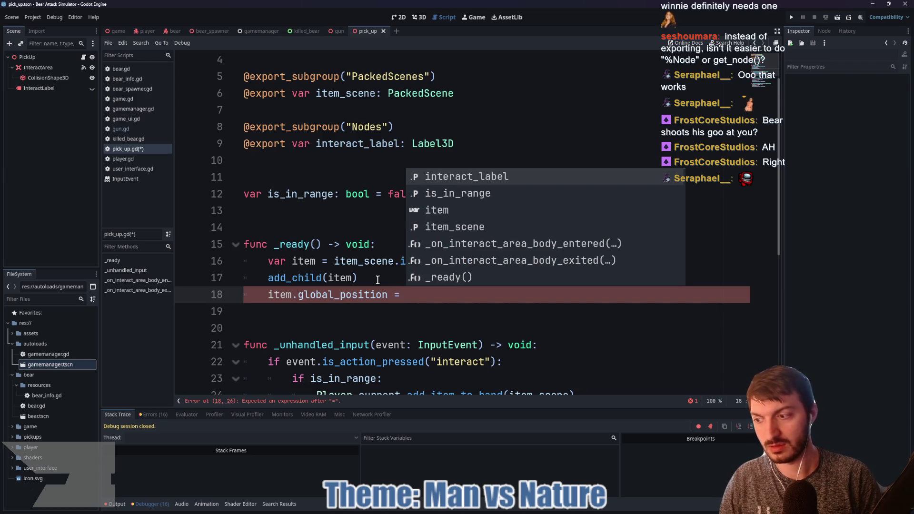
text(global_position)
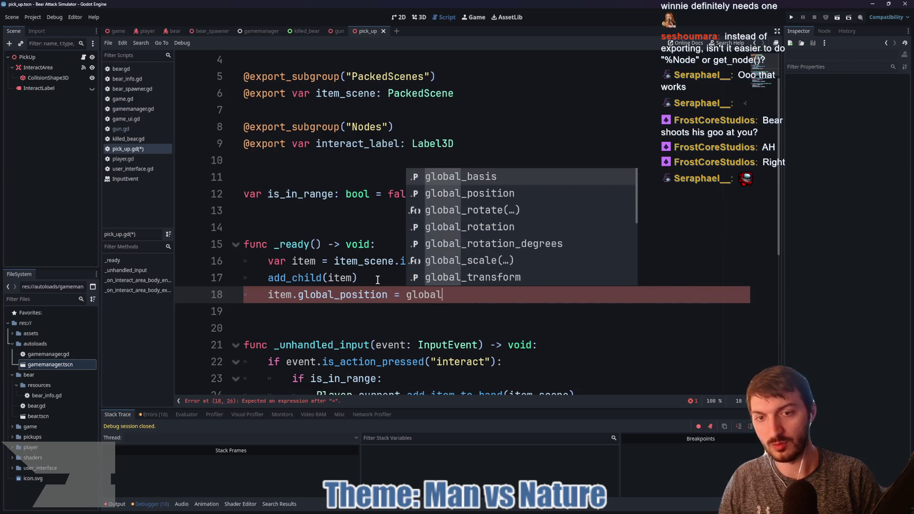
key(ctrl+s)
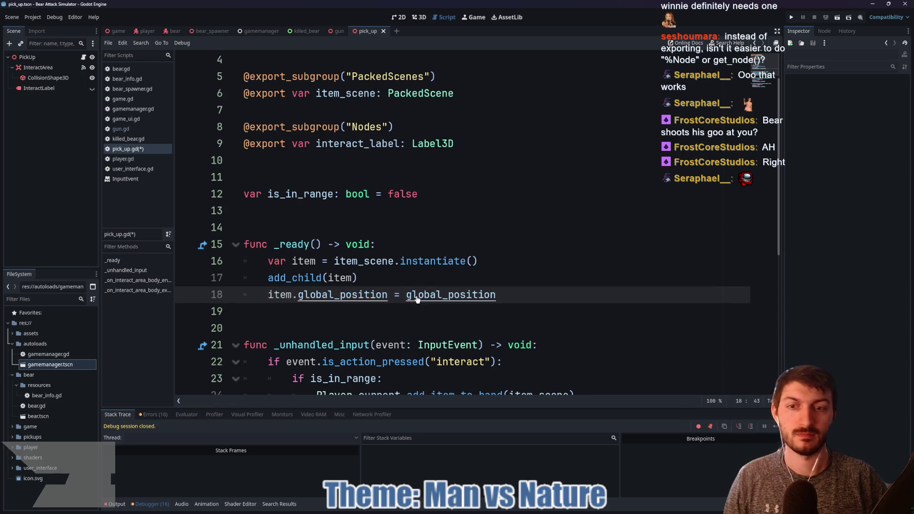
- Copy the add_item_to_hand(item_scene) call and switch to the player scene's script
scroll(416, 317, down, 5)
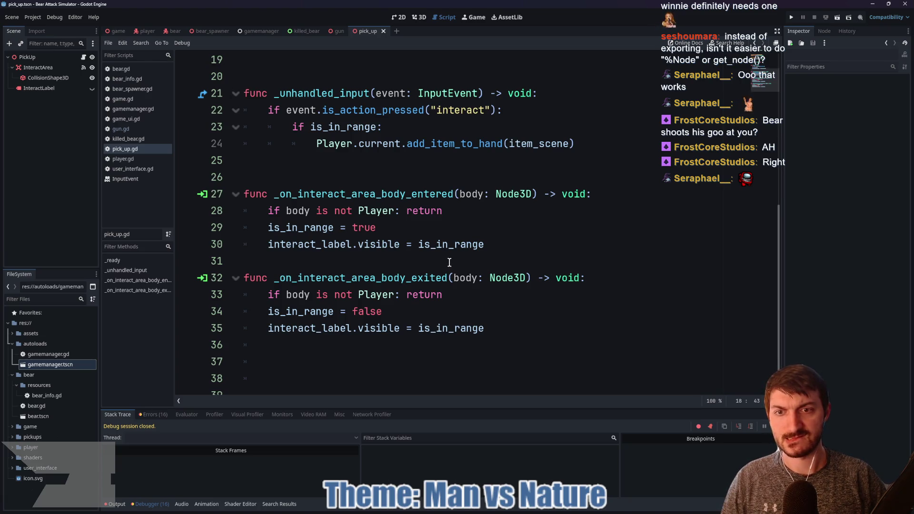
scroll(449, 262, up, 3)
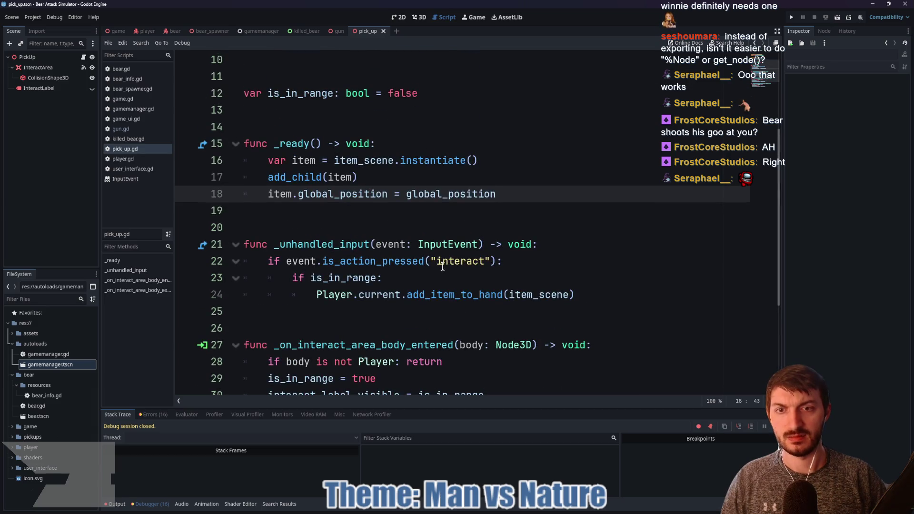
click(472, 296)
drag(409, 294, 576, 296)
key(ctrl+c)
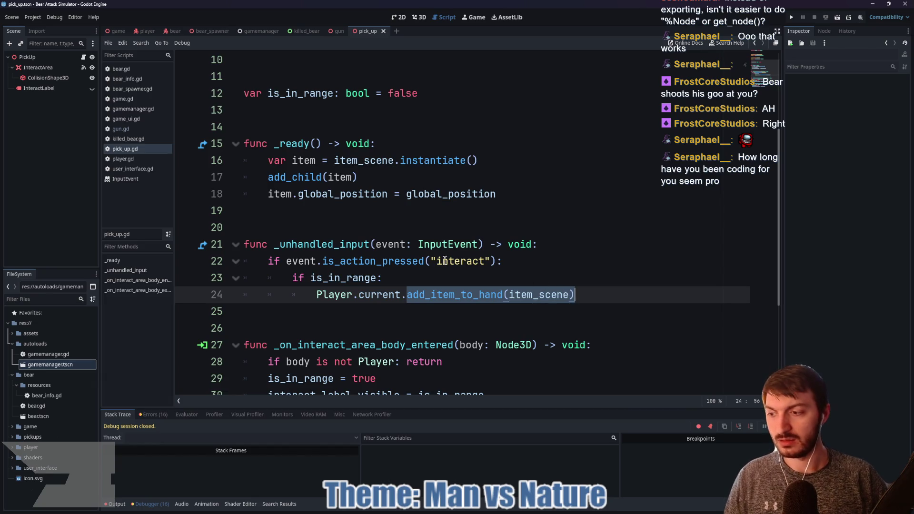
click(146, 31)
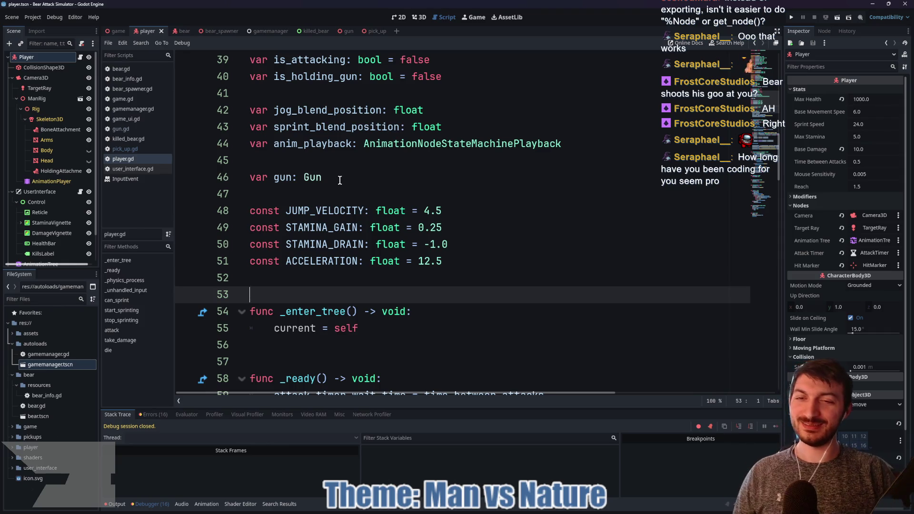
- Delete the 'var gun: Gun' declaration on line 46 along with its empty line
drag(340, 181, 249, 180)
key(BackSpace)
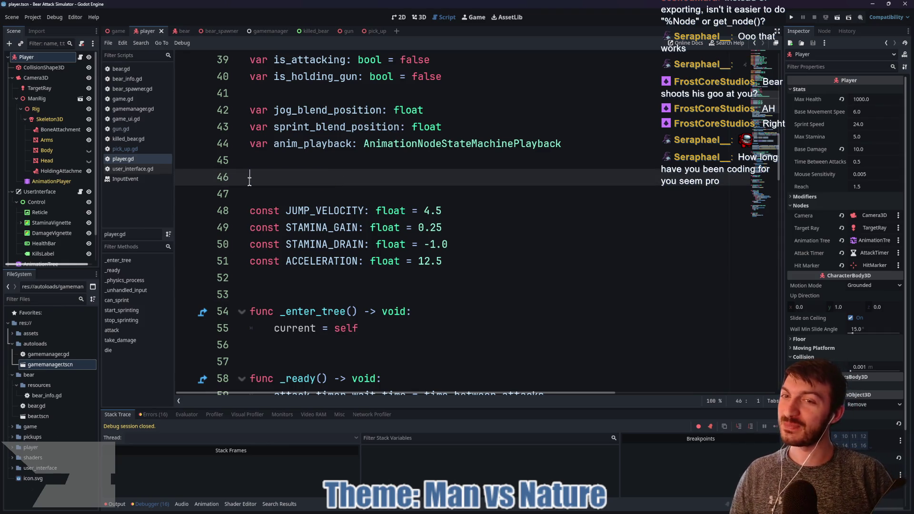
key(BackSpace)
scroll(343, 216, down, 3)
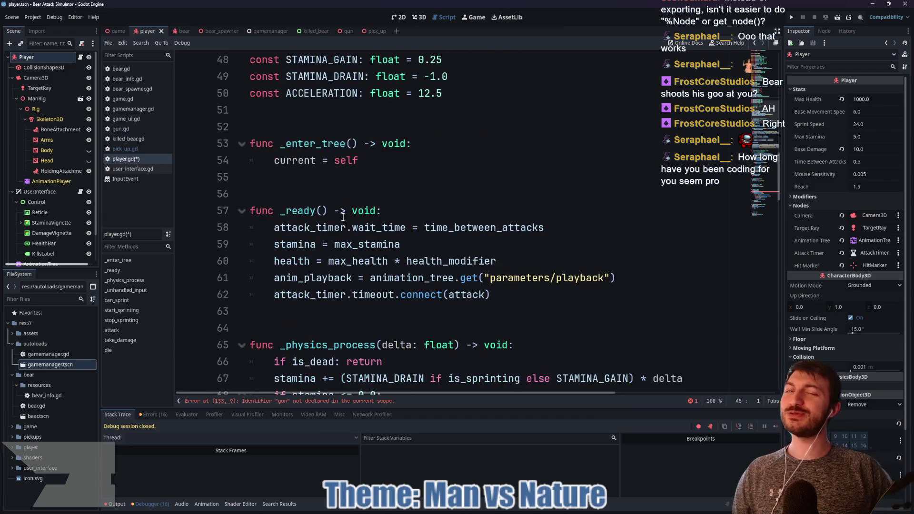
scroll(325, 200, down, 15)
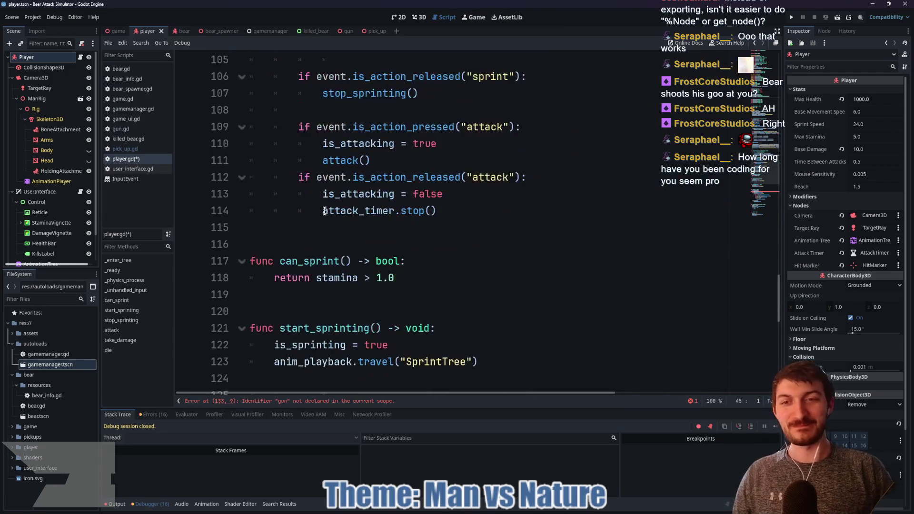
scroll(325, 211, down, 2)
- Locate the fire_gun() call in attack() and add a blank line above the function
click(279, 292)
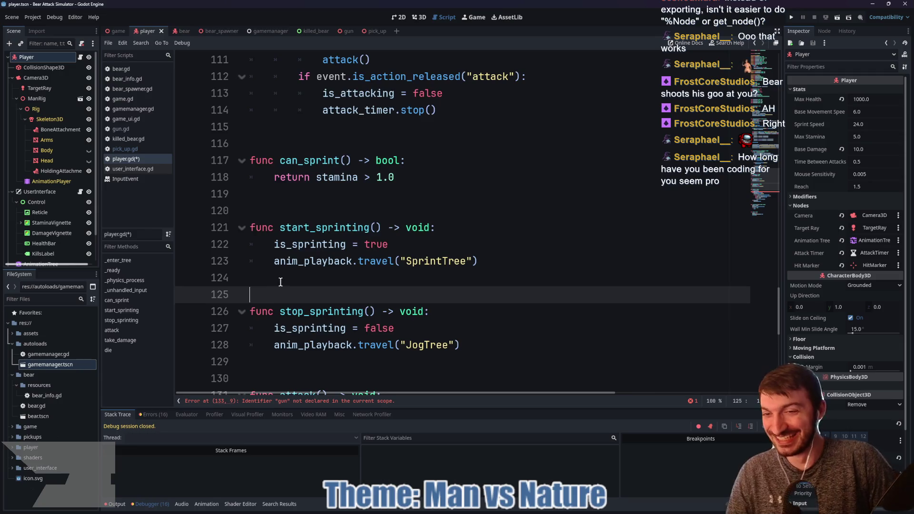
scroll(280, 267, down, 5)
drag(382, 126, 320, 126)
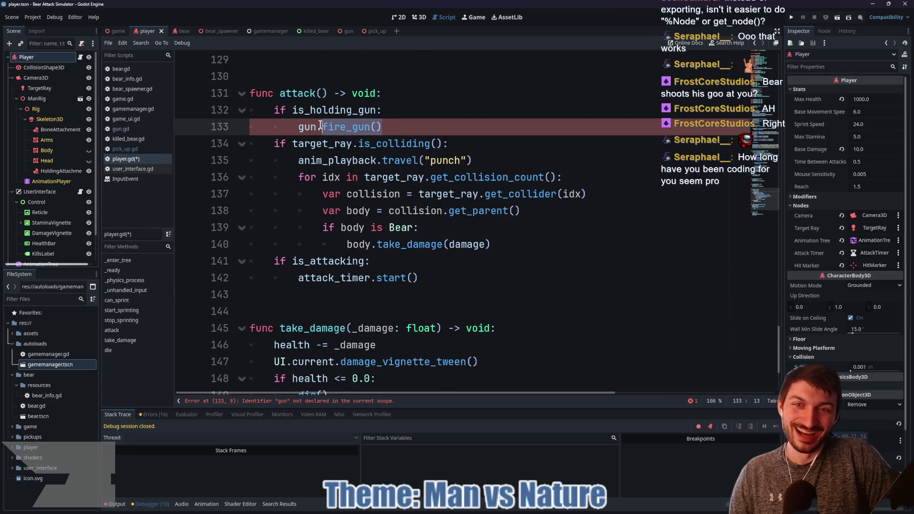
scroll(398, 132, up, 2)
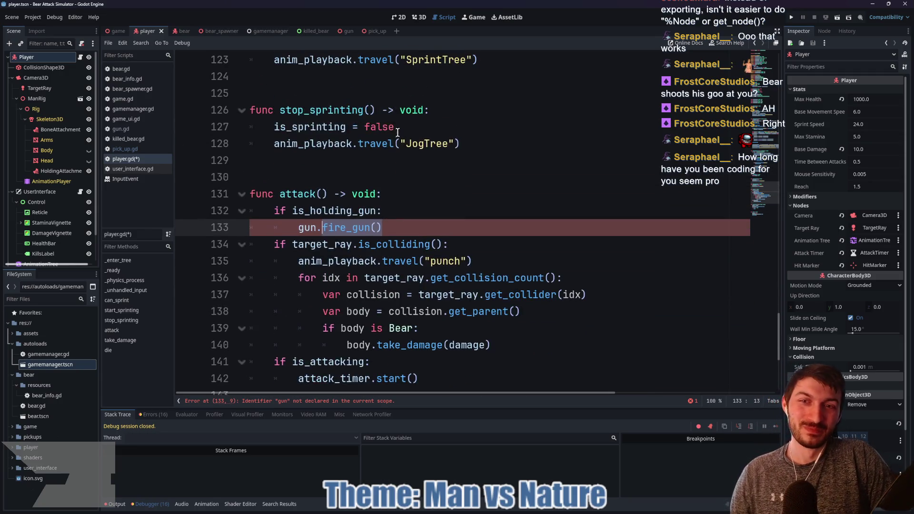
click(320, 166)
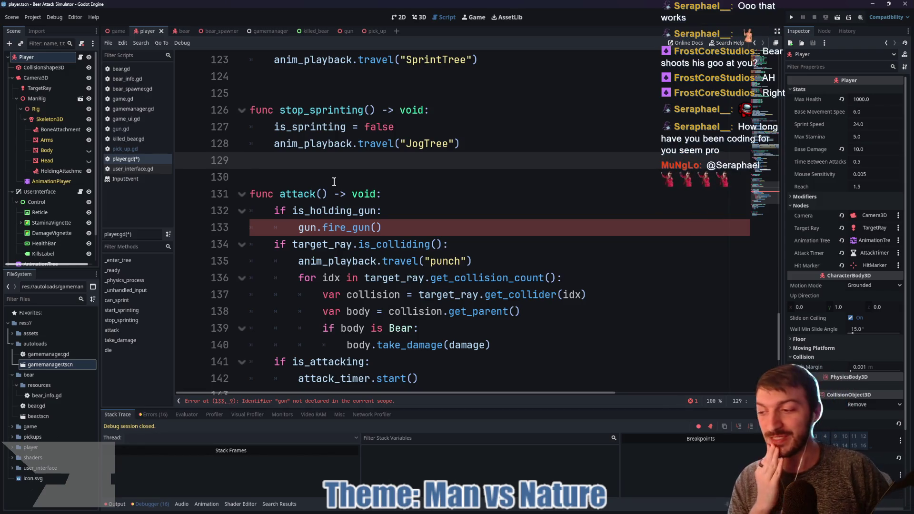
key(Return)
key(Return)
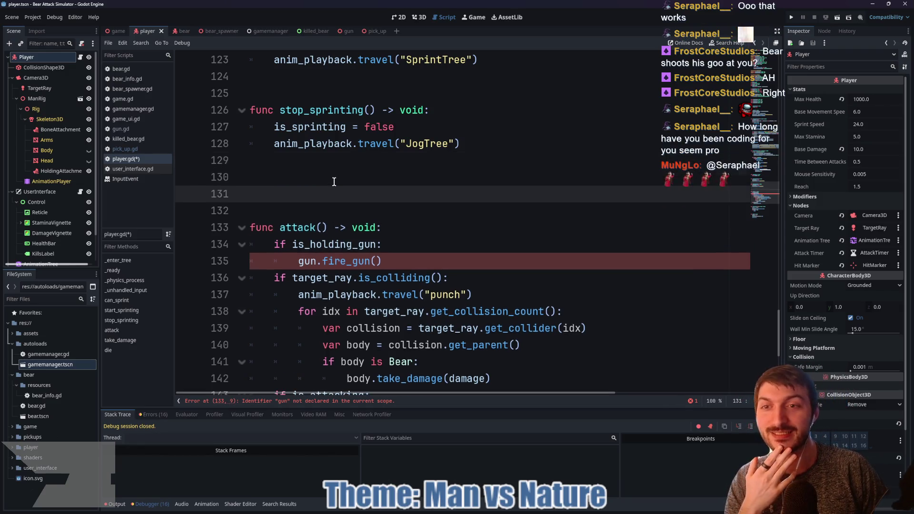
- Turn the pasted call into 'func add_item_to_hand(item_scene: PackedScene) -> void:' above attack()
key(Up)
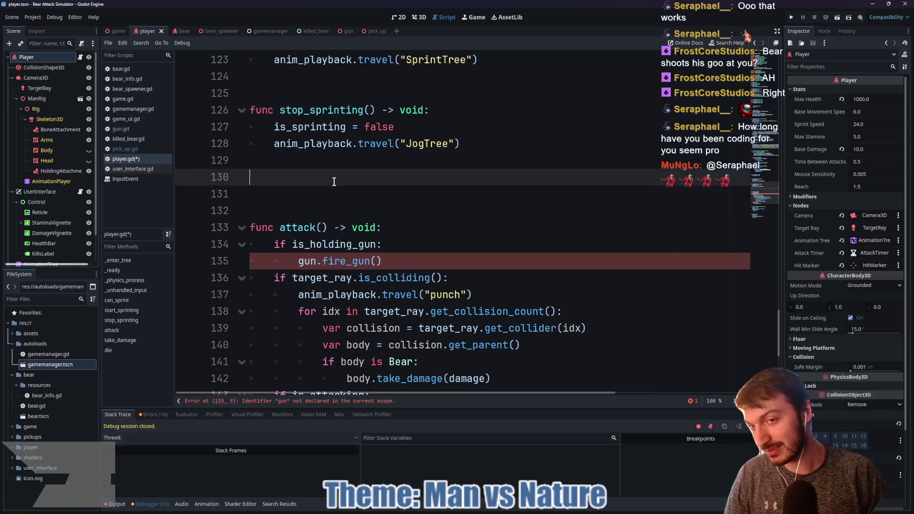
key(ctrl+v)
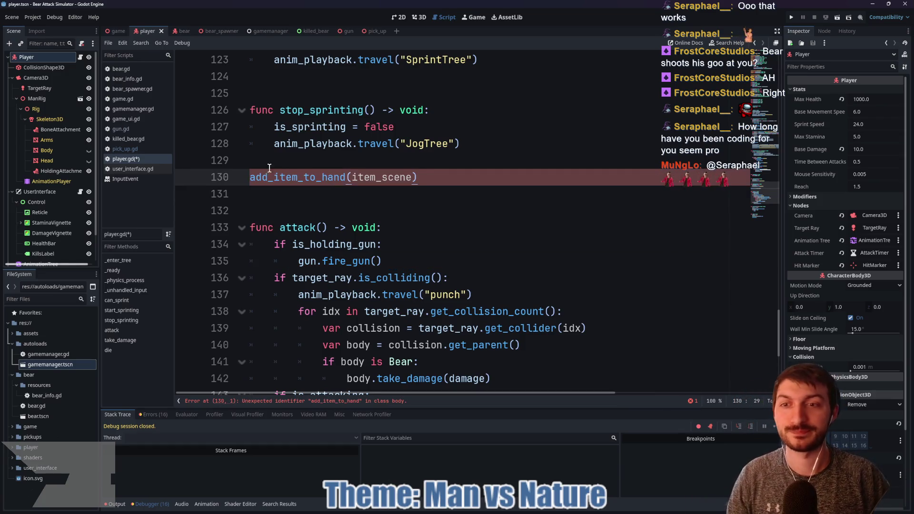
click(251, 177)
text(func)
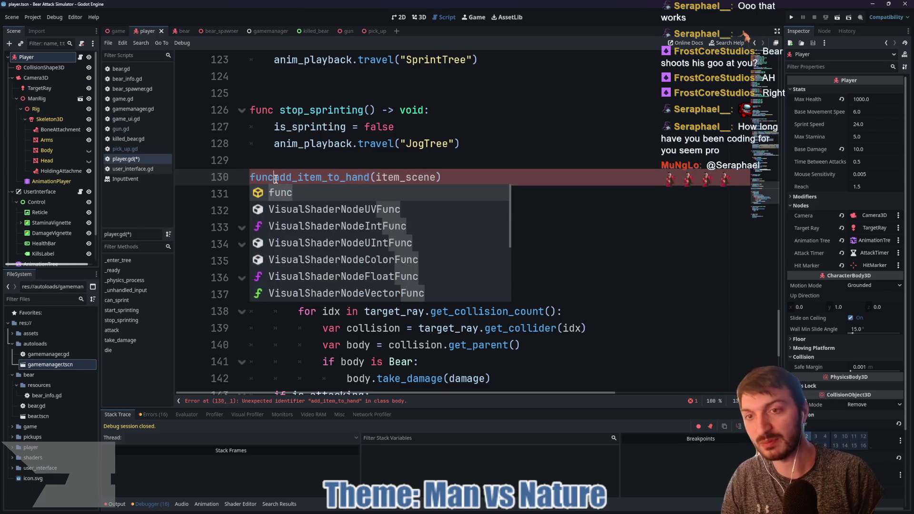
click(438, 177)
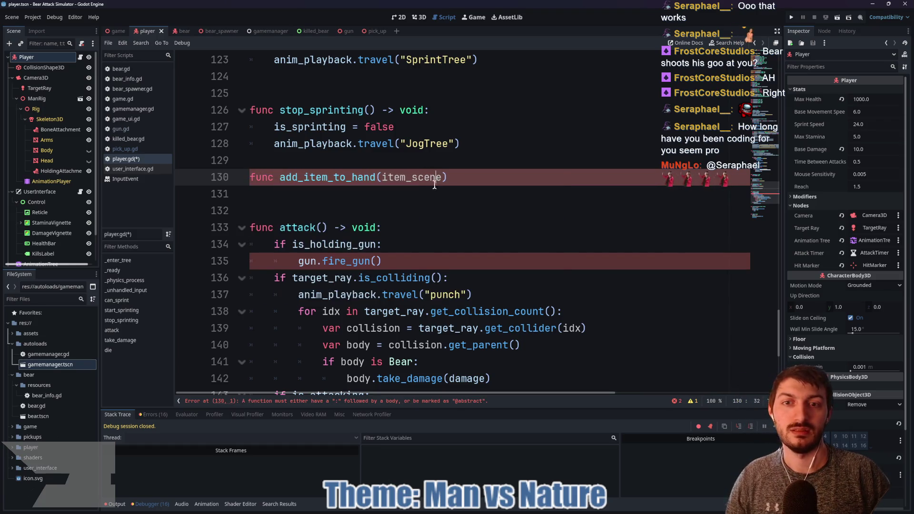
text(:PackedScene)
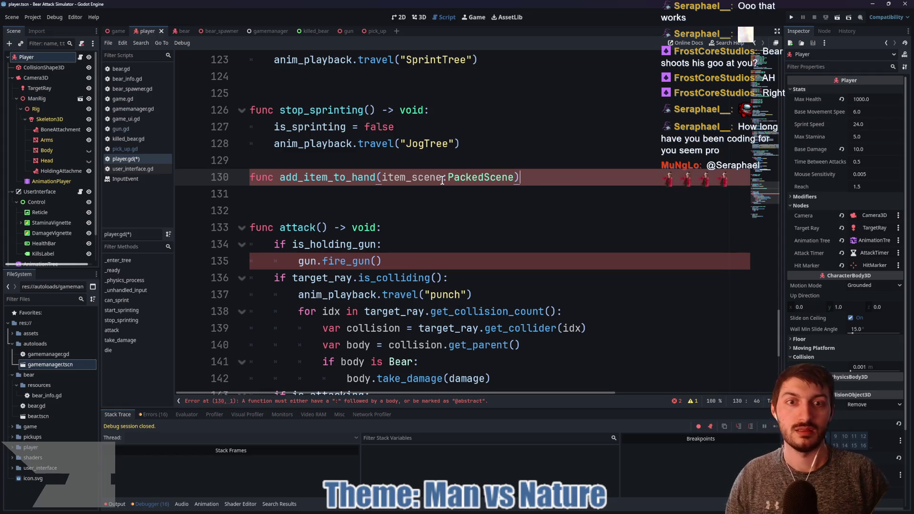
key(End)
text(-> )
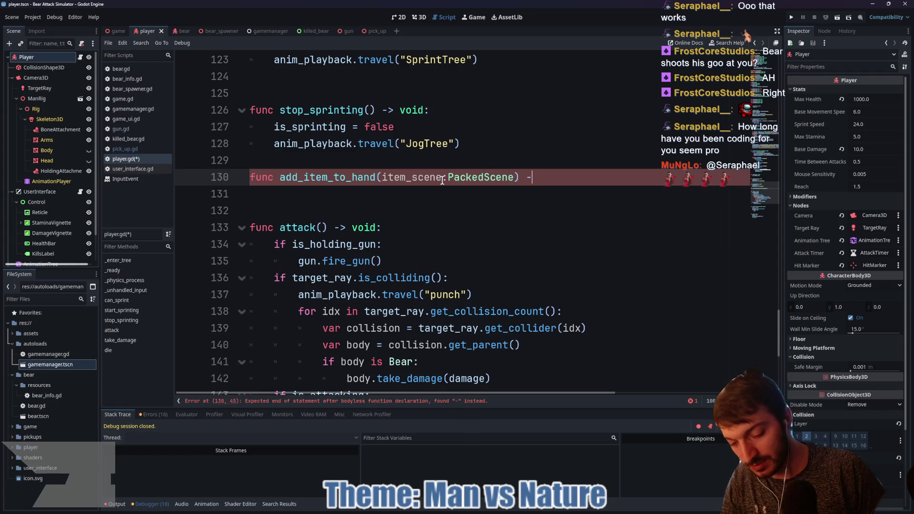
text(void:)
key(Return)
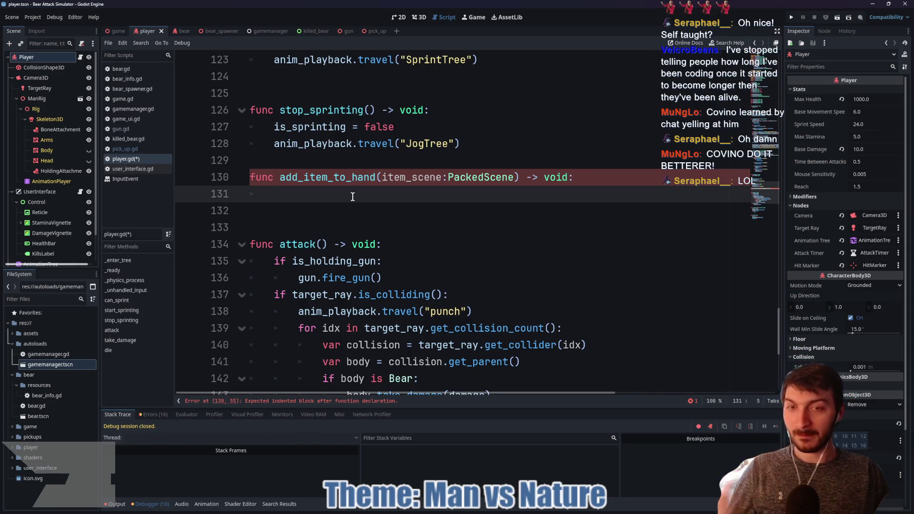
- Write 'var item = item_scene.instantiate()' and 'holding_attachment.add_child(item)' in the function body
text(var item = )
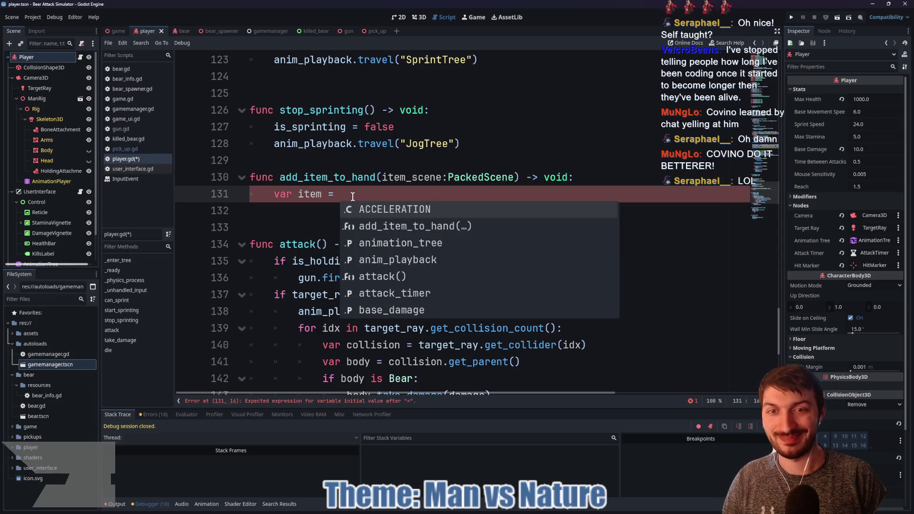
text(item)
key(Down)
key(Return)
text(.inst)
key(Return)
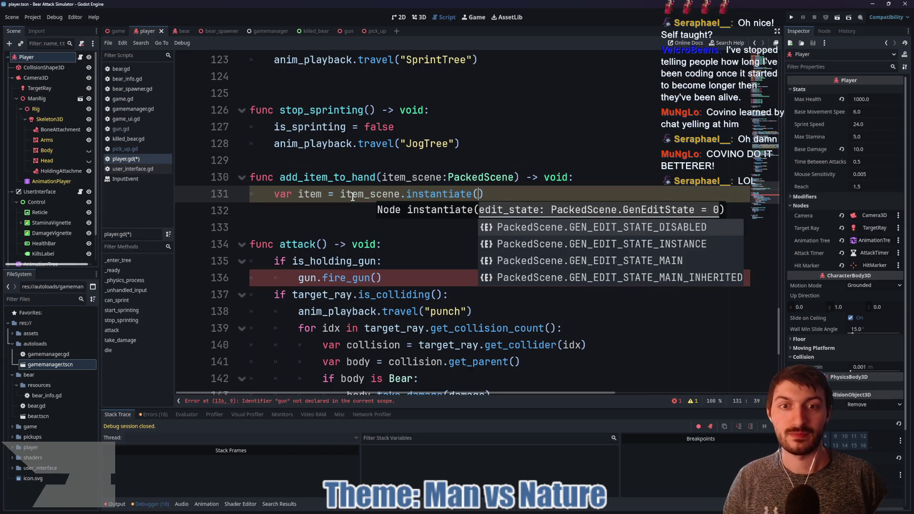
key(End)
key(Return)
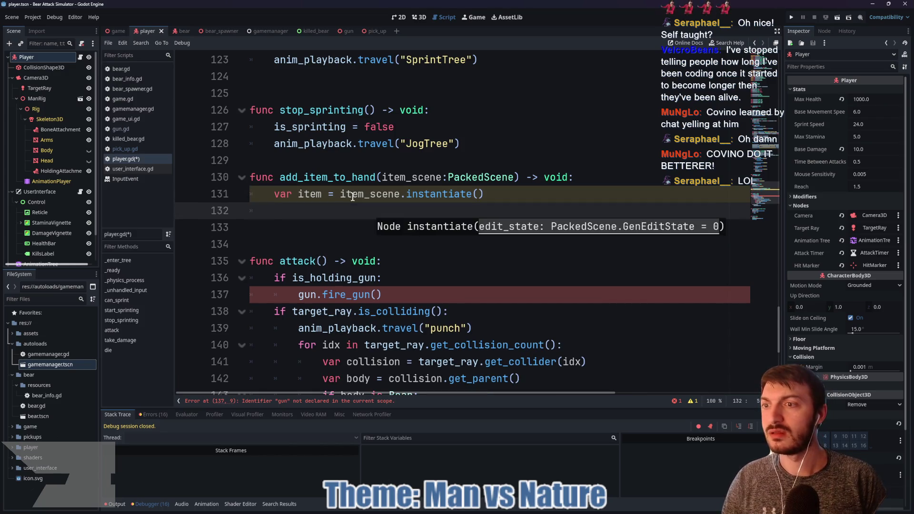
text(holding)
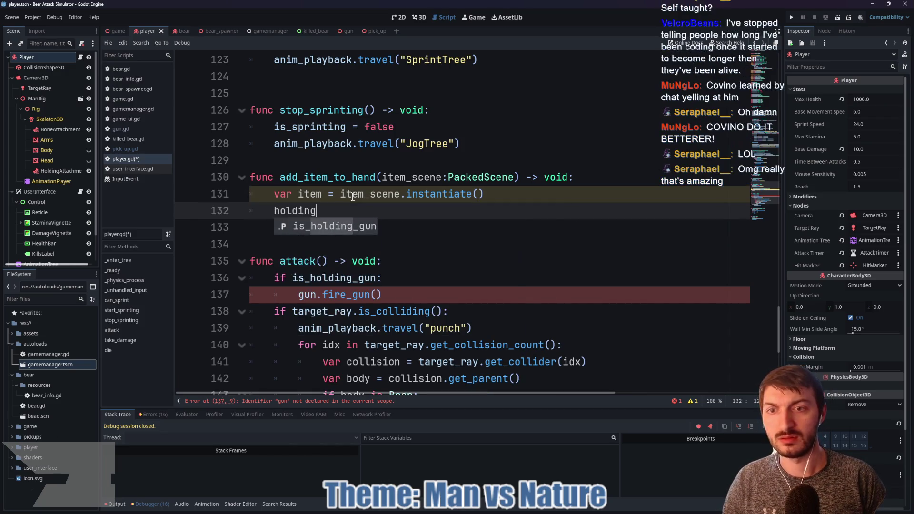
text(_attach)
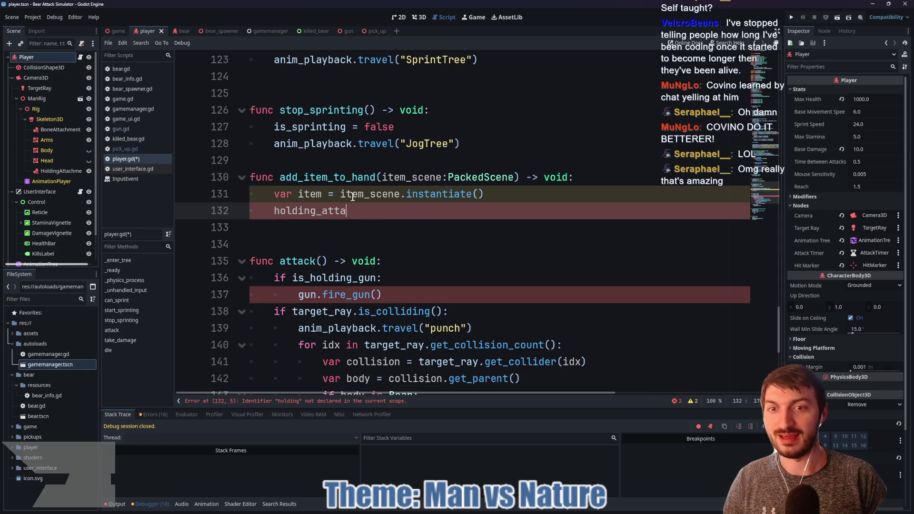
text(ment.add_child)
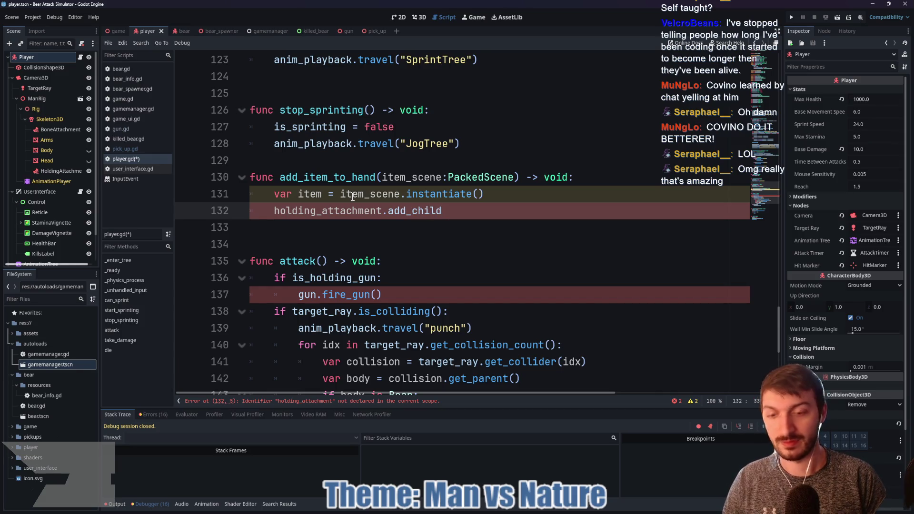
text((item)
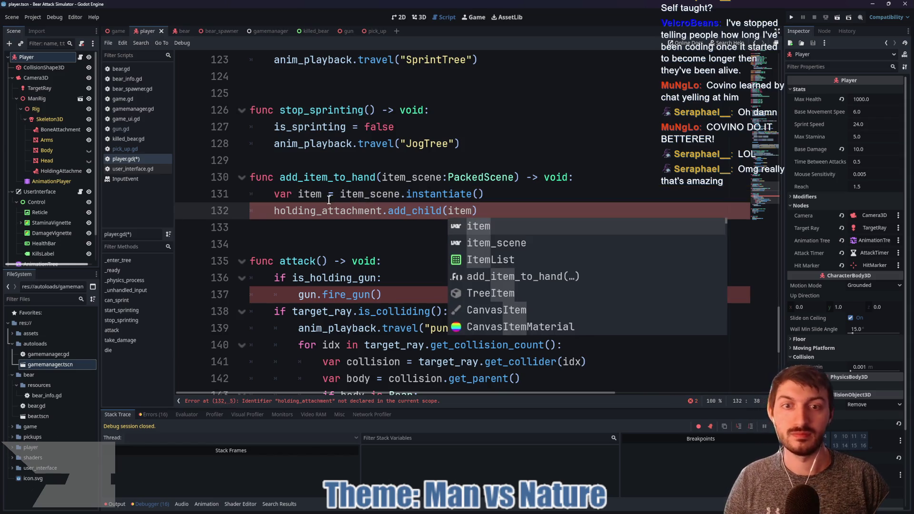
click(394, 234)
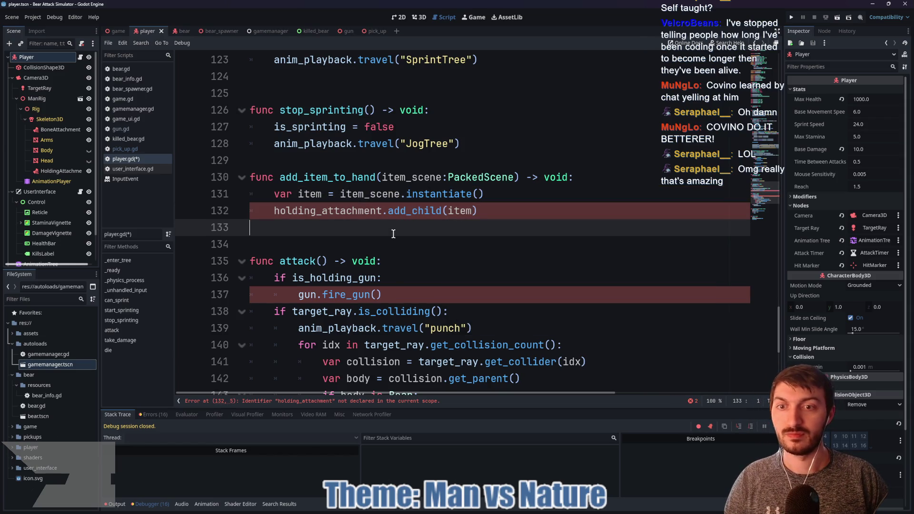
click(400, 294)
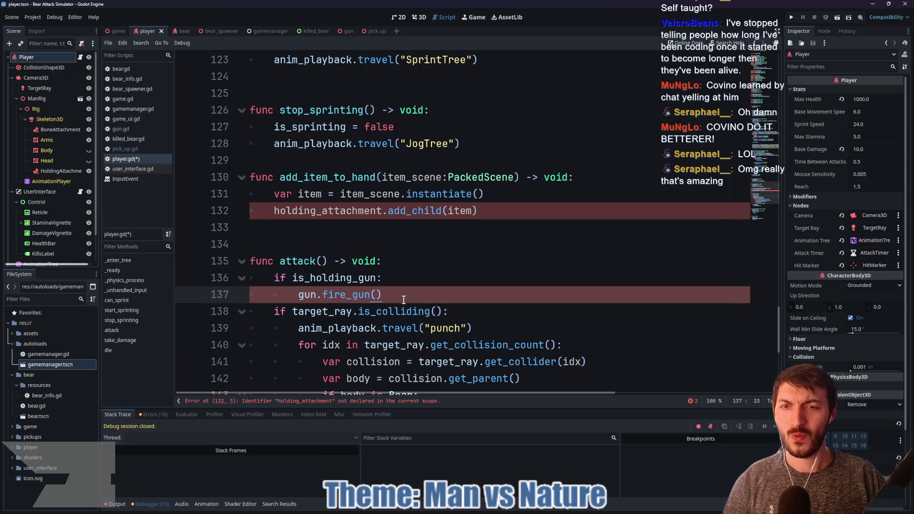
scroll(409, 250, up, 7)
scroll(409, 252, up, 20)
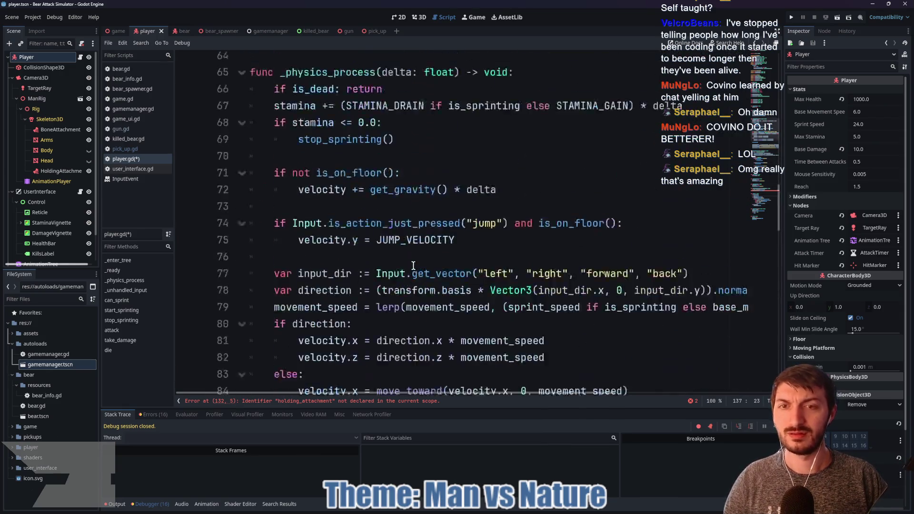
click(474, 194)
key(Return)
text(@export var)
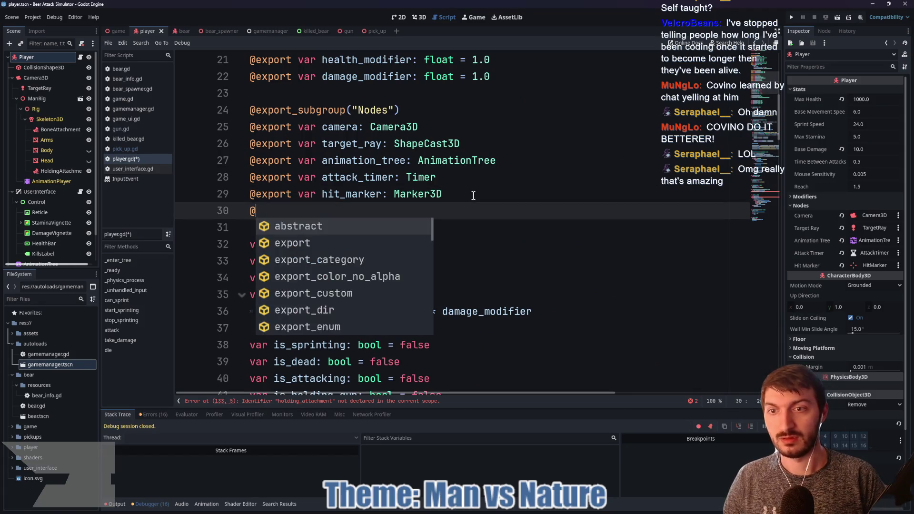
text( holding)
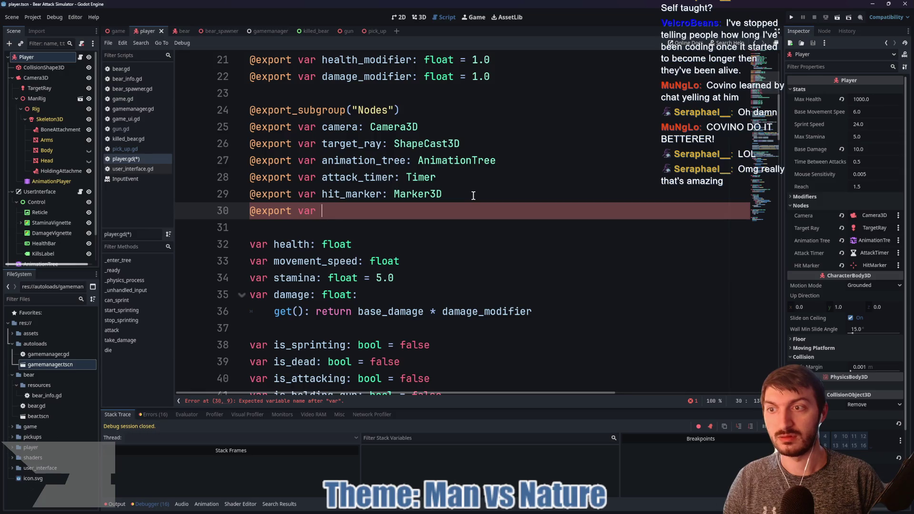
text(_attachment:)
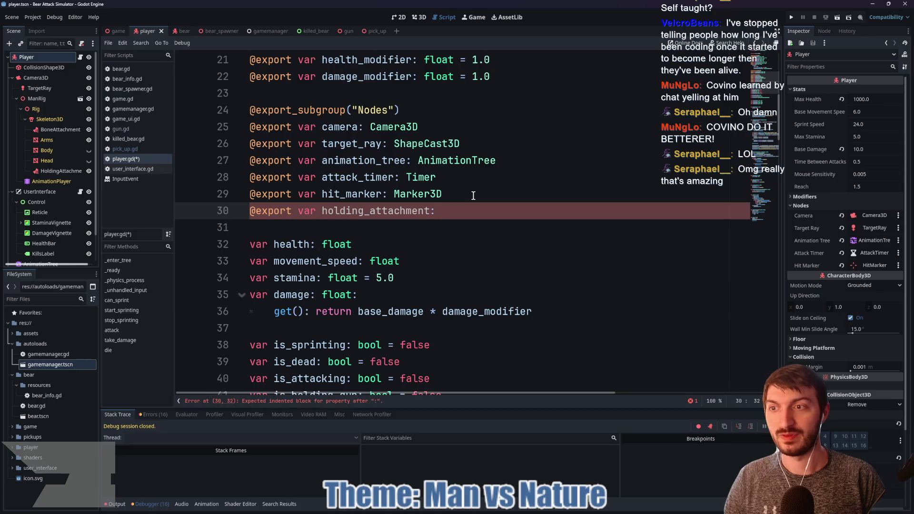
text( BoneA)
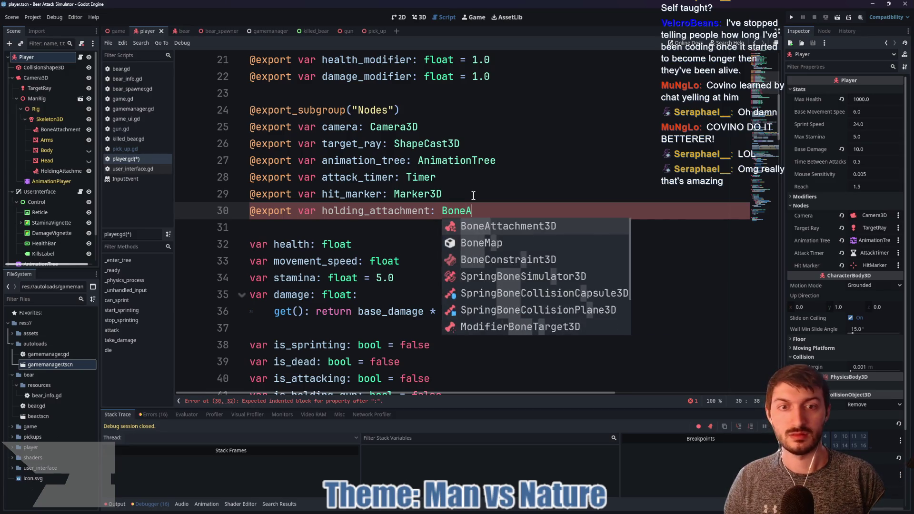
key(Return)
key(ctrl+s)
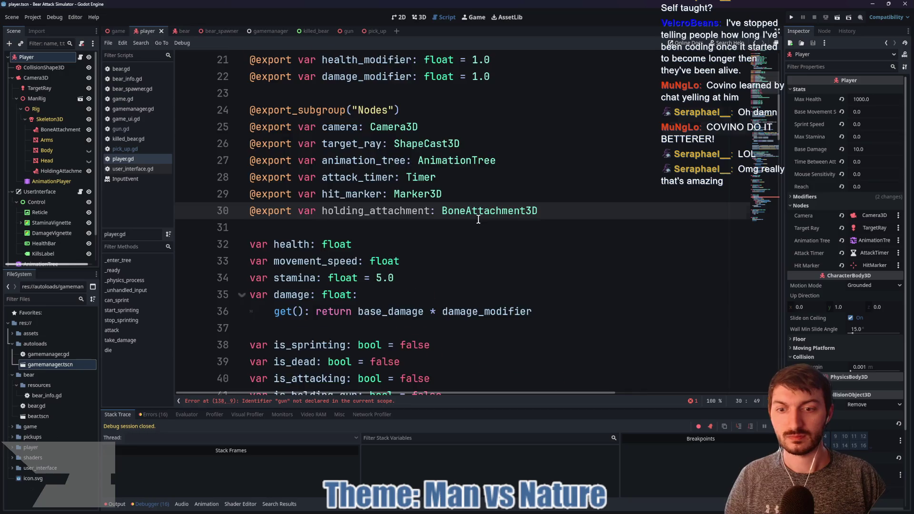
- Select the failing gun.fire_gun() call in attack()
scroll(476, 209, down, 15)
scroll(468, 229, down, 20)
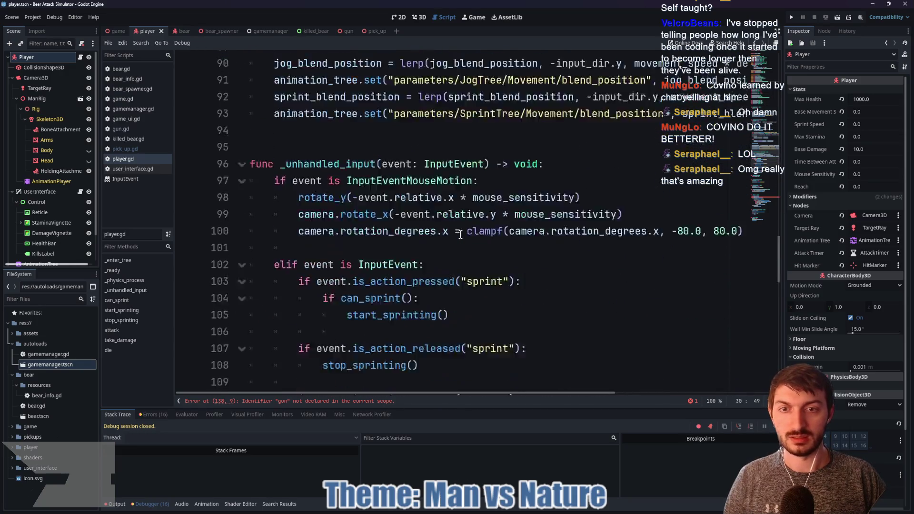
click(405, 261)
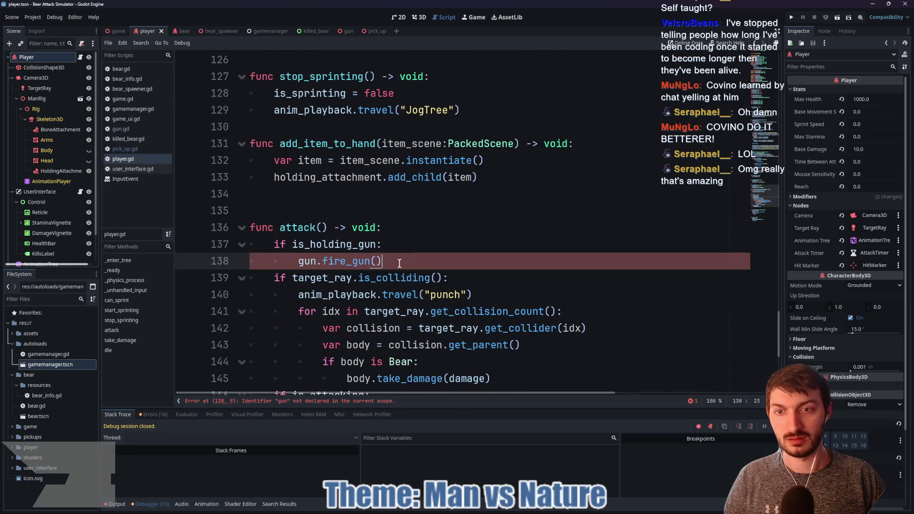
key(ctrl+shift+Left)
key(ctrl+shift+Left)
key(ctrl+shift+Left)
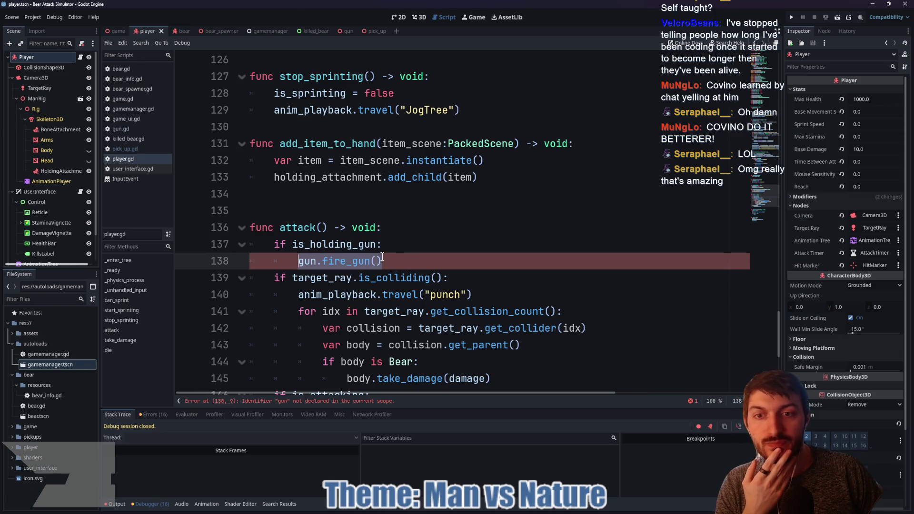
- Rename the is_holding_gun condition in attack() to is_holding_item
click(377, 243)
key(BackSpace)
key(BackSpace)
key(BackSpace)
text(item)
click(388, 261)
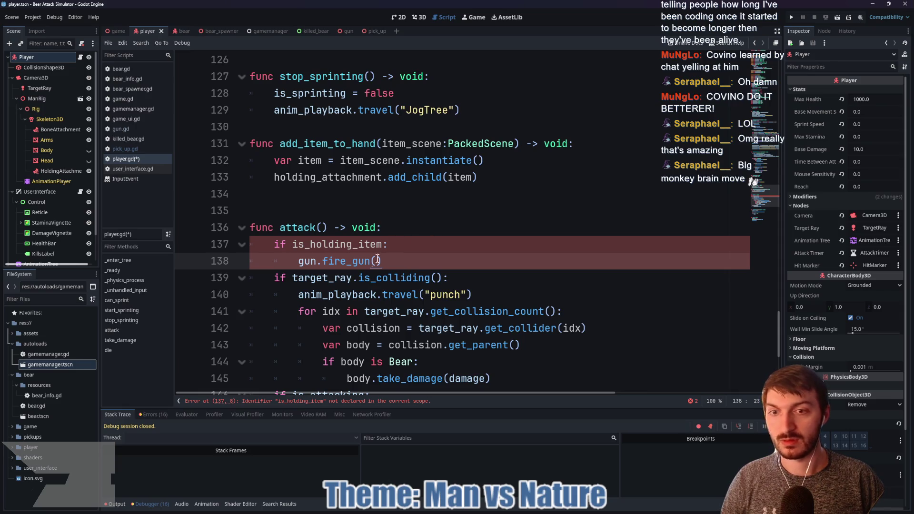
- Review the add_item_to_hand function and surrounding player.gd code
scroll(428, 259, up, 2)
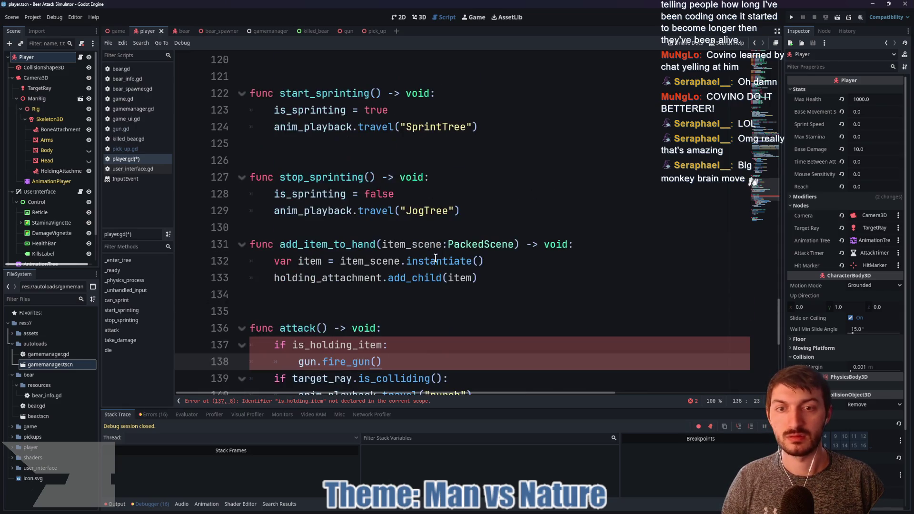
click(486, 278)
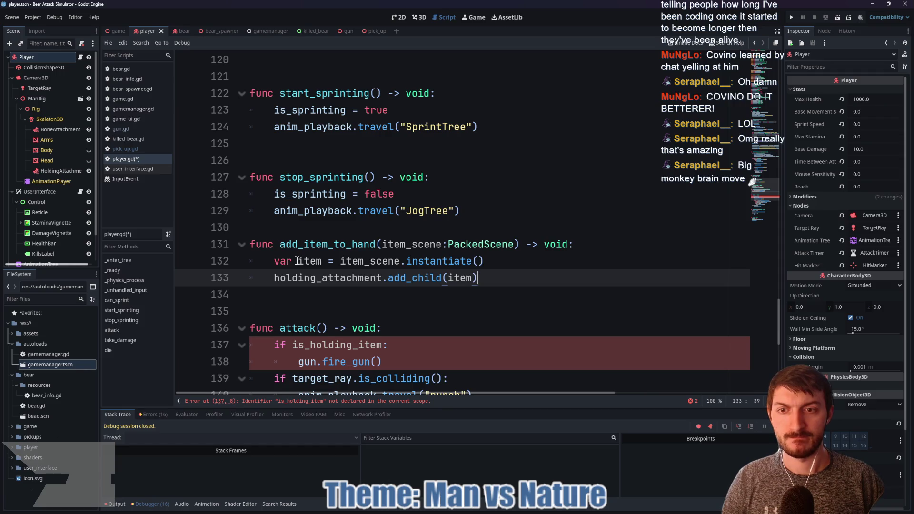
scroll(532, 281, up, 7)
scroll(532, 281, up, 20)
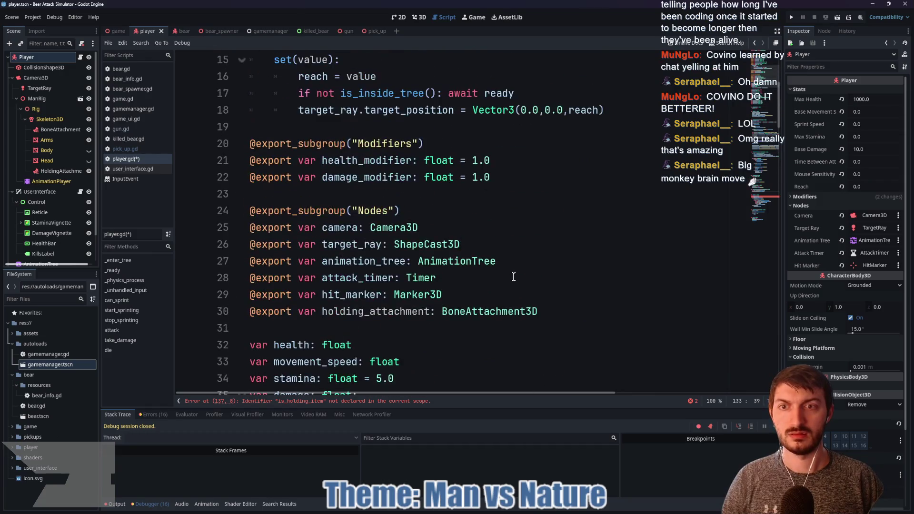
scroll(514, 276, down, 7)
scroll(409, 278, down, 3)
scroll(409, 277, up, 3)
scroll(408, 278, up, 4)
scroll(409, 278, down, 3)
- Declare 'var held_item: Node3D' after anim_playback and save player.gd
click(276, 286)
key(Return)
text(var held)
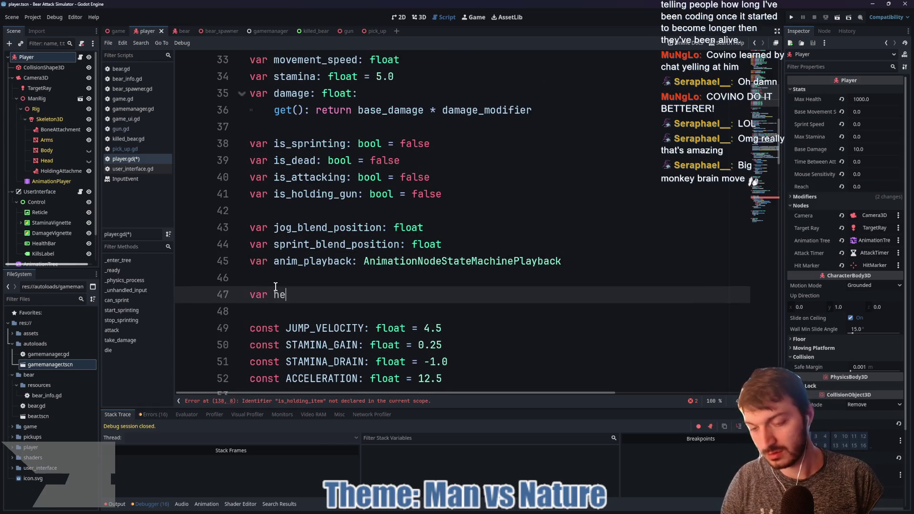
text(_item: )
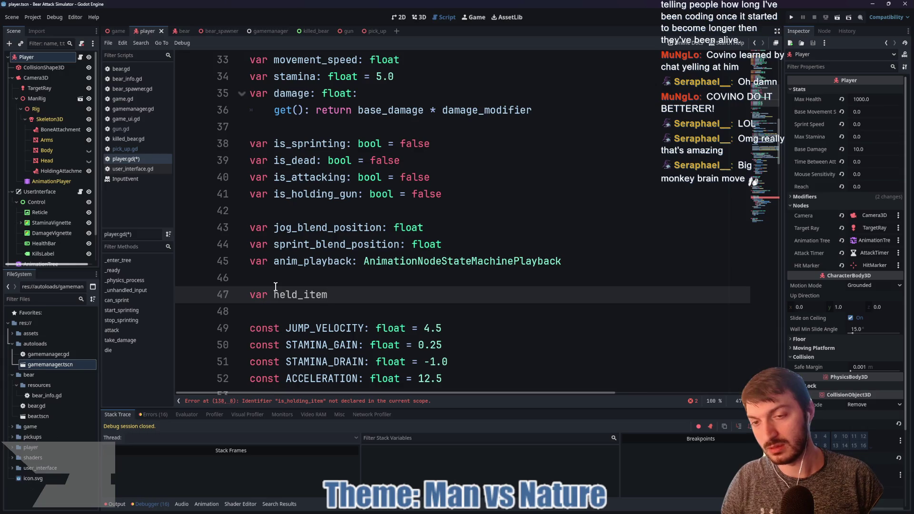
text(Node)
key(Down)
key(Down)
key(Return)
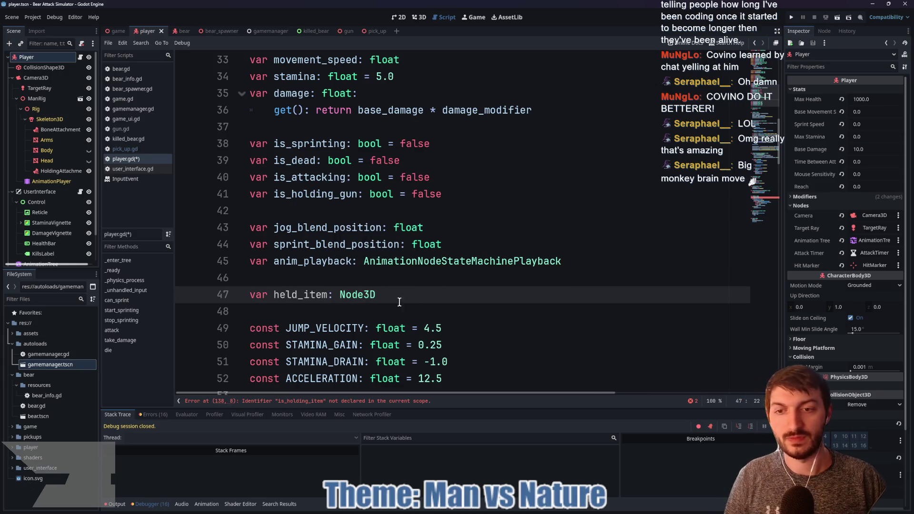
key(ctrl+s)
- Add 'held_item = item' inside add_item_to_hand on line 135
scroll(356, 281, down, 19)
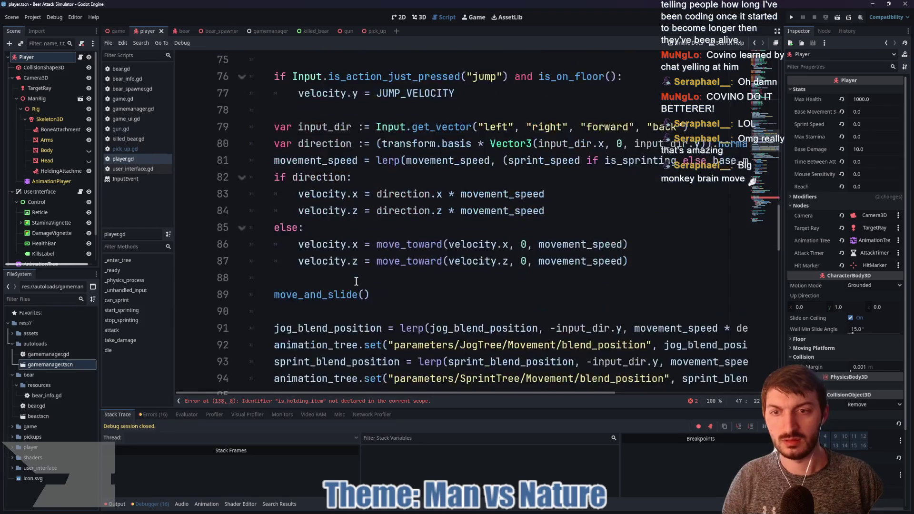
scroll(362, 280, down, 7)
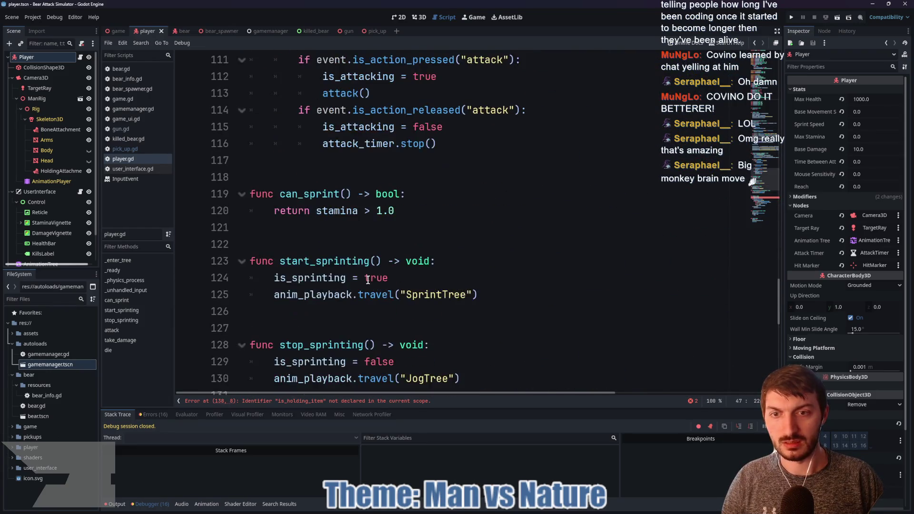
scroll(367, 280, down, 6)
scroll(380, 226, up, 2)
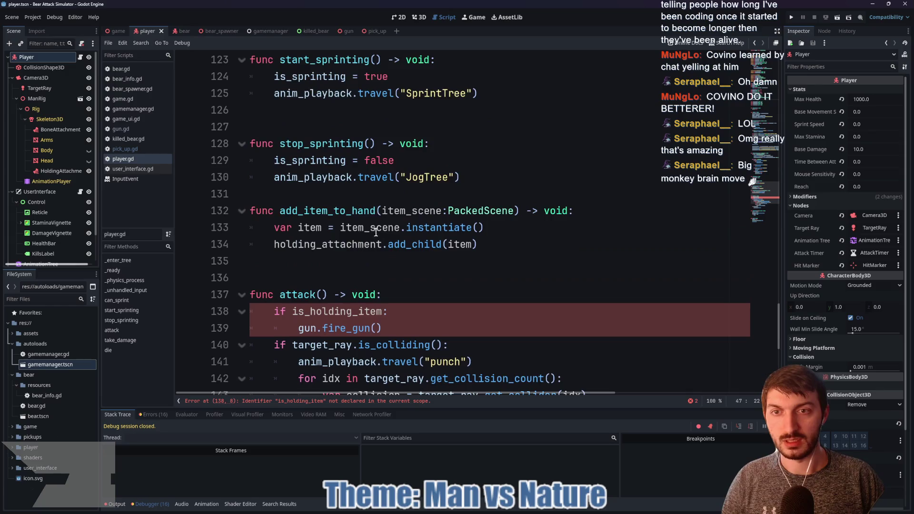
click(414, 259)
key(Tab)
text(hel)
key(Return)
text(= item)
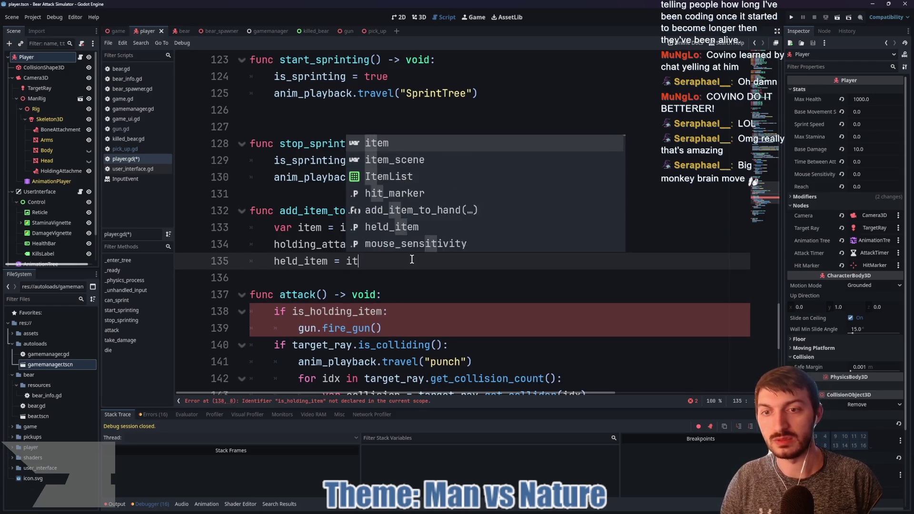
key(Escape)
- Replace the gun.fire_gun() call on line 139 with item.attack()
click(497, 246)
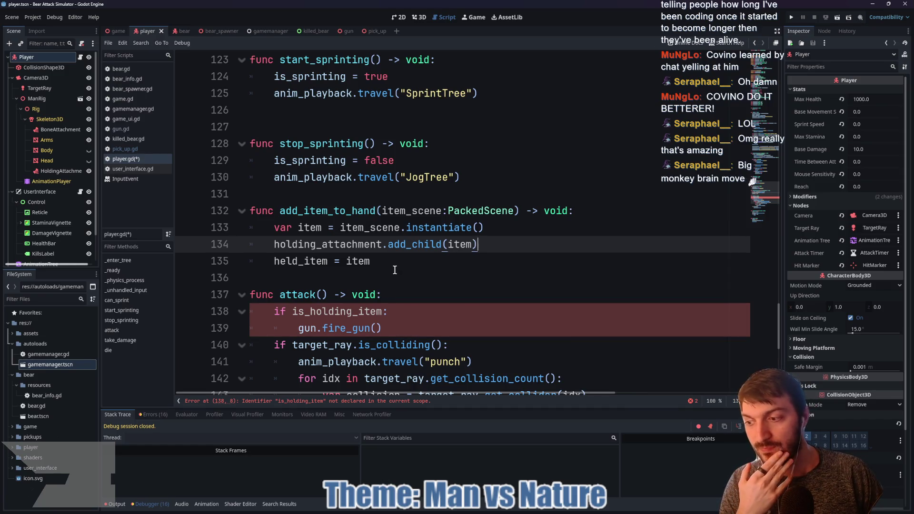
drag(393, 329, 307, 328)
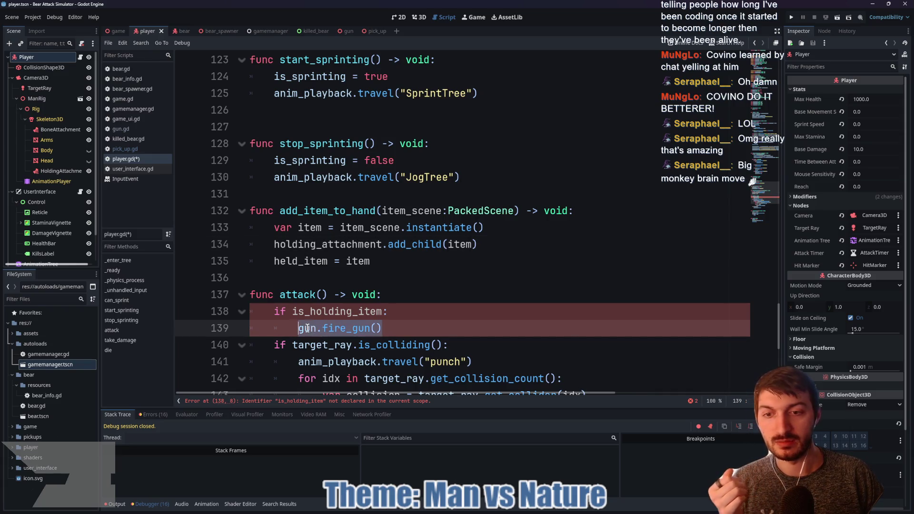
text(item.attack)
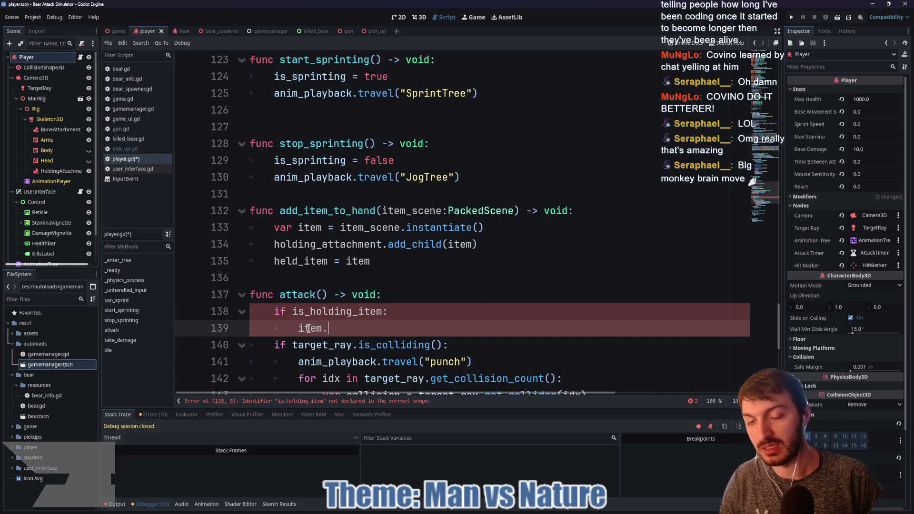
text(())
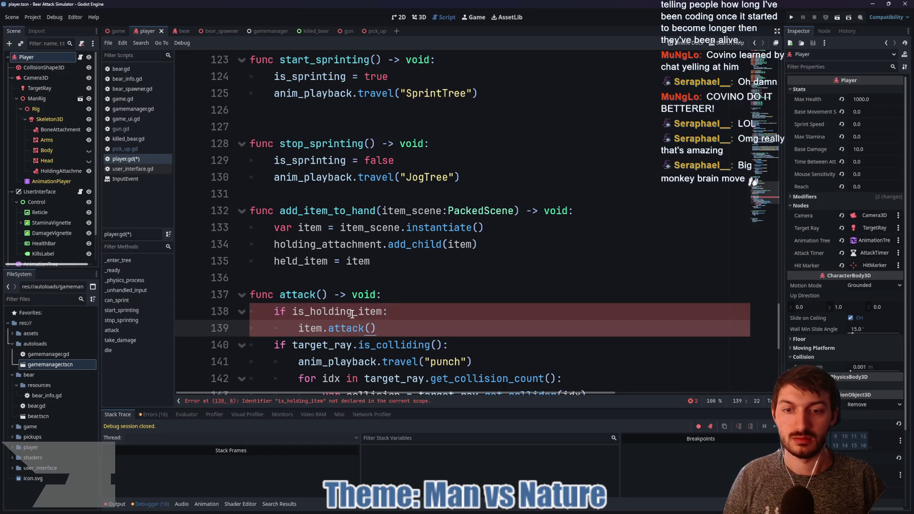
scroll(404, 327, up, 15)
scroll(427, 323, up, 9)
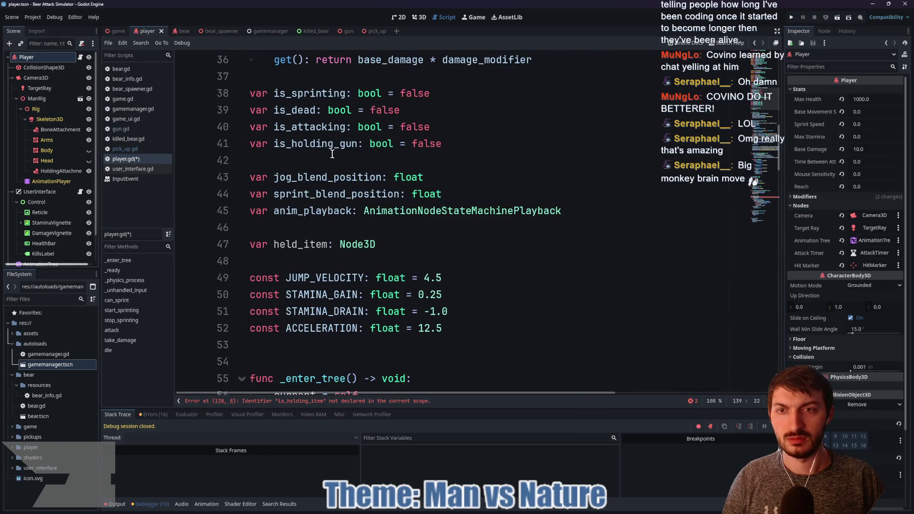
- Rename the is_holding_gun flag to is_holding_item on line 41
click(340, 144)
text(item)
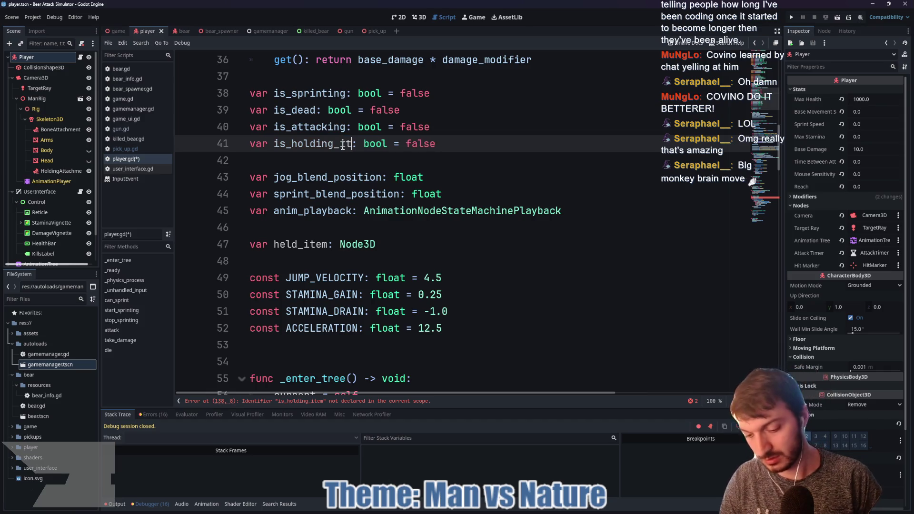
click(372, 161)
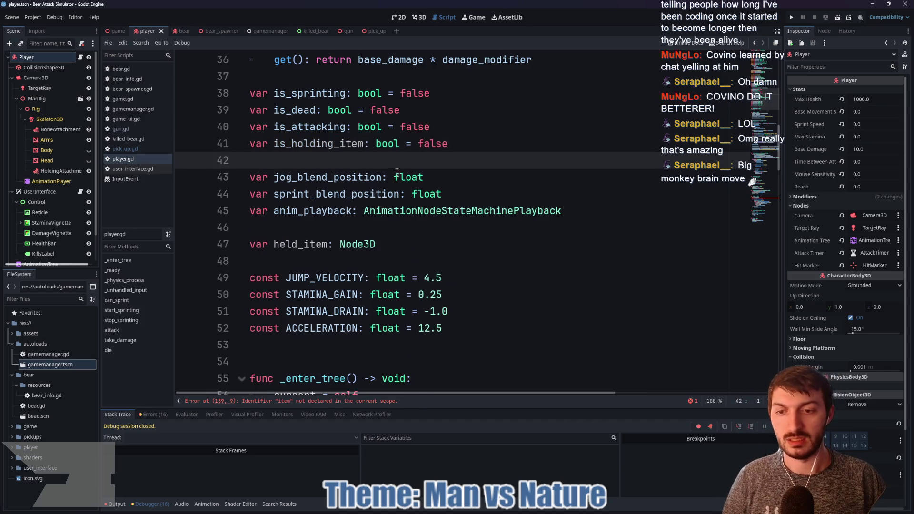
- Change item.attack() to held_item.attack() in attack(), then switch to gun.gd
scroll(396, 172, down, 14)
scroll(398, 181, down, 17)
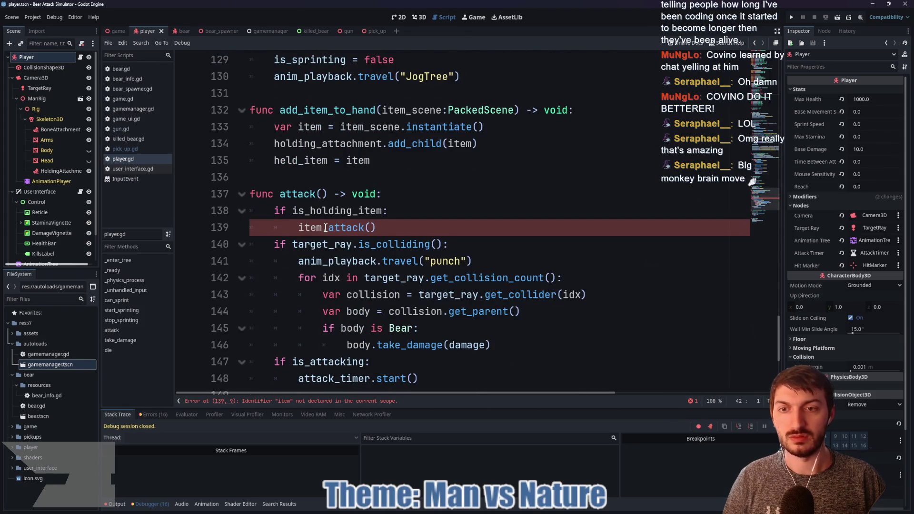
click(302, 228)
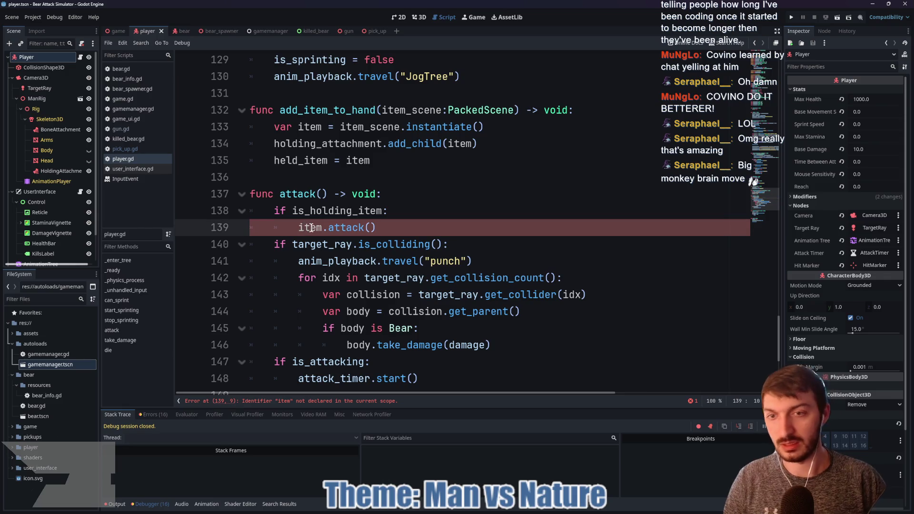
text(held_)
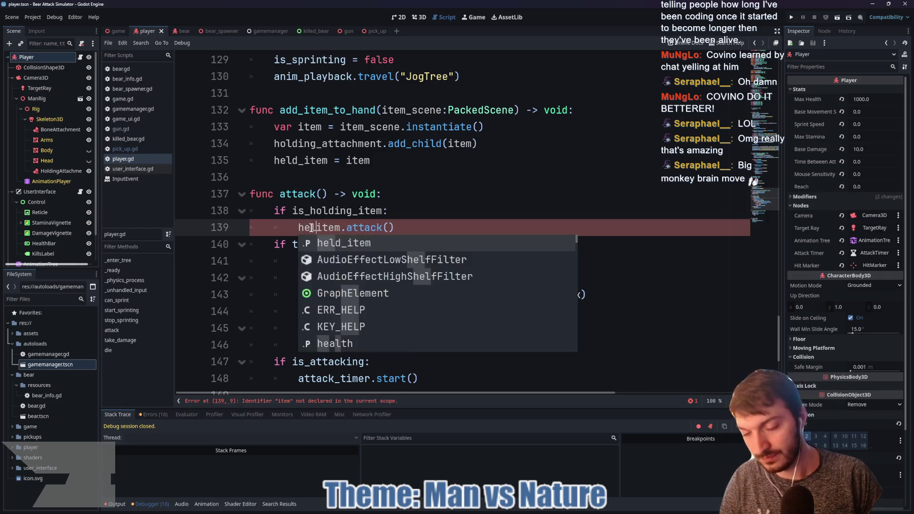
click(402, 224)
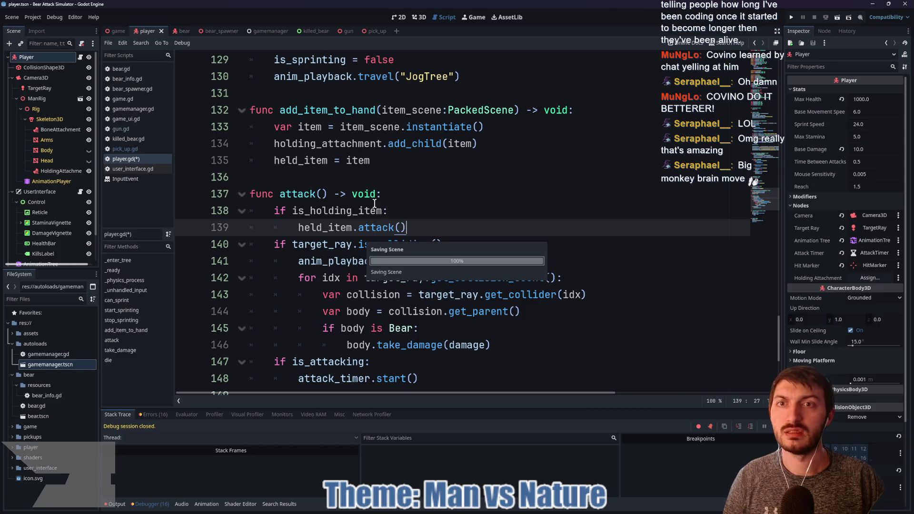
click(340, 31)
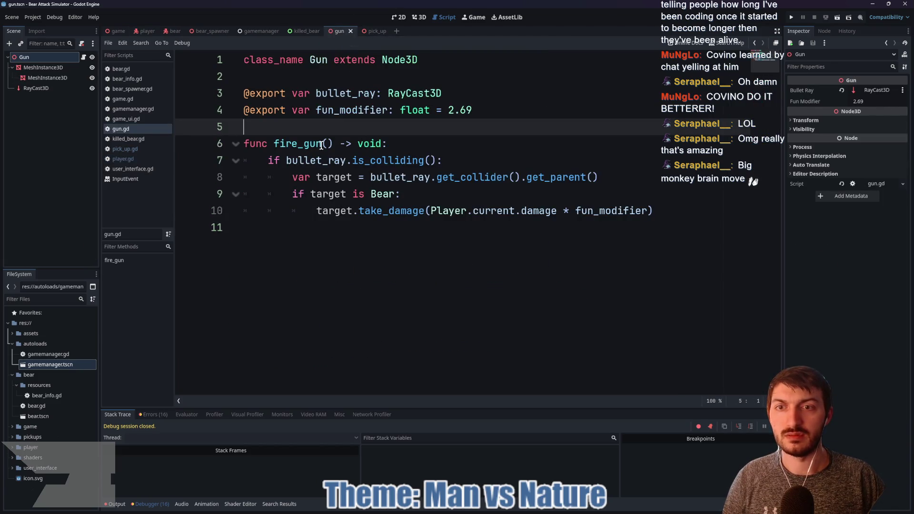
- Rename gun.gd's fire_gun function to attack, add a return after held_item.attack(), and save player.gd
drag(322, 145, 272, 144)
text(attack)
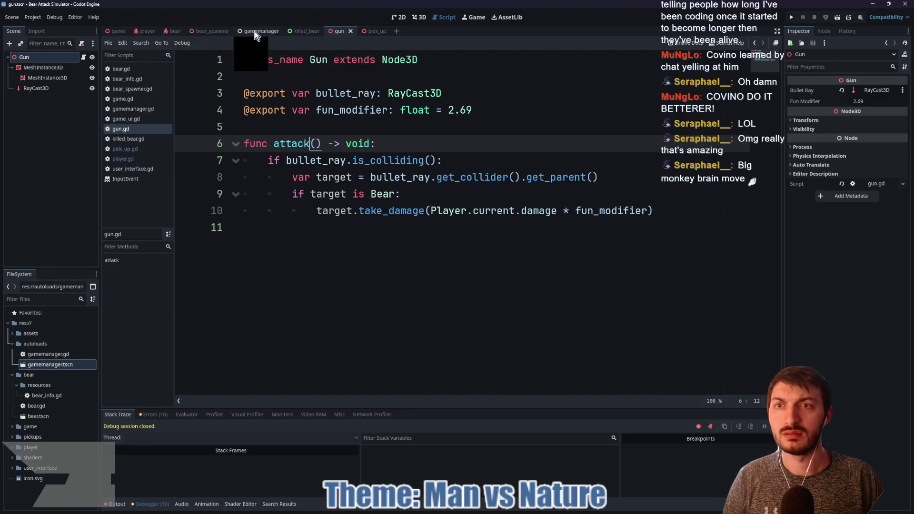
click(149, 31)
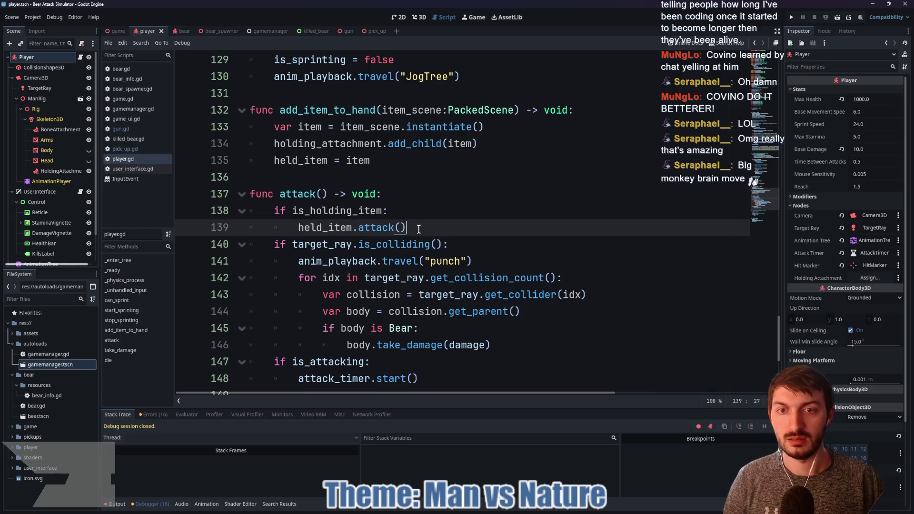
key(Return)
text(return)
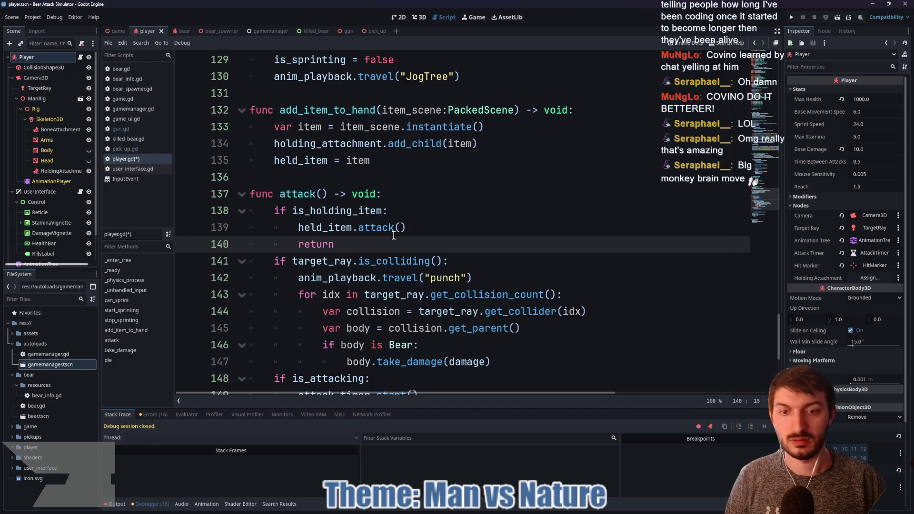
click(394, 235)
key(ctrl+s)
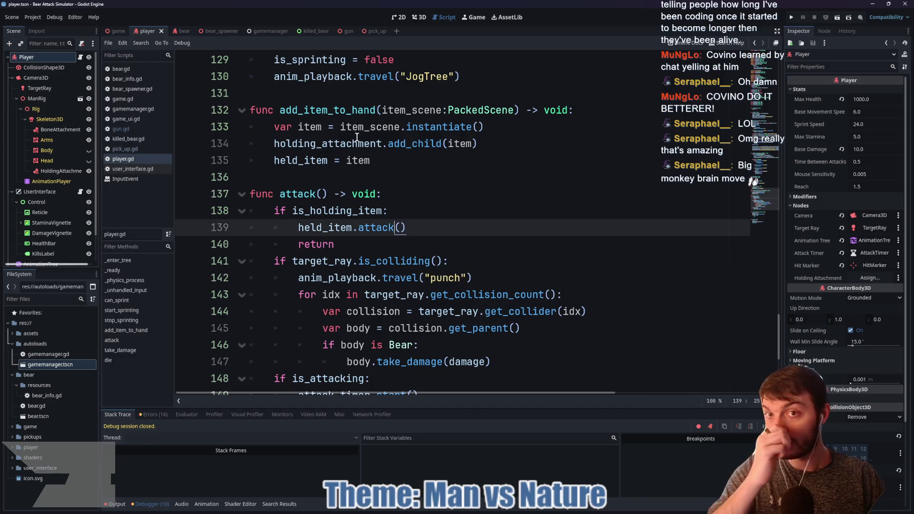
- Compare gun.gd against player.gd's attack code, ending on pick_up.gd
click(347, 33)
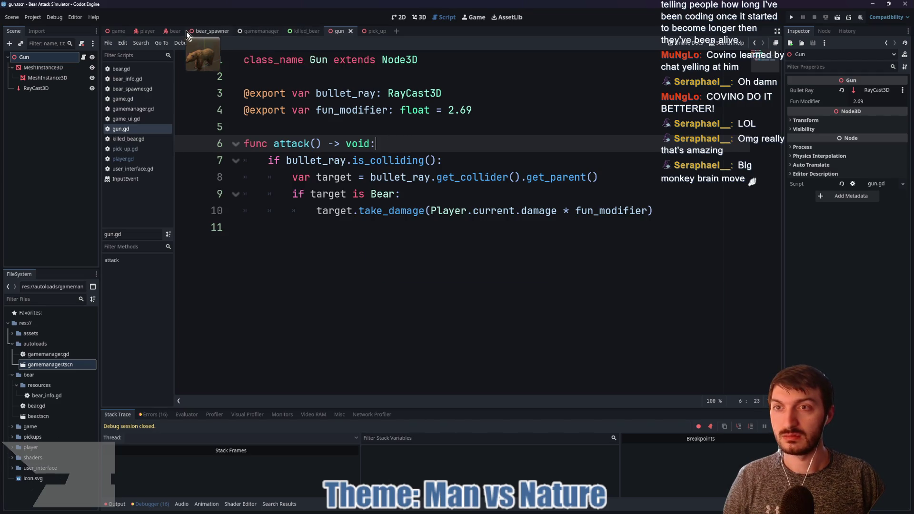
click(148, 30)
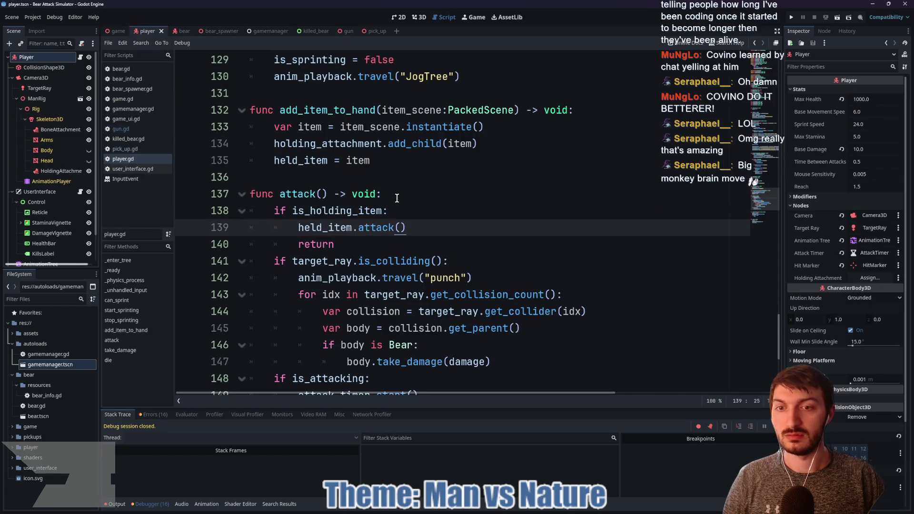
click(344, 31)
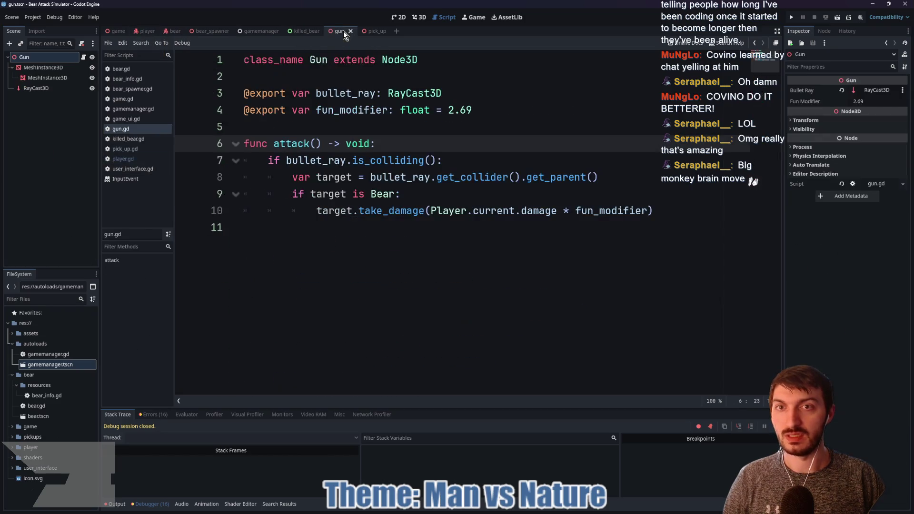
click(370, 32)
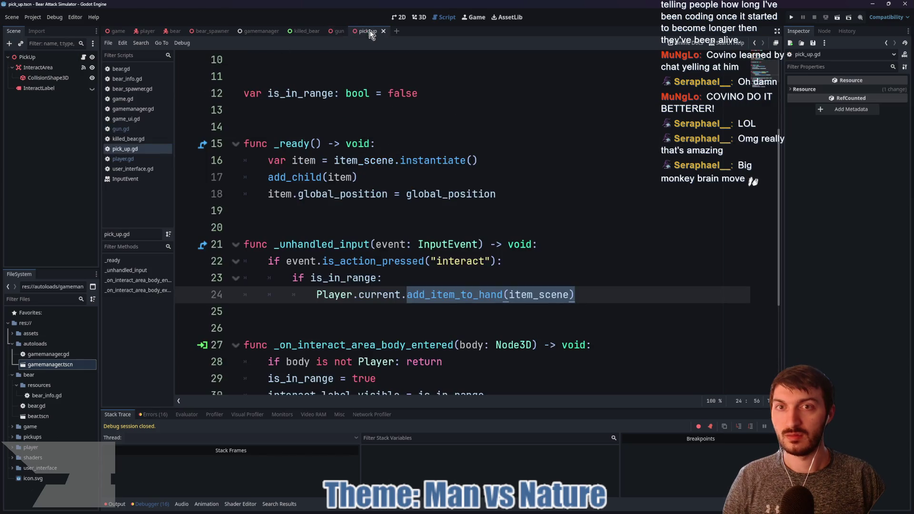
- In the 3D view, set the PickUp root's Item Scene to gun.tscn via Quick Load, then switch to game.tscn
click(418, 20)
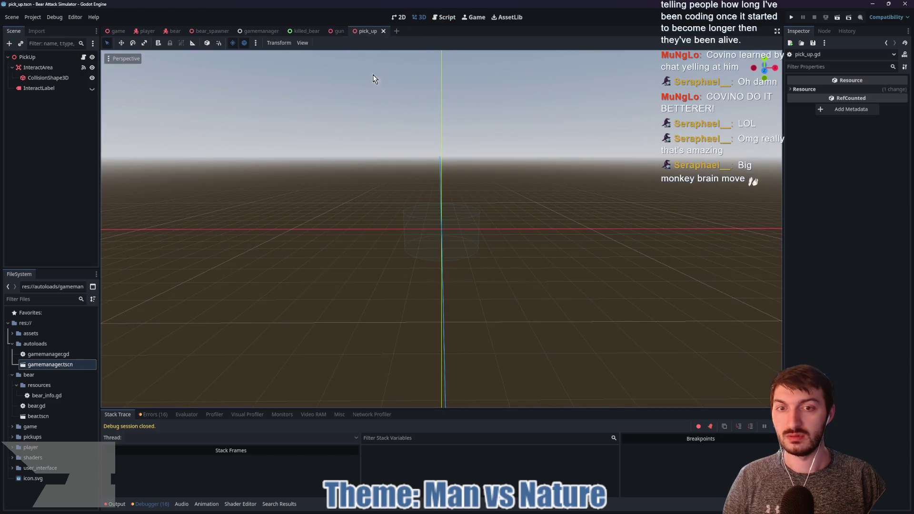
click(398, 18)
click(420, 17)
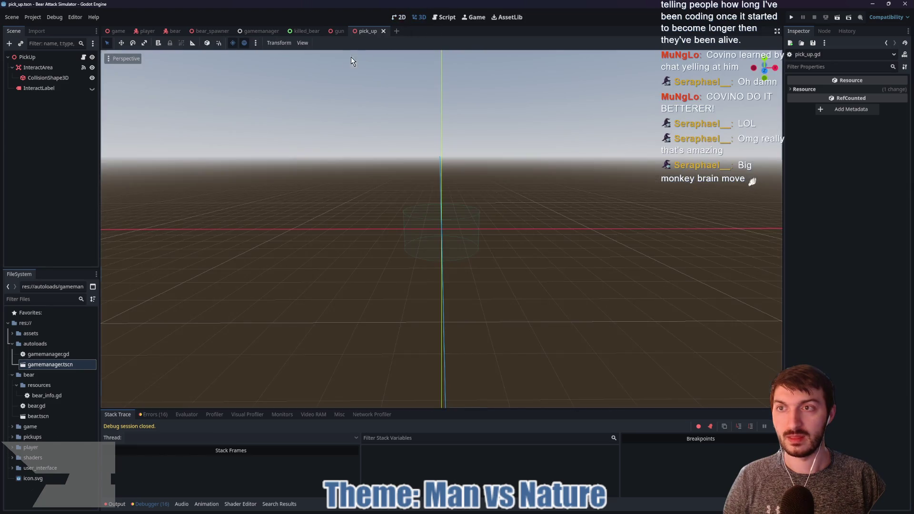
click(70, 57)
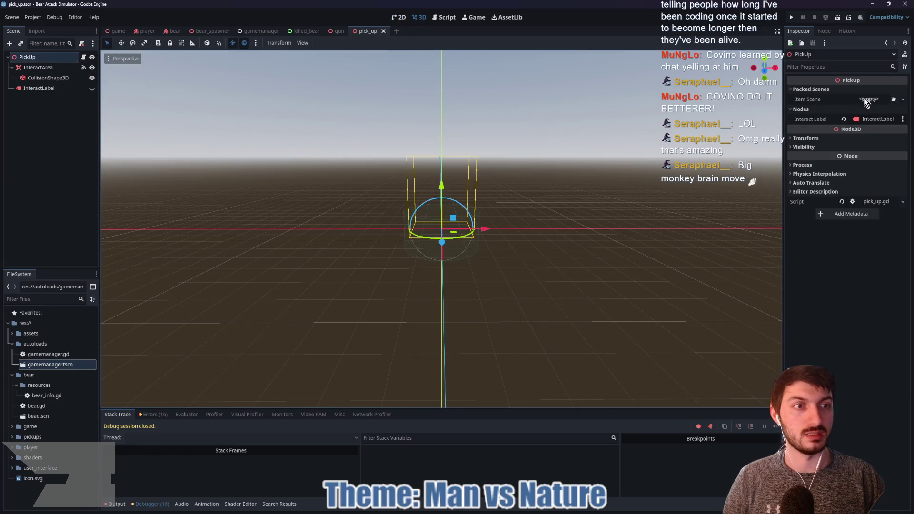
click(881, 99)
click(879, 124)
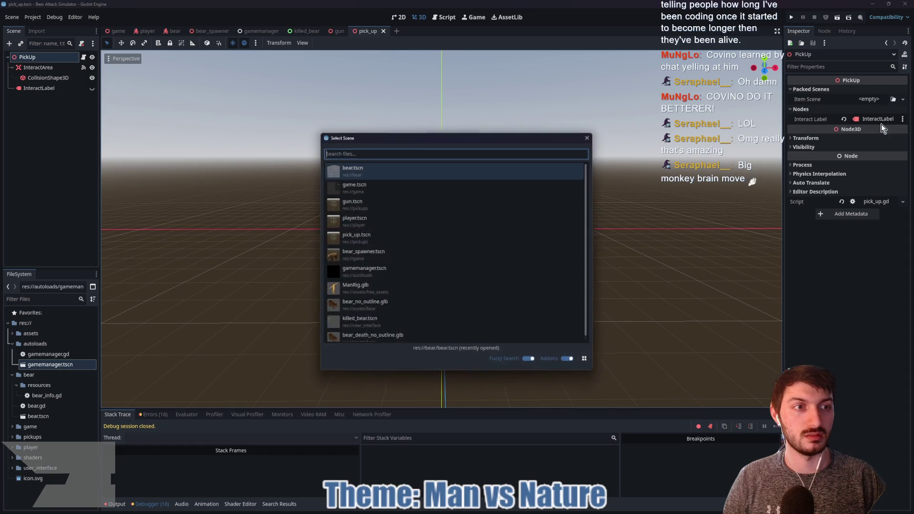
text(gun)
key(Return)
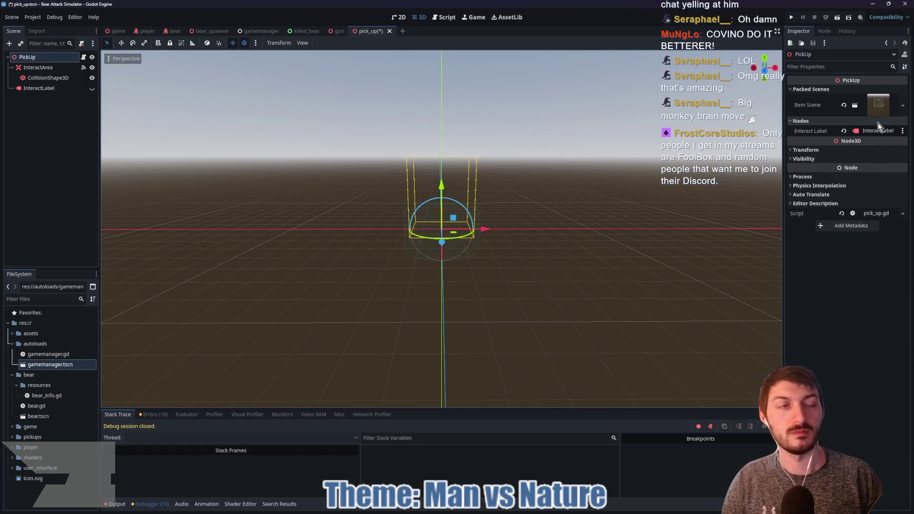
click(118, 32)
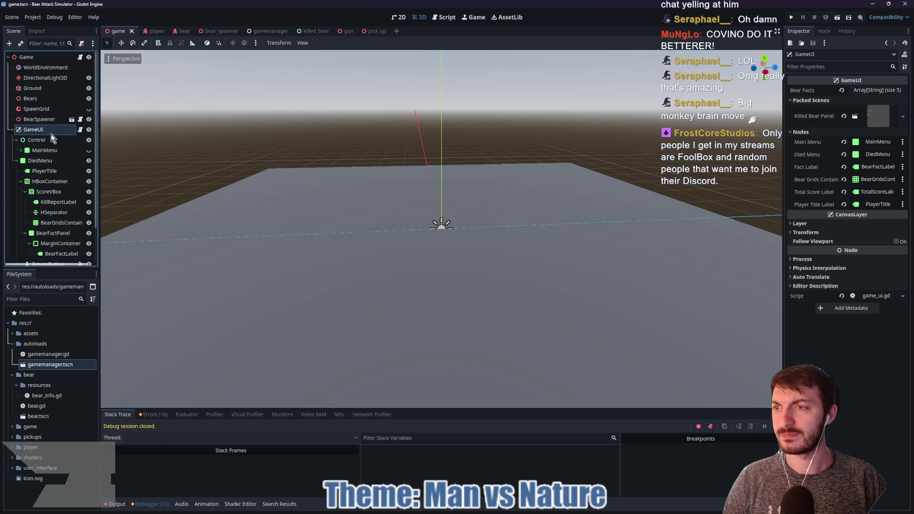
- Set BearSpawner's Spawn Count to 0 and save game.tscn
click(878, 91)
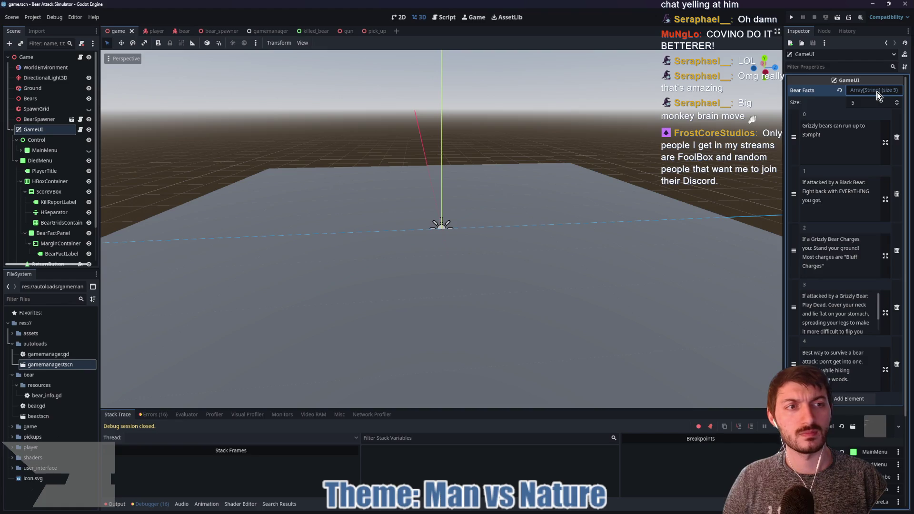
click(878, 91)
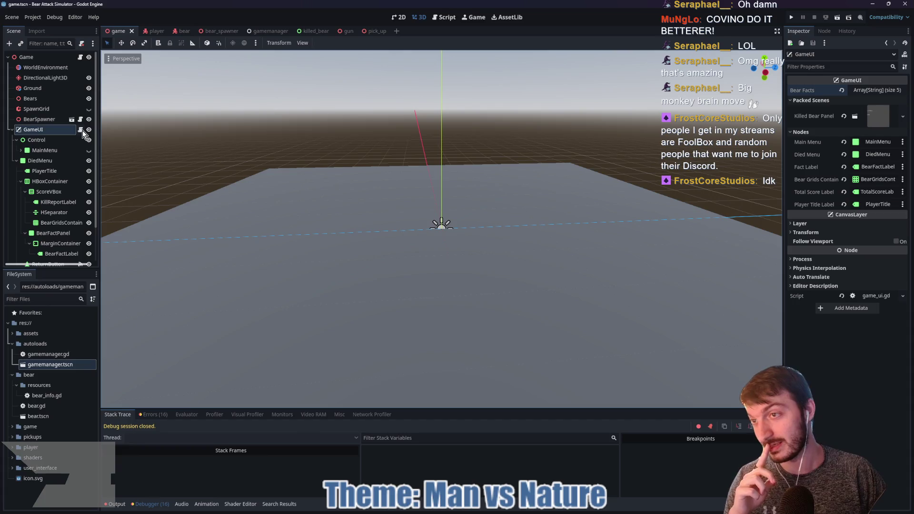
click(53, 122)
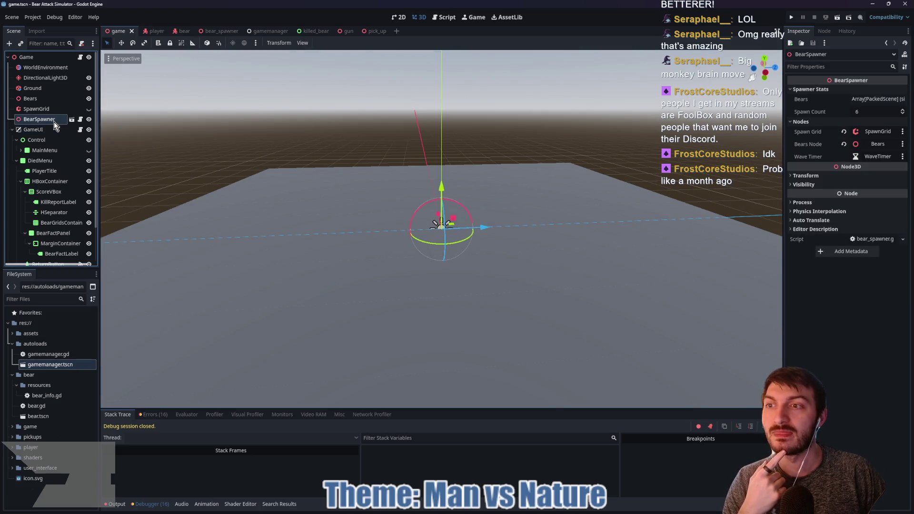
click(870, 111)
text(0)
key(Return)
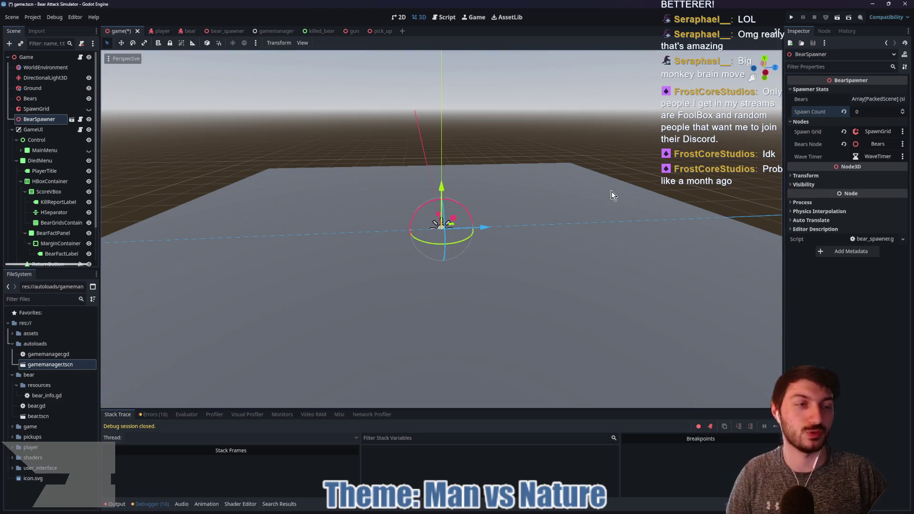
key(ctrl+s)
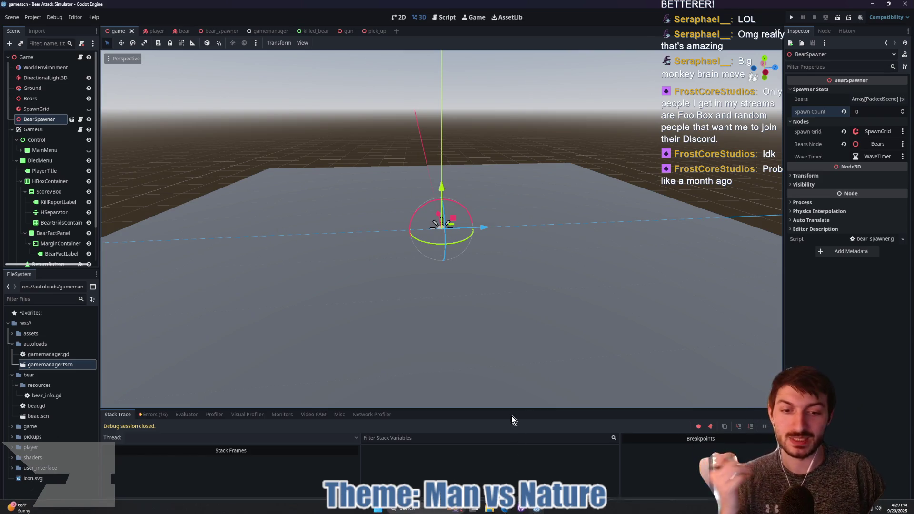
- Inspect BearSpawner's actions and Bears array, then collapse the GameUI branch
right_click(44, 122)
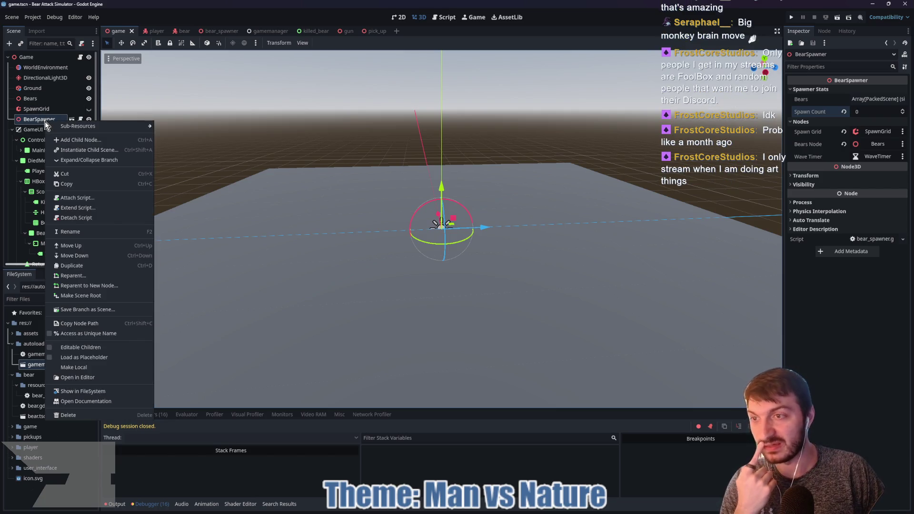
click(40, 124)
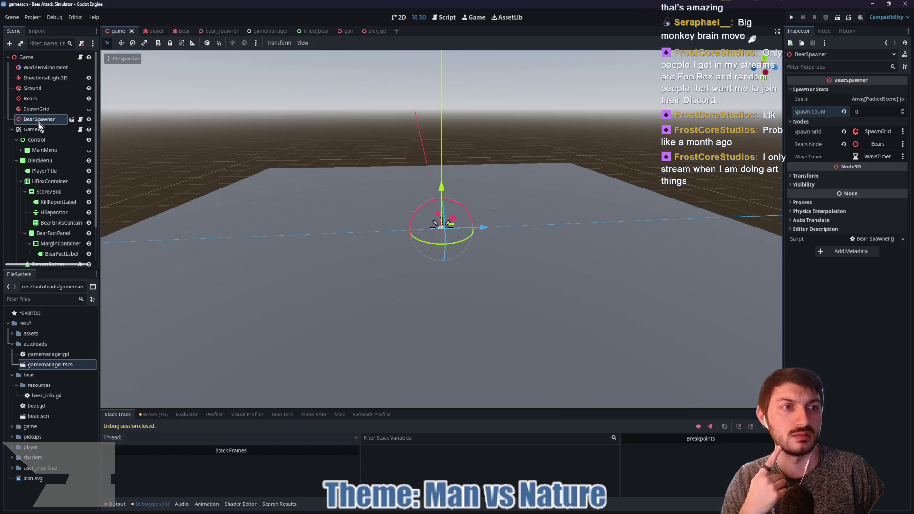
click(869, 100)
click(868, 100)
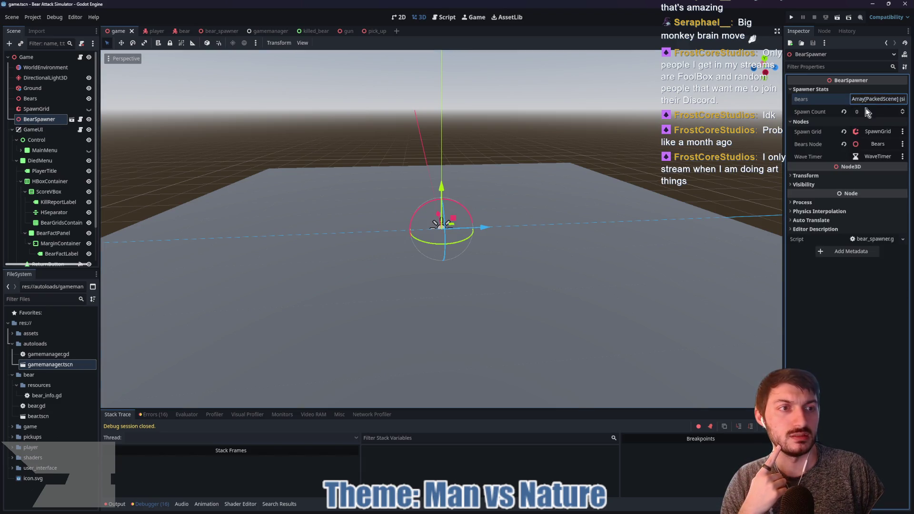
click(12, 130)
- Instance the PickUp scene under the Game node and drag it left of centre
click(50, 56)
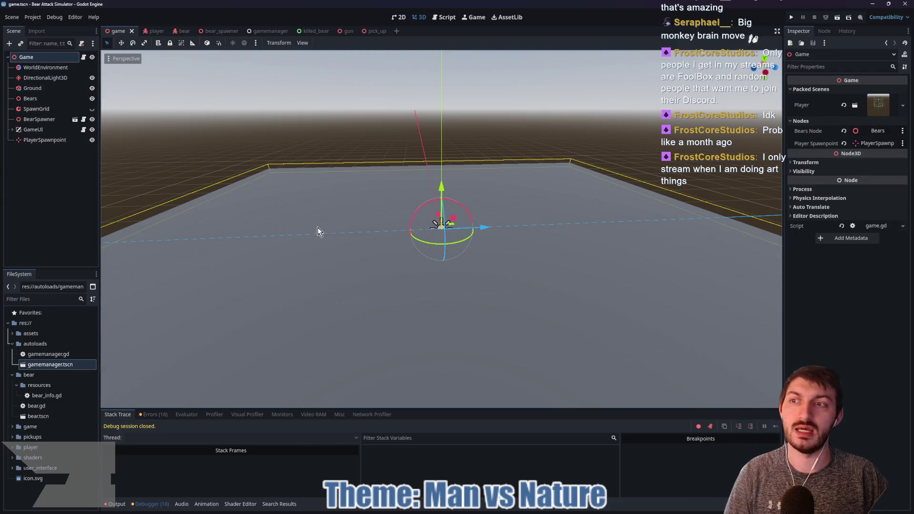
key(ctrl+a)
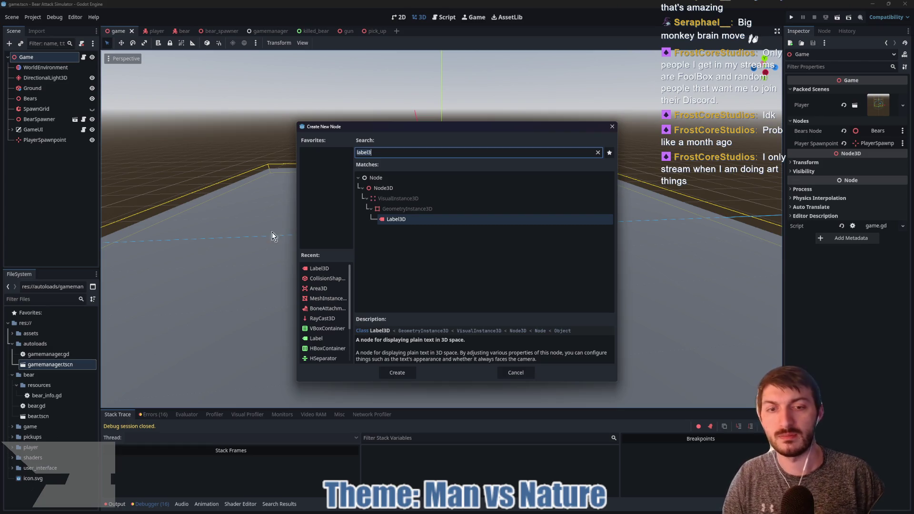
click(514, 373)
key(ctrl+shift+a)
text(pick)
key(Return)
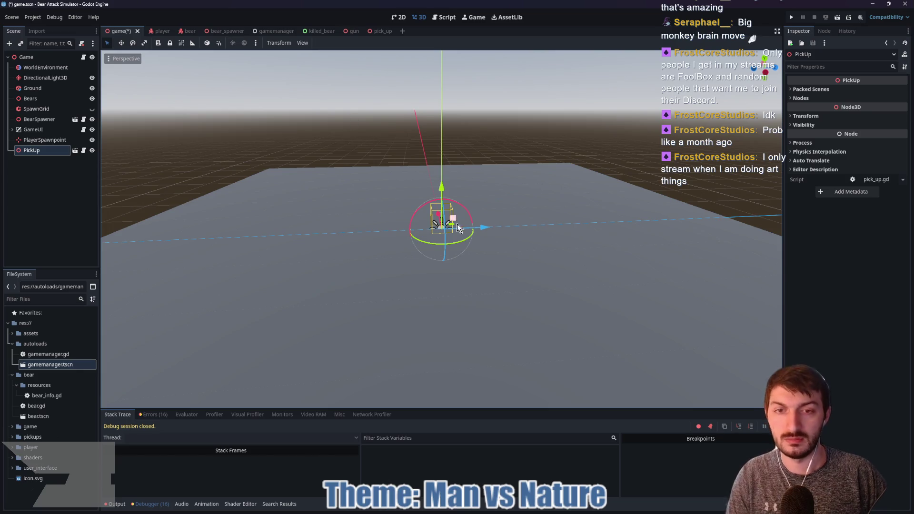
mouse_move(480, 228)
mouse_down()
mouse_move(392, 233)
mouse_move(350, 215)
mouse_move(359, 210)
mouse_up()
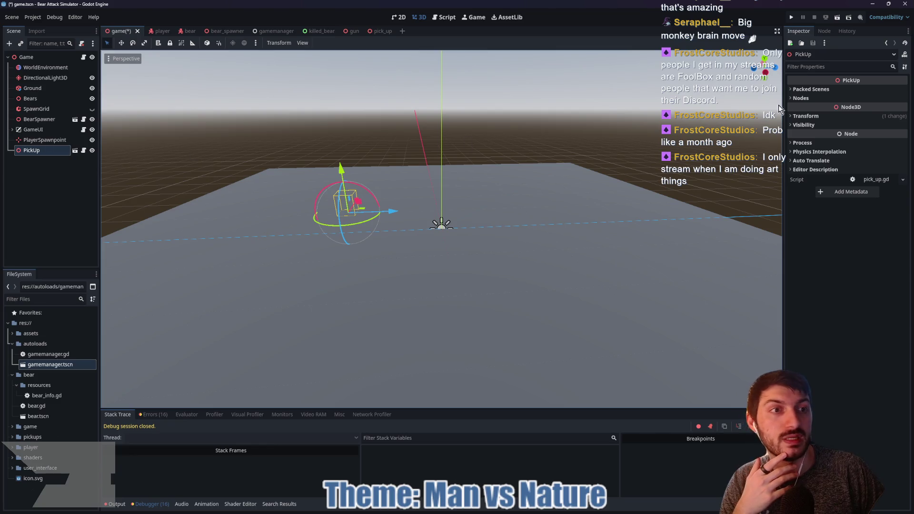
- Check the PickUp's Packed Scenes and node references, then save and run the game with F5
click(816, 89)
click(805, 121)
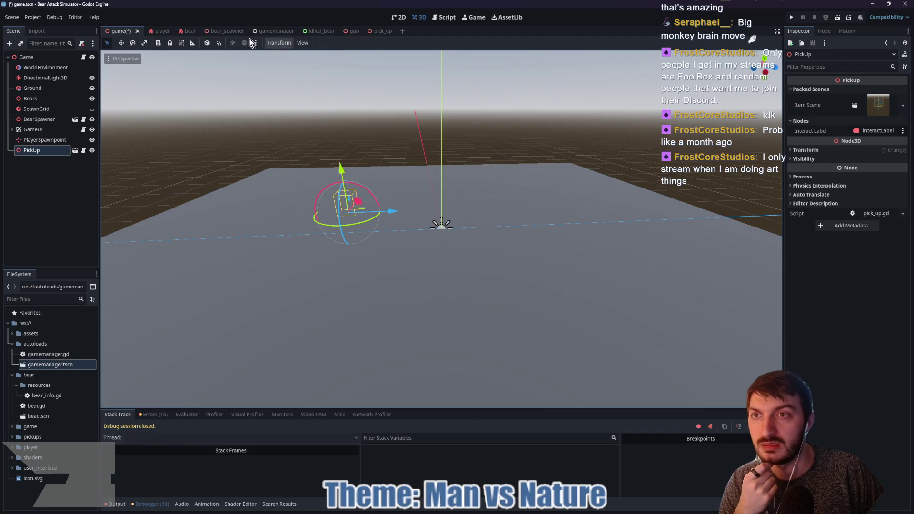
key(F5)
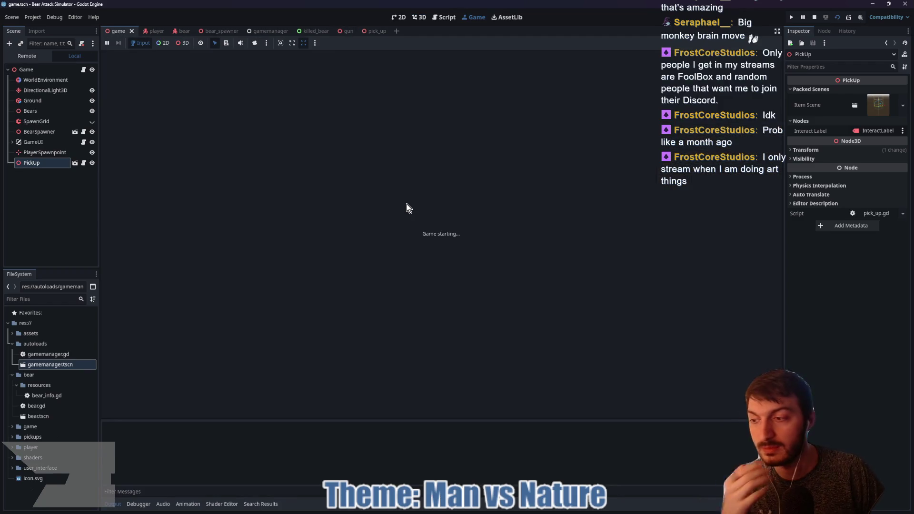
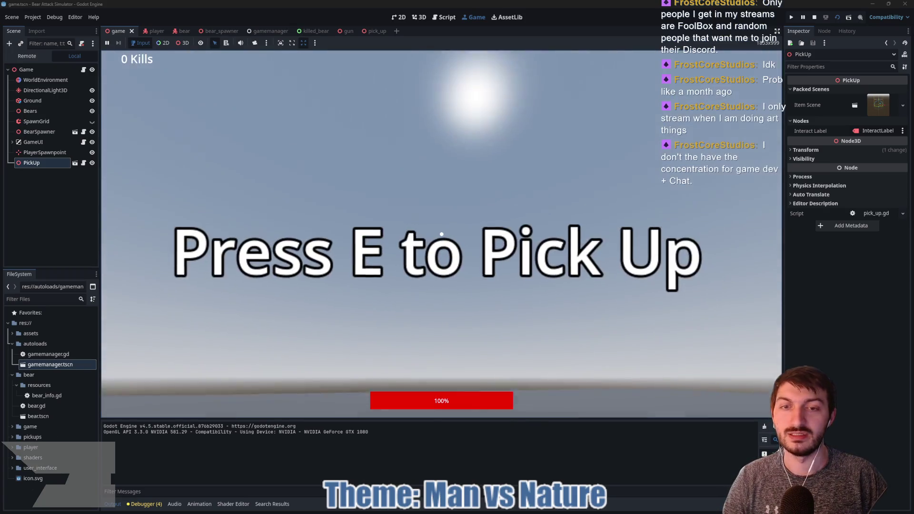
- Reproduce the pickup crash with E, stop the debug session, and open the player scene
key(e)
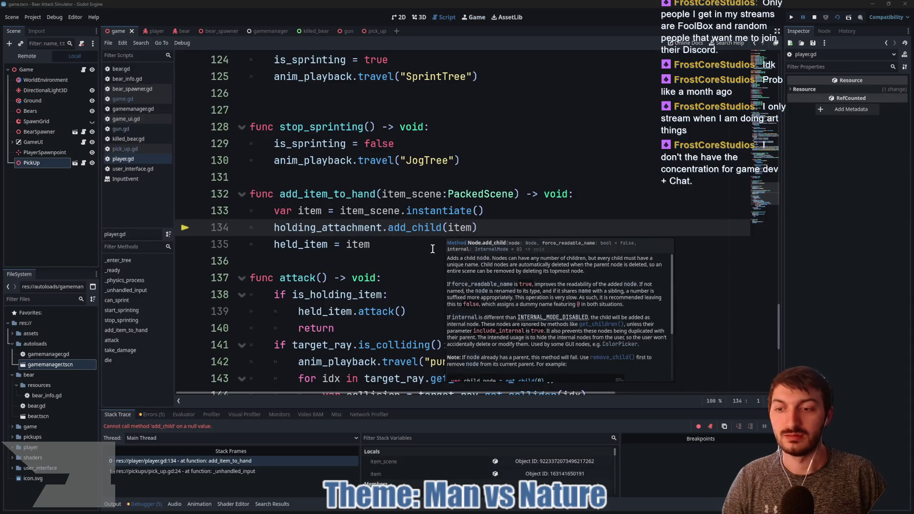
click(813, 16)
click(151, 31)
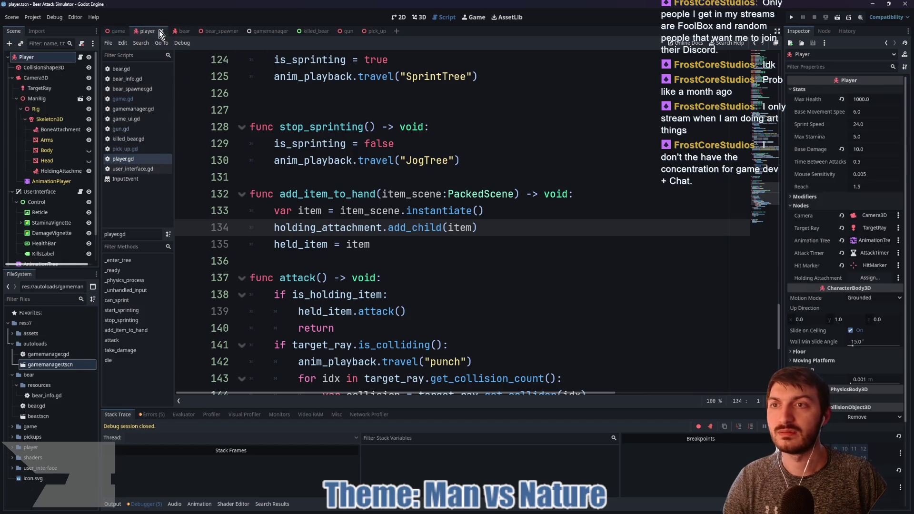
- Assign the HoldingAttachment node to the Player's Holding Attachment property
click(871, 278)
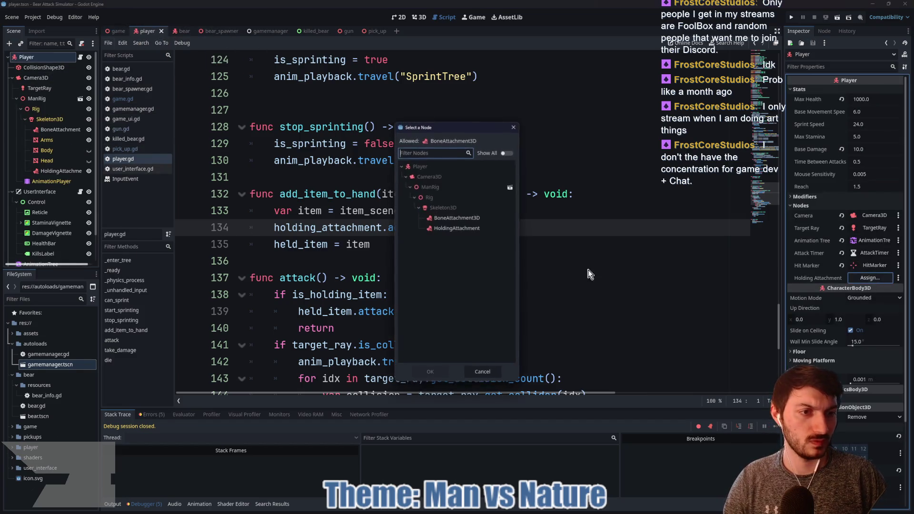
click(444, 228)
click(448, 374)
click(364, 262)
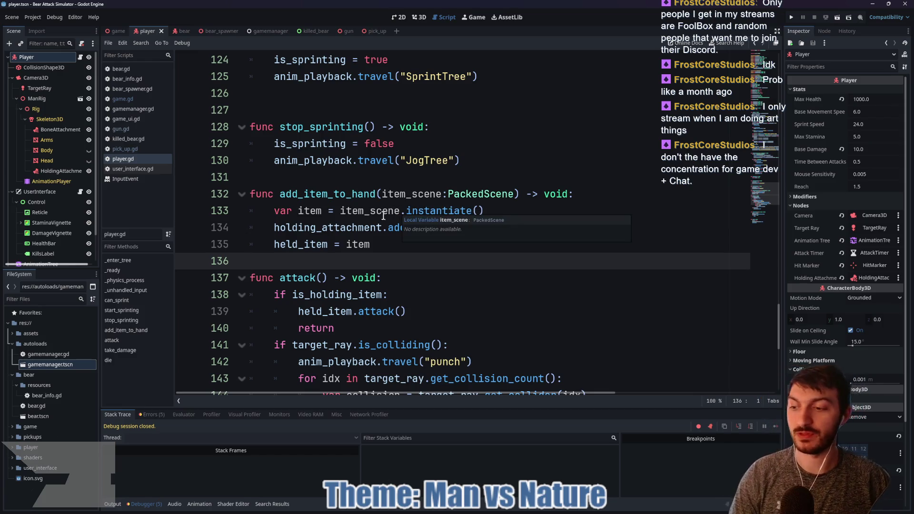
click(392, 241)
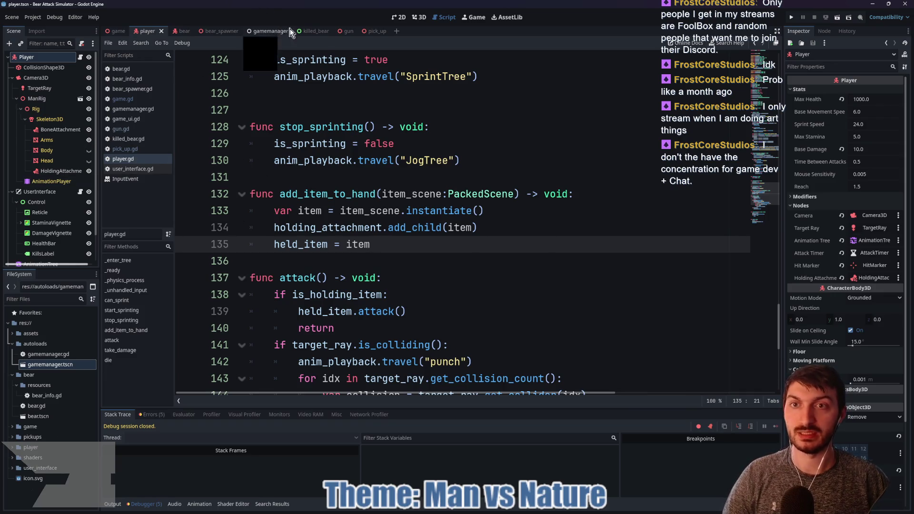
click(380, 31)
- Show the 'Press E to Pick Up' InteractLabel, move it in 3D, hide it again, and save pick_up
click(461, 210)
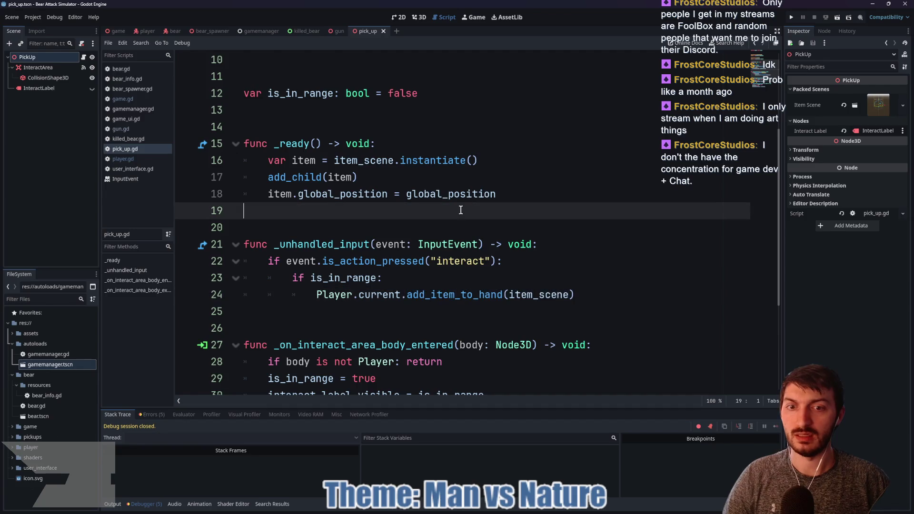
click(77, 89)
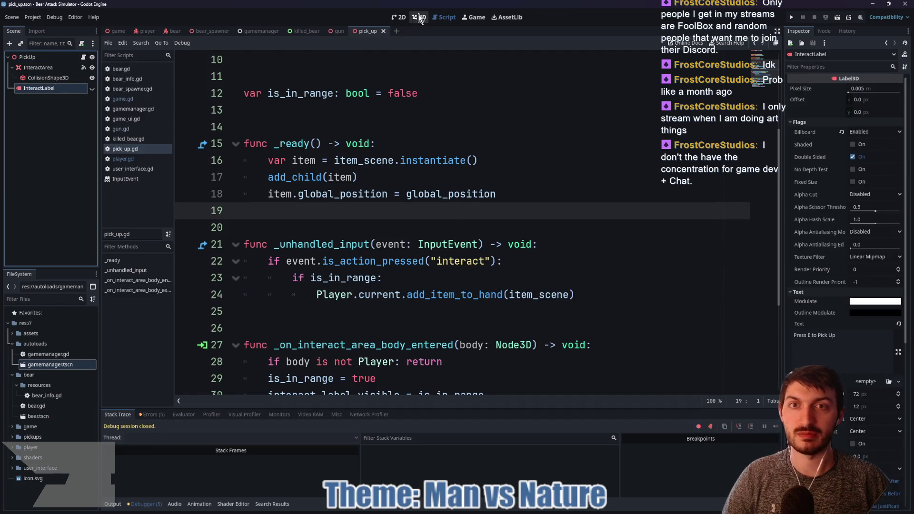
key(ctrl+F2)
click(93, 89)
scroll(500, 180, up, 5)
drag(484, 119, 539, 189)
key(ctrl+s)
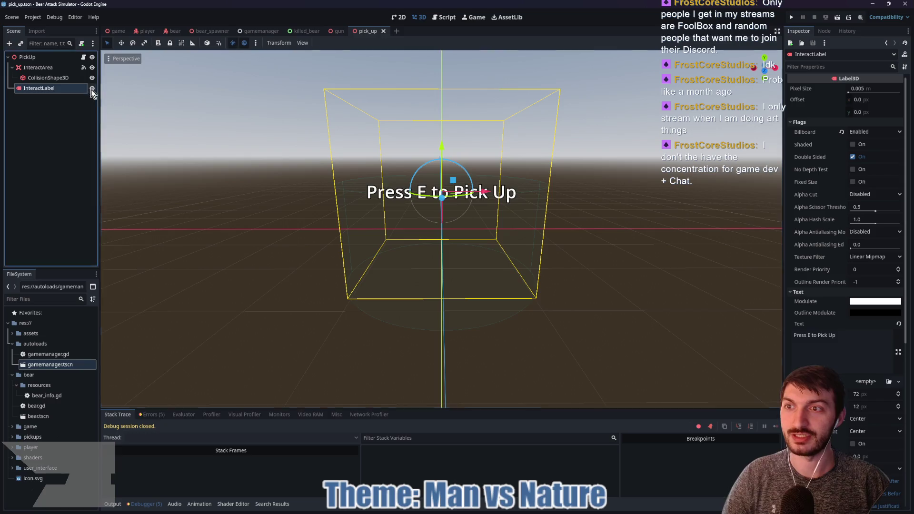
click(93, 89)
key(ctrl+s)
- Playtest the game from the game scene via Start, then stop it and reopen pick_up
click(117, 31)
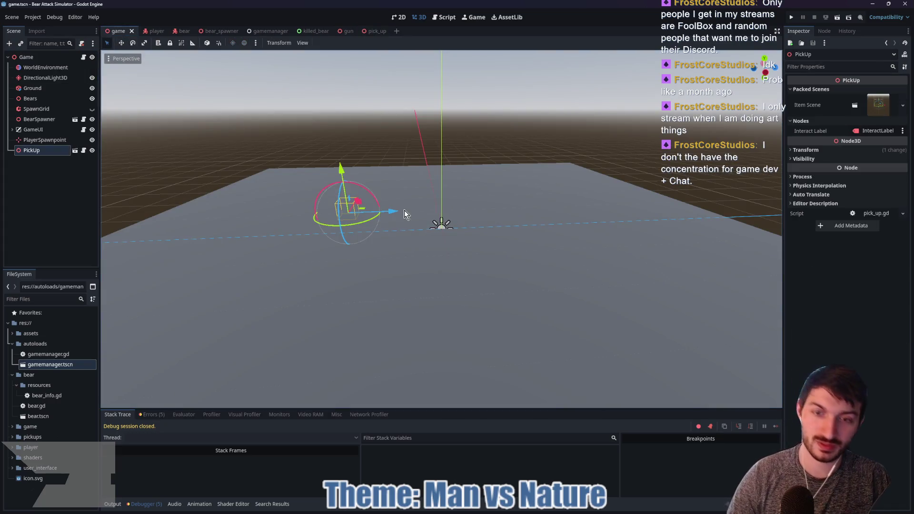
key(F5)
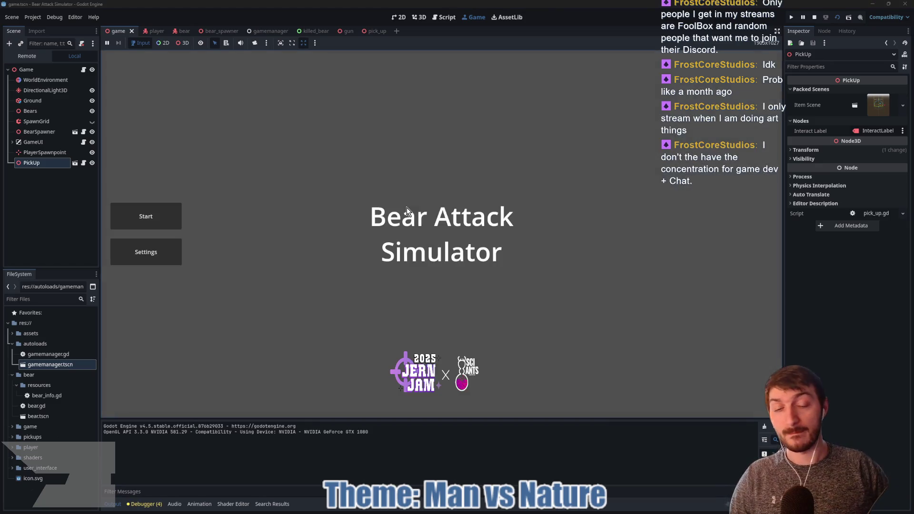
click(150, 215)
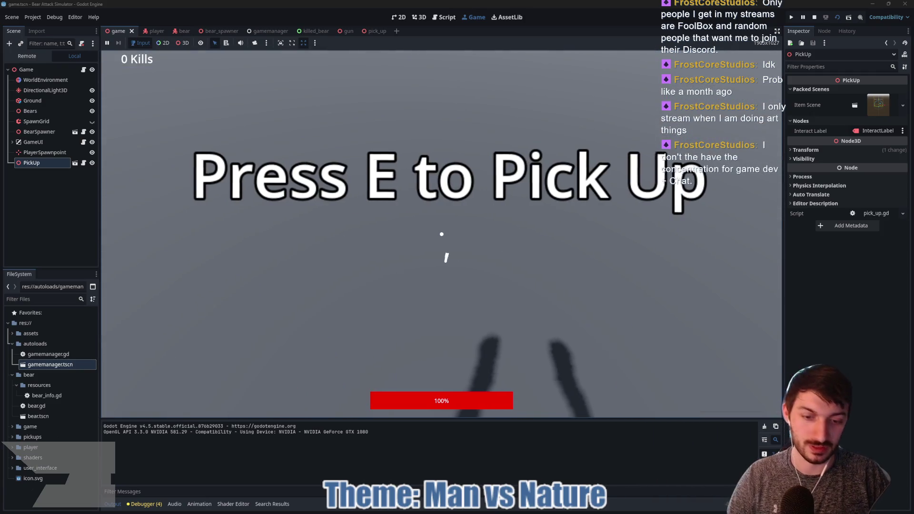
key(F8)
click(367, 32)
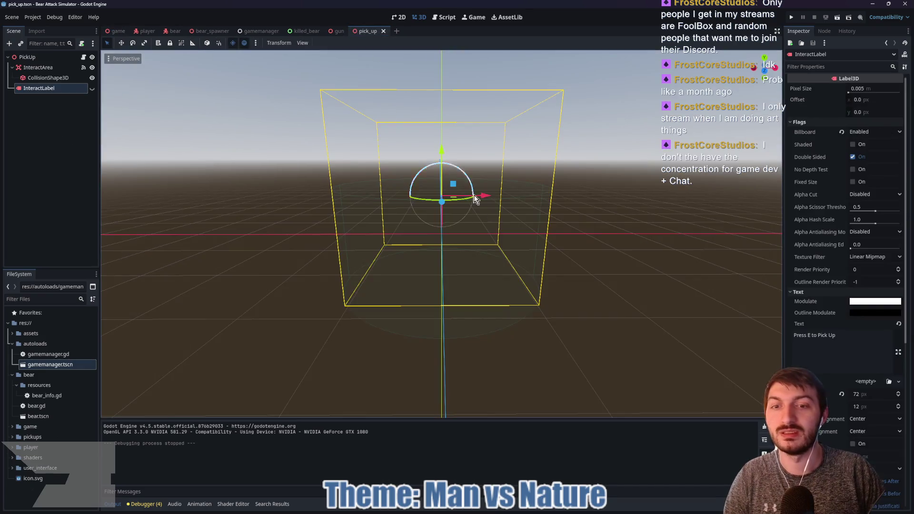
- Add queue_free() after the add_item_to_hand call in pick_up.gd and save it
click(84, 57)
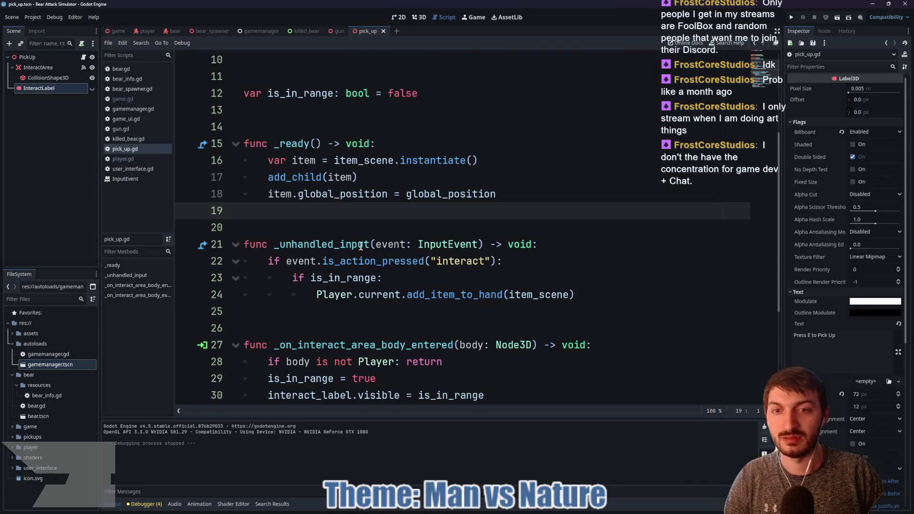
scroll(392, 258, down, 1)
click(601, 252)
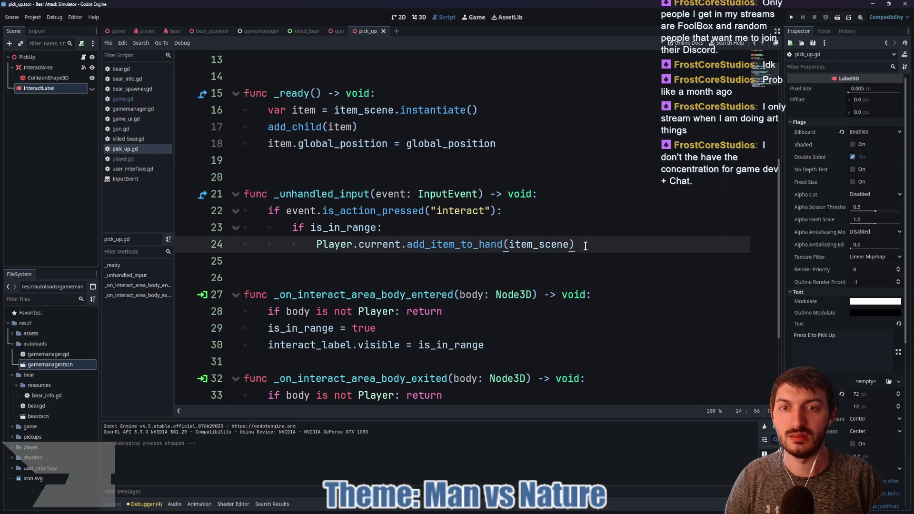
key(Return)
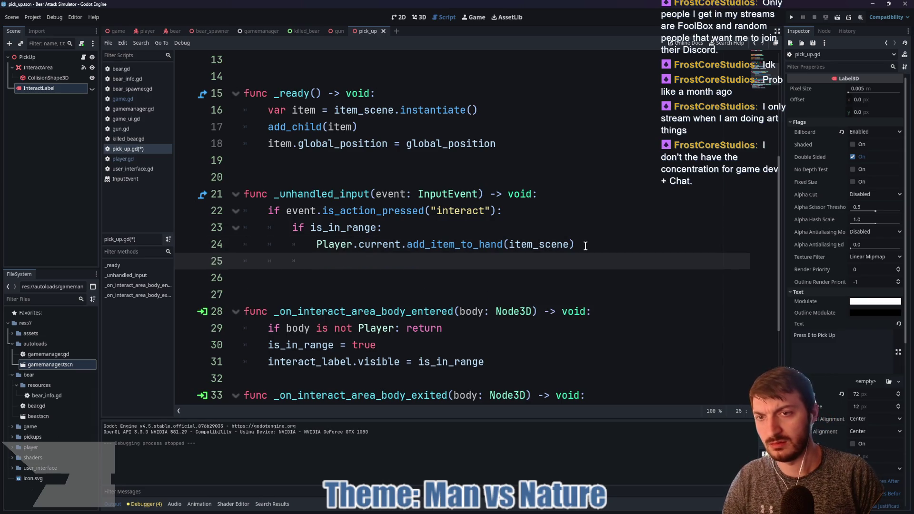
text(queue)
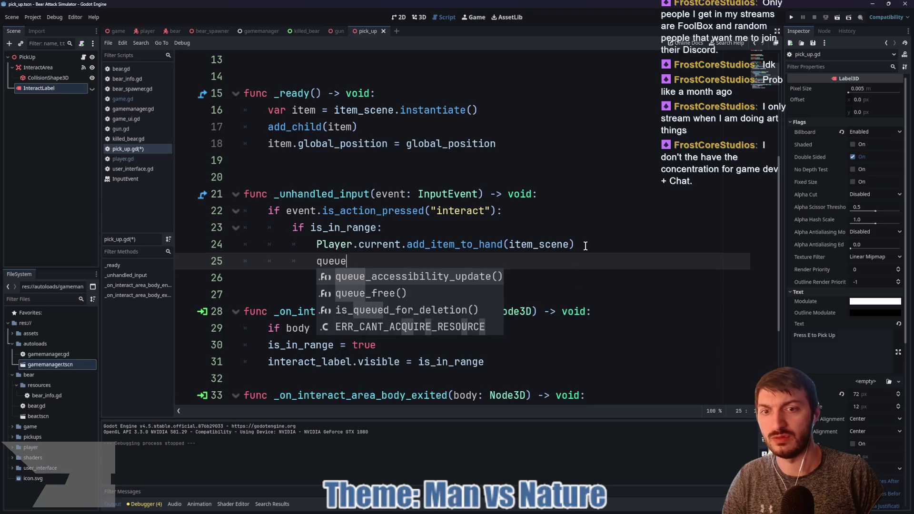
key(Down)
key(Down)
key(Return)
key(ctrl+s)
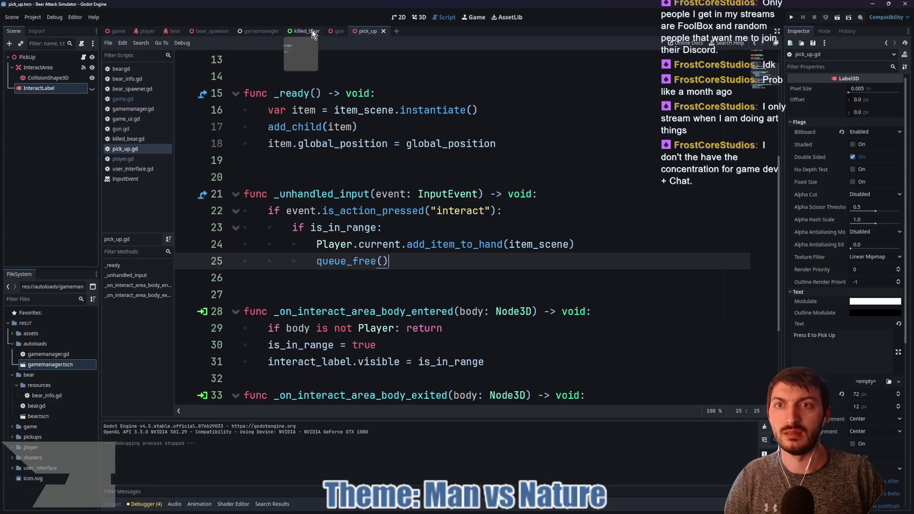
- Add print("Pew!") at the start of the gun's attack function and save gun.gd
click(152, 27)
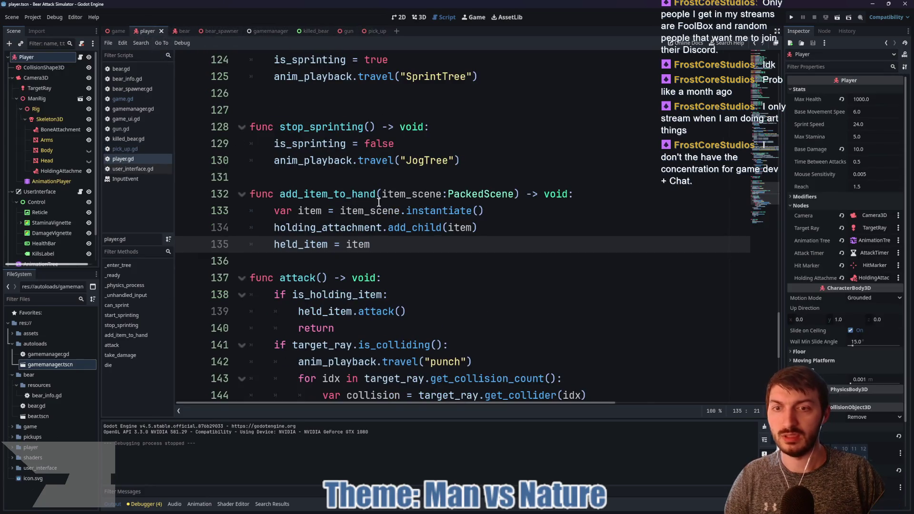
scroll(393, 232, down, 2)
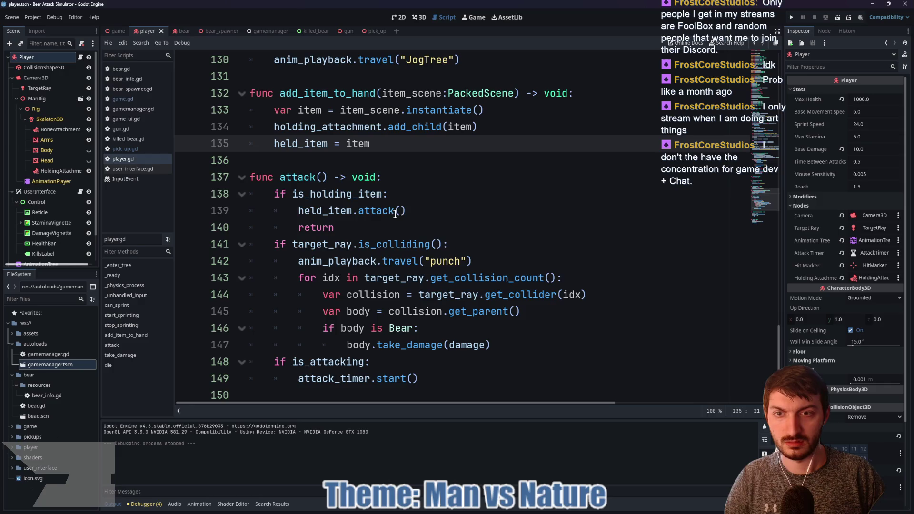
scroll(420, 199, up, 2)
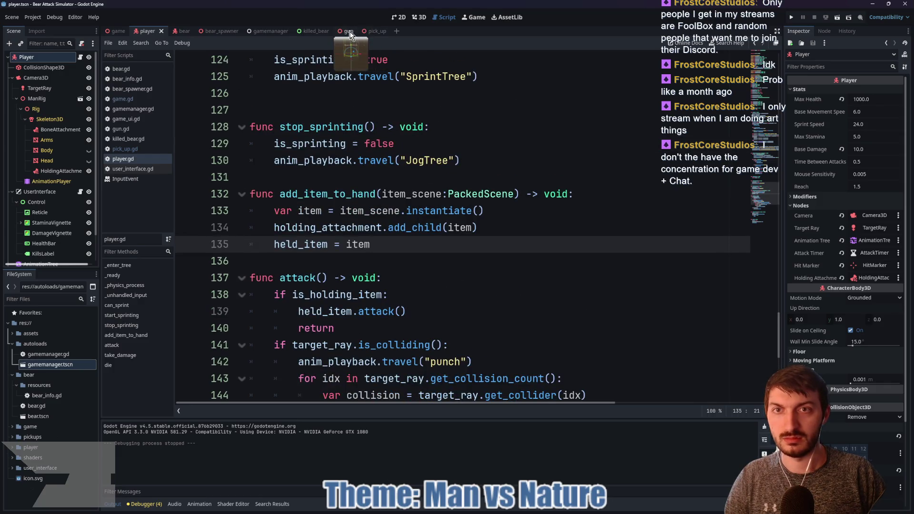
click(342, 30)
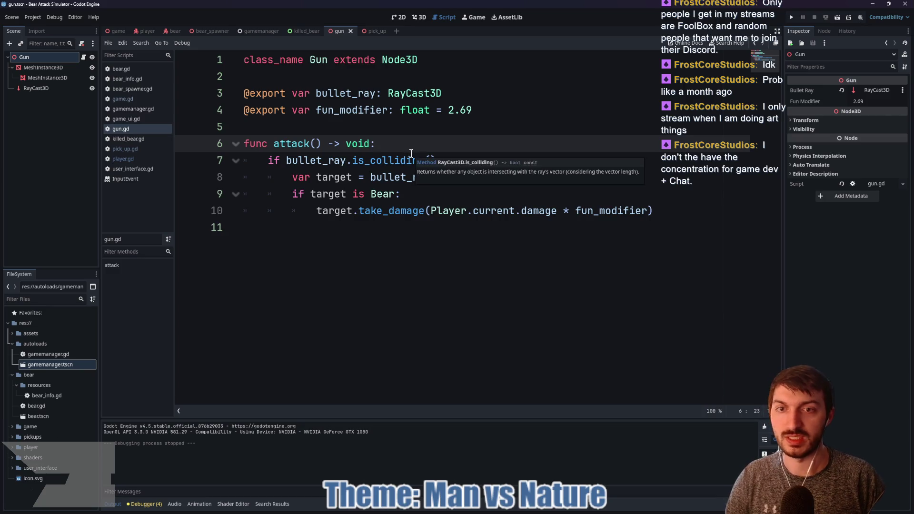
key(Return)
text(print("P)
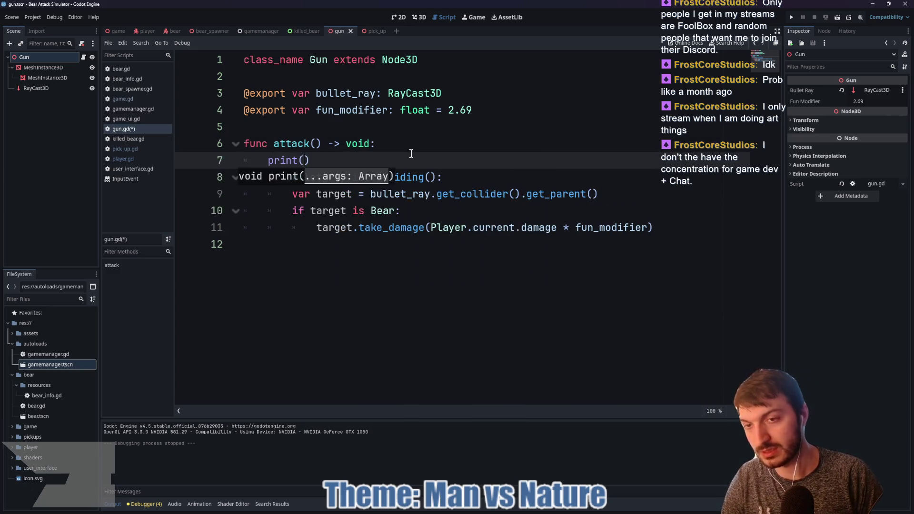
text(ew!)
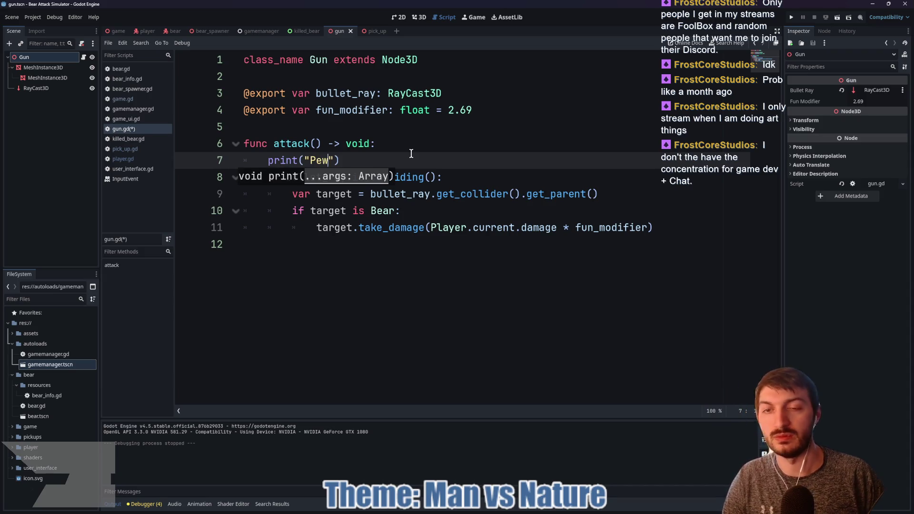
key(End)
key(ctrl+s)
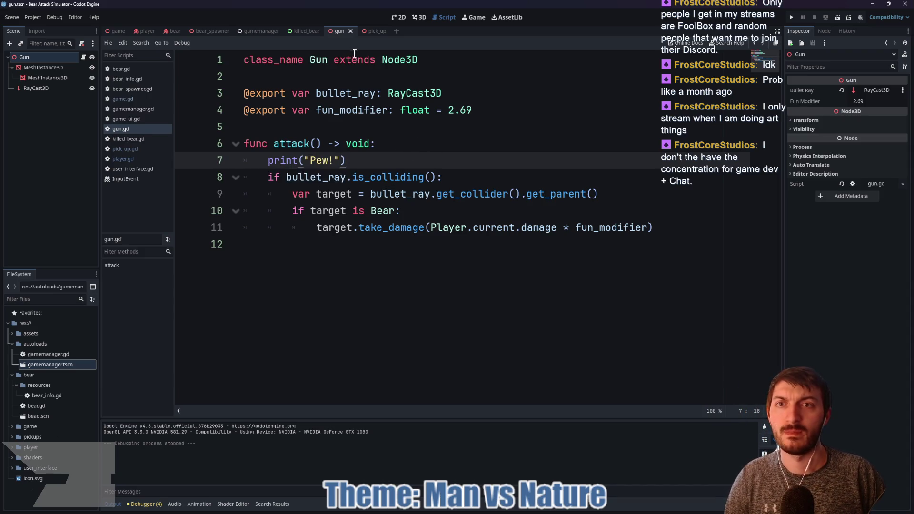
- Add print(held_item.name, " picked up!") below held_item = item in player.gd and save
click(145, 32)
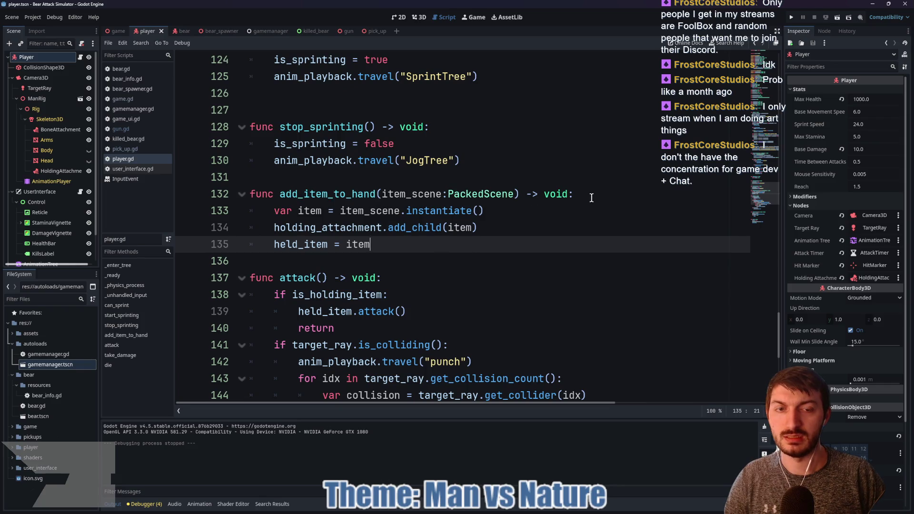
key(Return)
text(print(he)
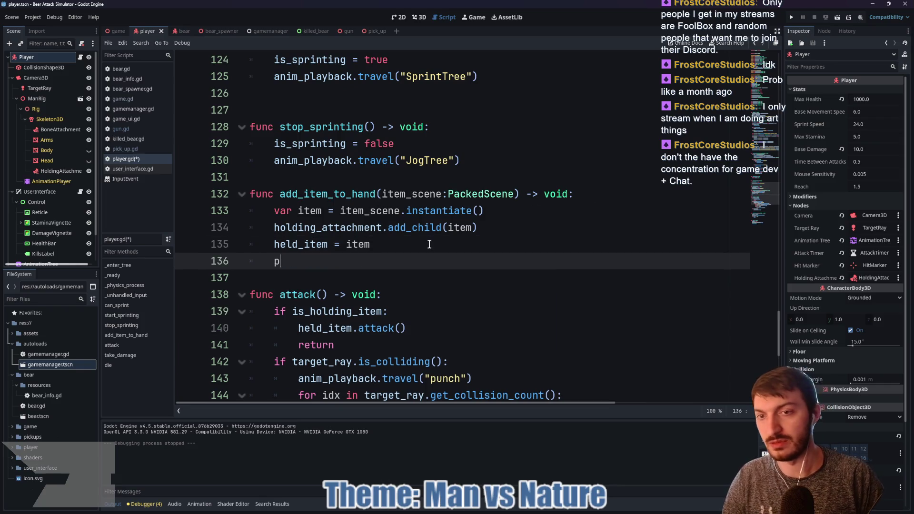
text(ld)
key(Return)
text(.name)
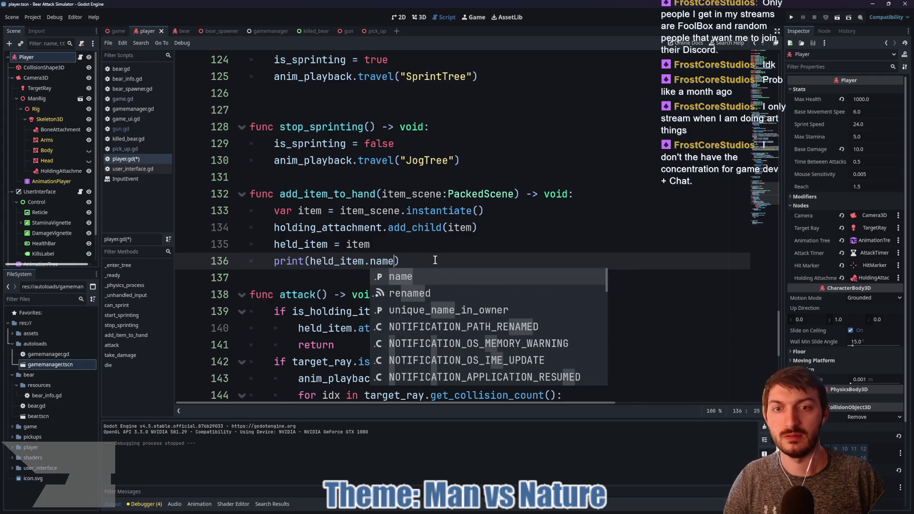
click(435, 260)
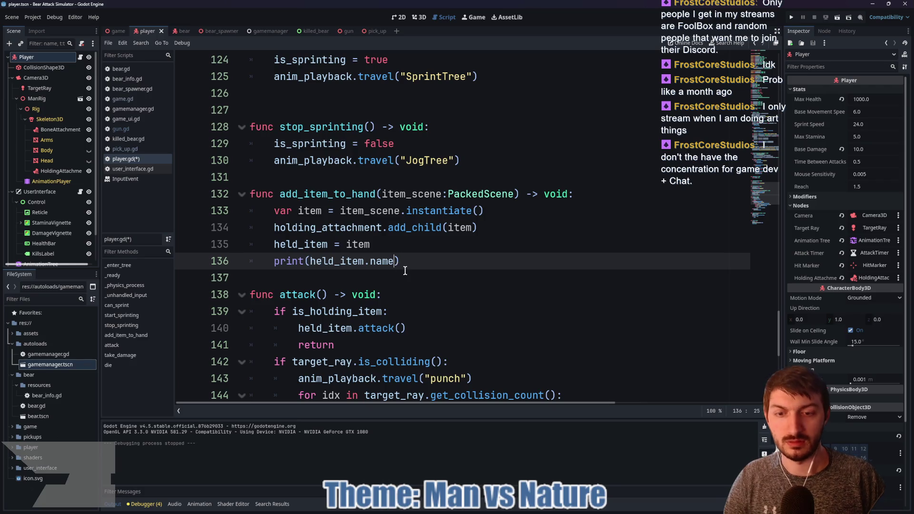
text(, " p)
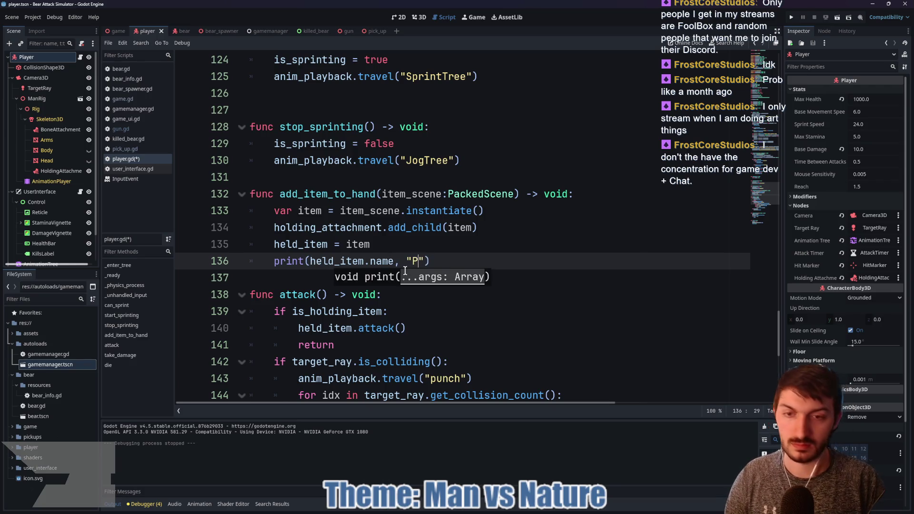
text(icked up!)
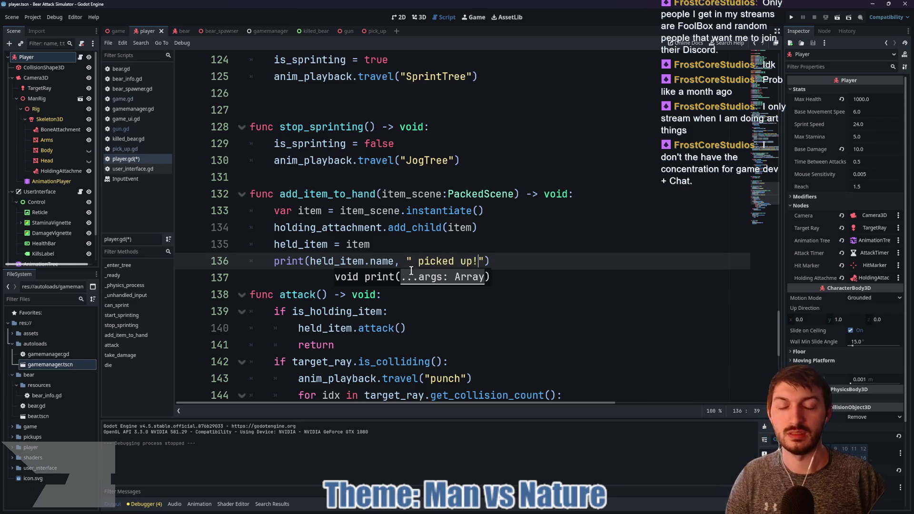
click(539, 262)
key(ctrl+s)
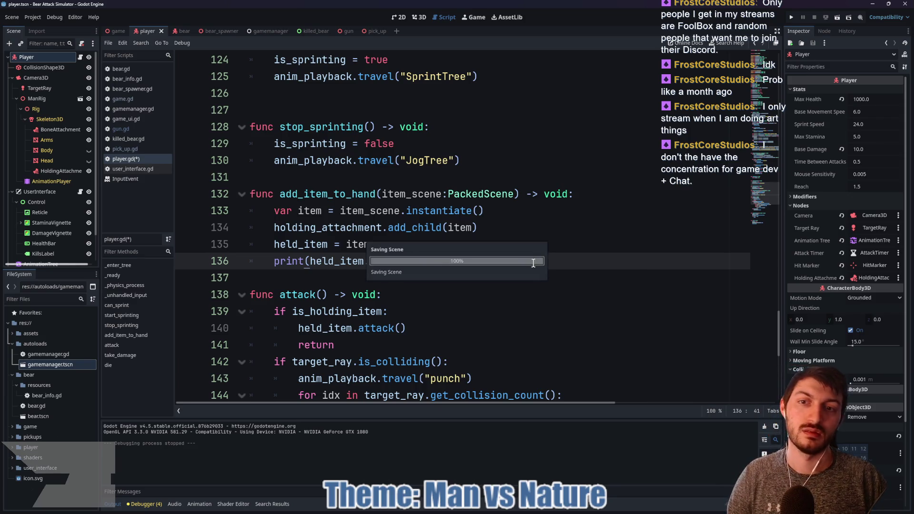
click(124, 33)
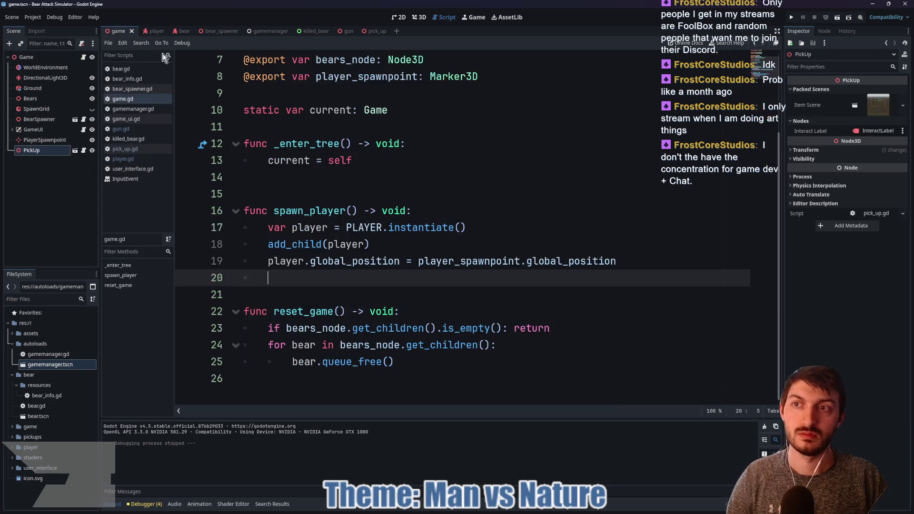
- Run the game, press E at the gun to log 'Gun picked up!', then stop with F8
key(F5)
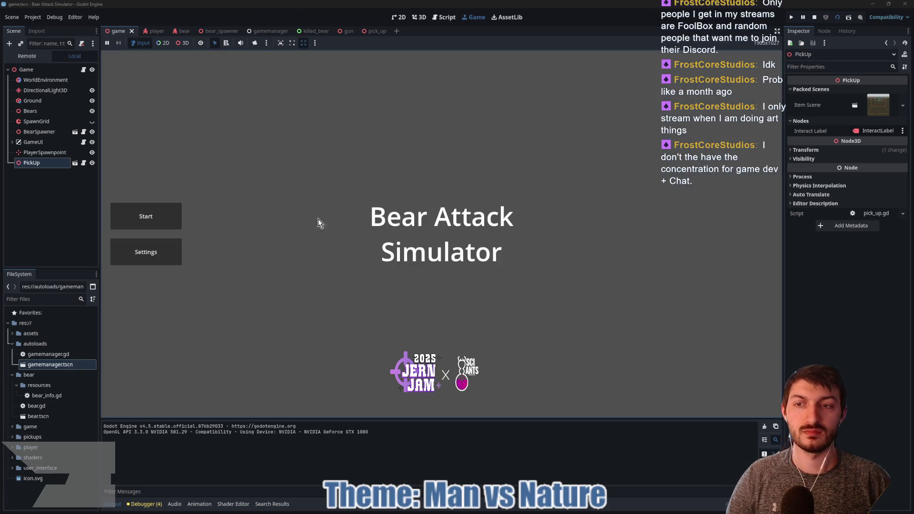
click(146, 216)
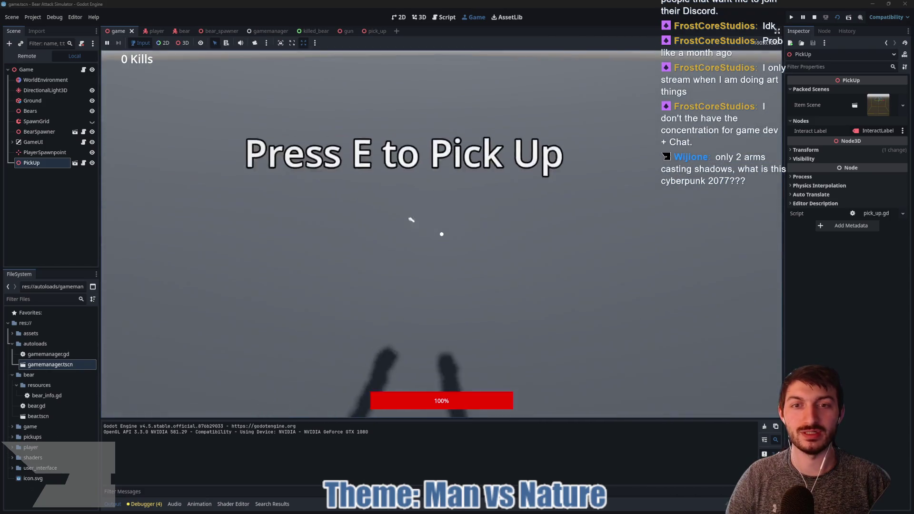
key(e)
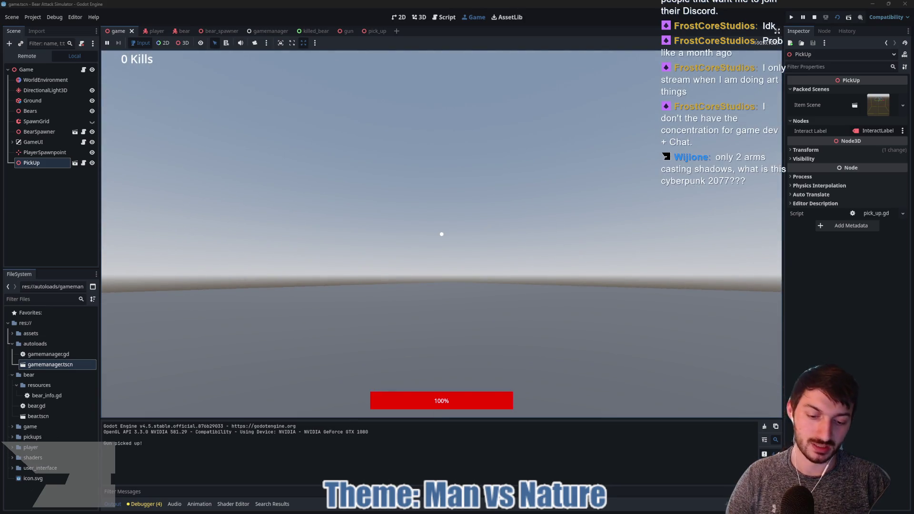
key(F8)
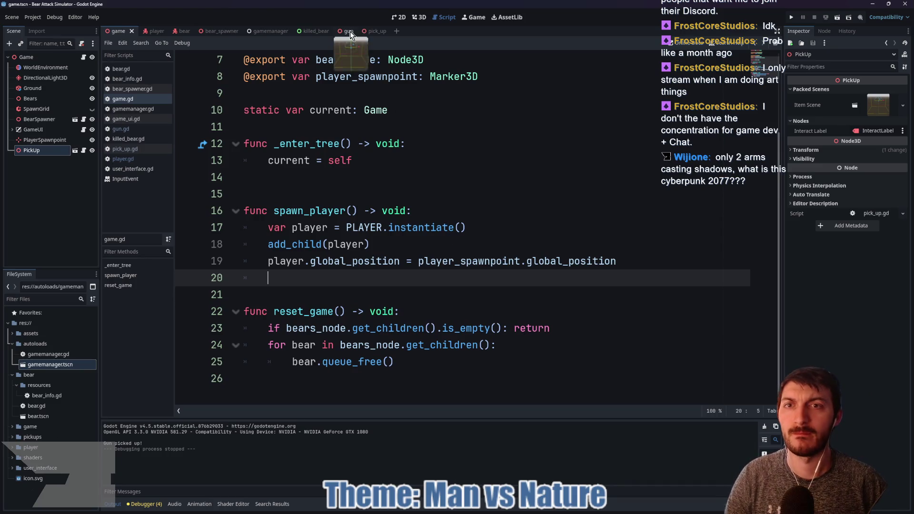
- Review the gun scene in 3D and the pick_up scene, ending on the player scene
click(348, 32)
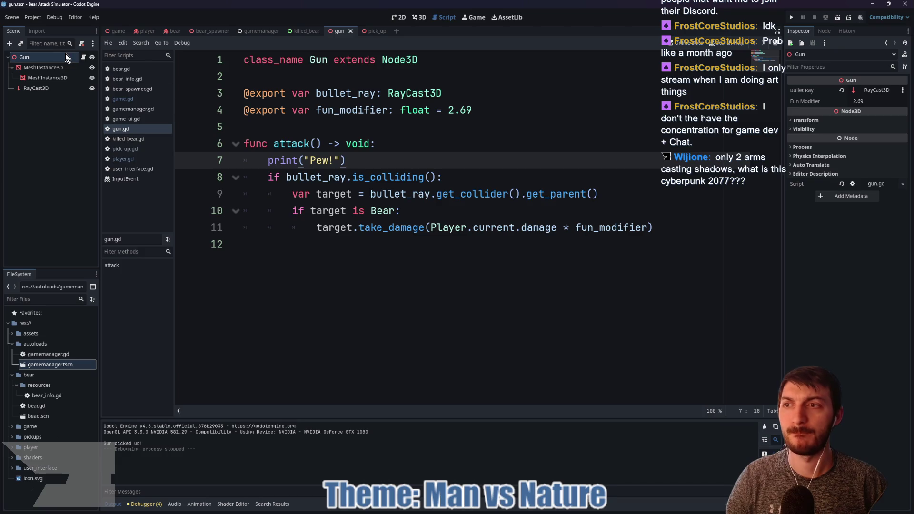
click(421, 21)
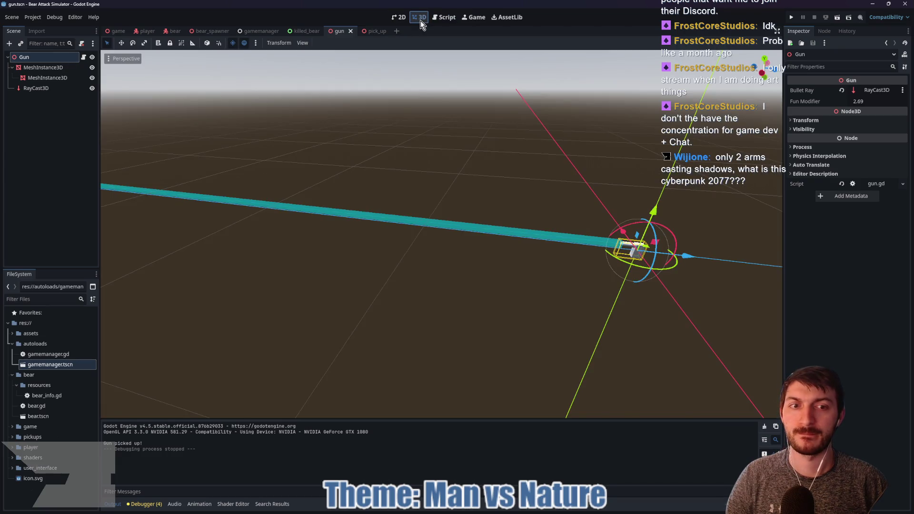
click(373, 32)
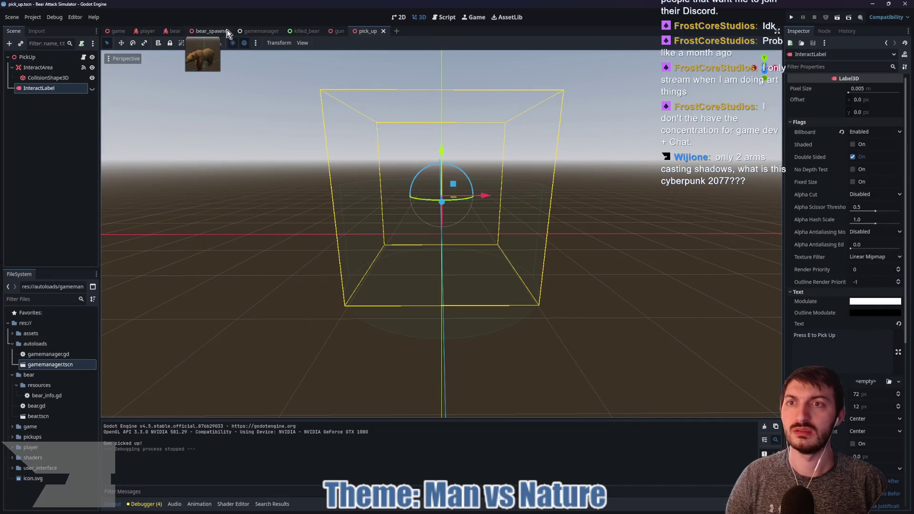
click(147, 32)
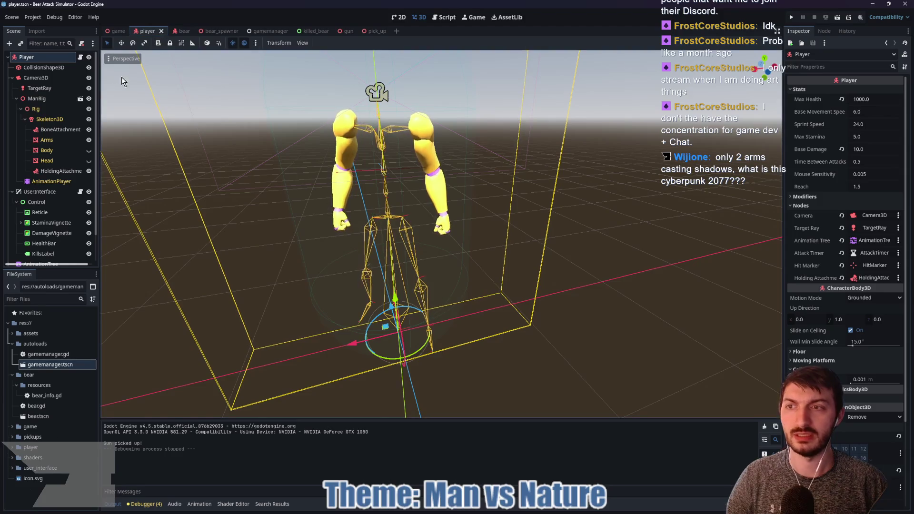
- Insert is_holding_item = true as the first line of add_item_to_hand in player.gd and save
click(80, 57)
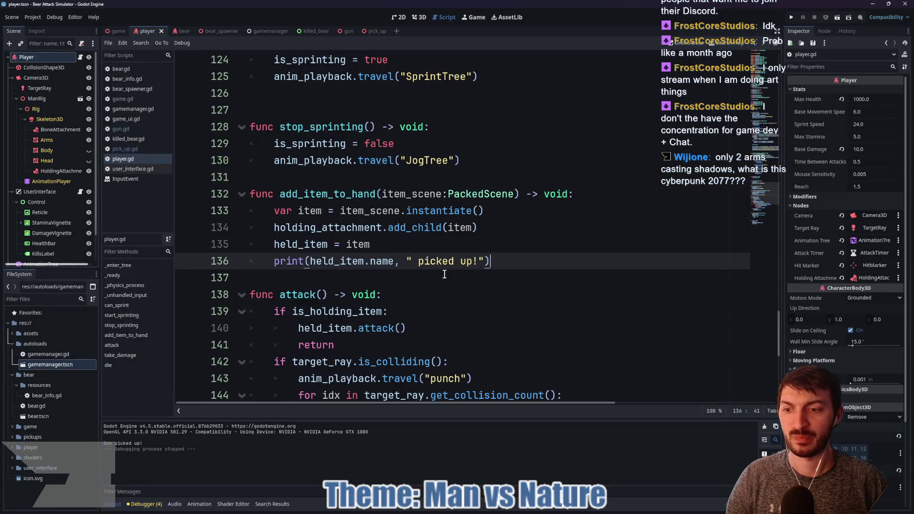
scroll(405, 271, down, 2)
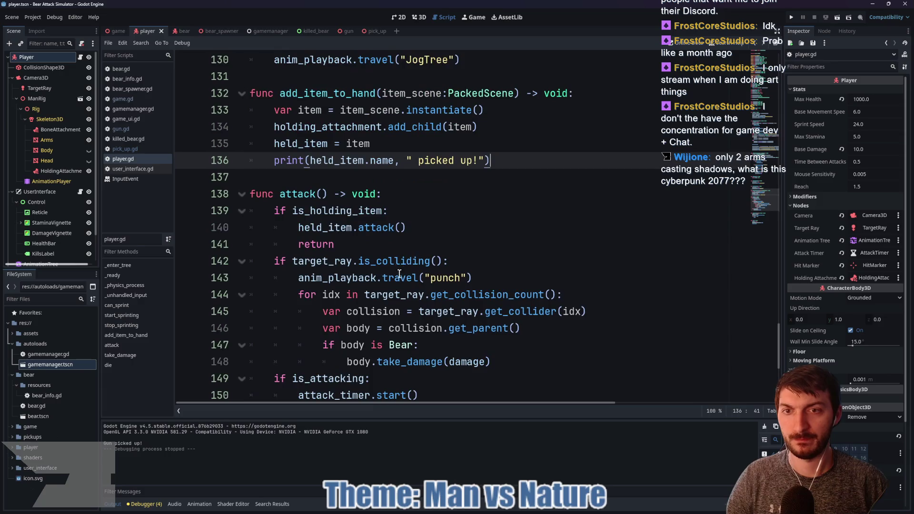
scroll(360, 174, down, 1)
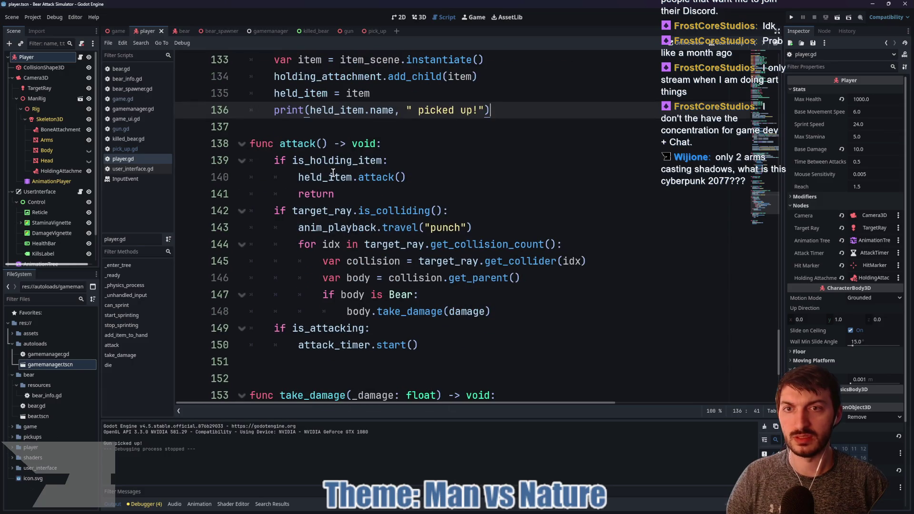
scroll(339, 174, up, 1)
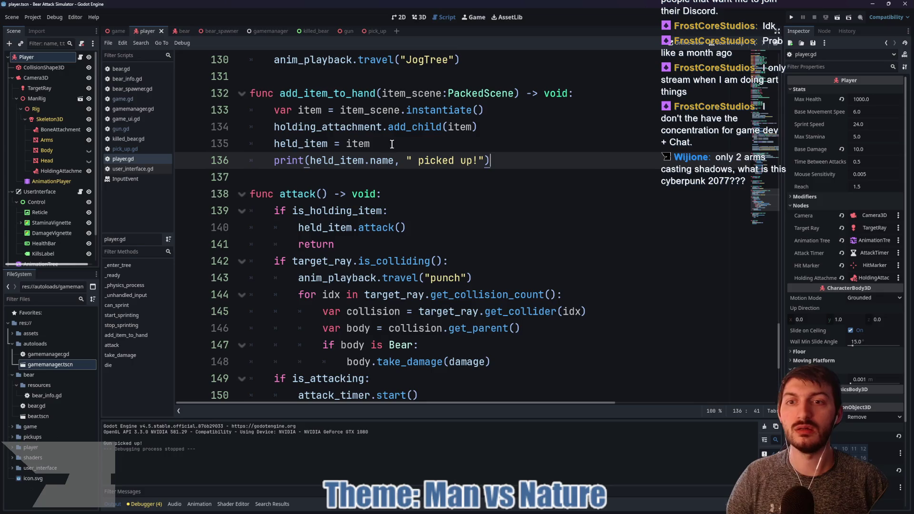
scroll(514, 145, up, 1)
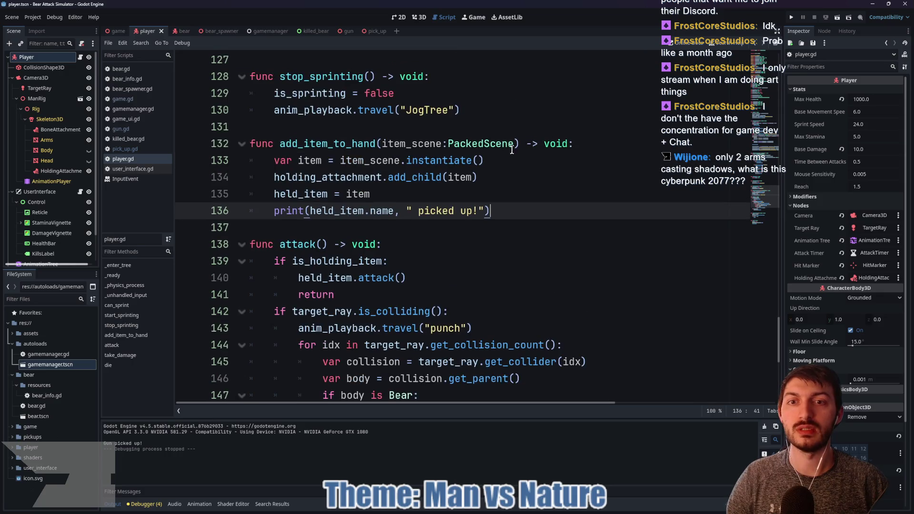
click(595, 147)
key(Return)
text(is_ho)
key(Return)
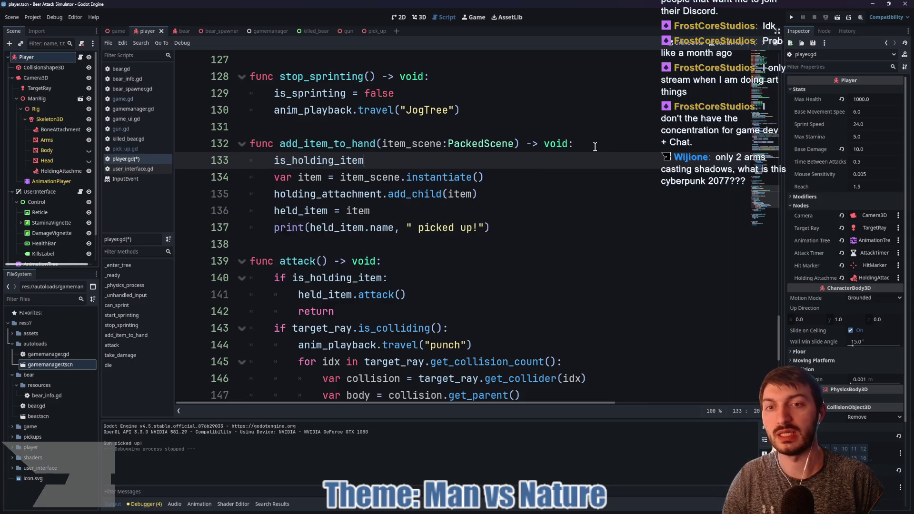
text(= tru)
key(Return)
key(ctrl+s)
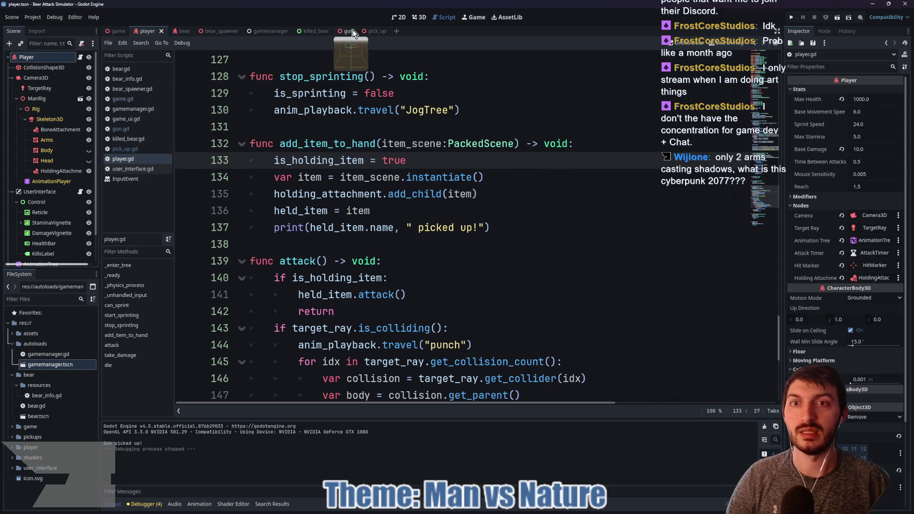
click(375, 33)
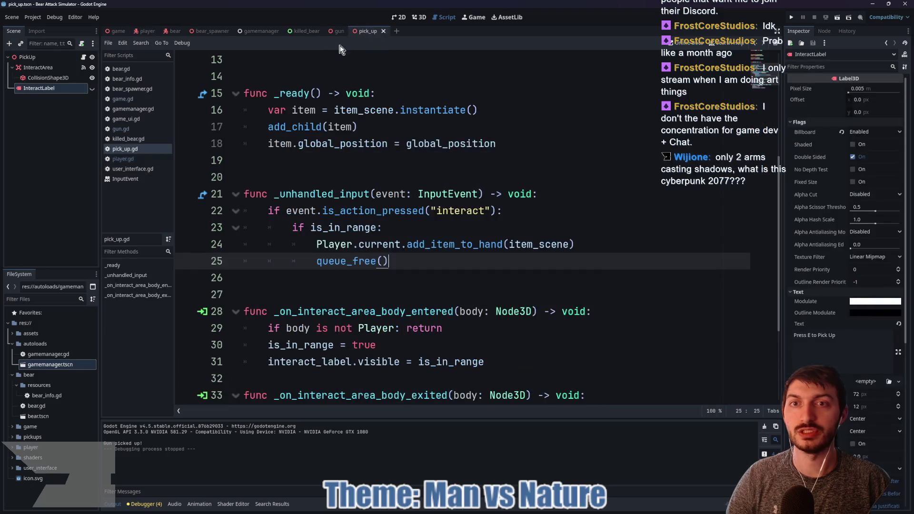
- Select InteractArea, view the pickup in 3D, then select the PickUp root node
click(38, 67)
click(419, 17)
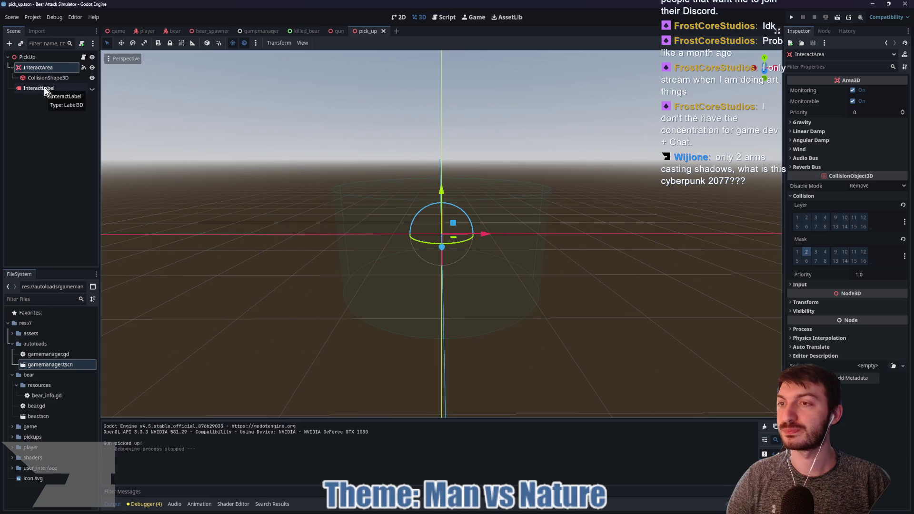
click(28, 57)
- Add an OmniLight3D under PickUp, shrinking its Range to 3.356 and raising its Energy
key(ctrl+a)
text(om)
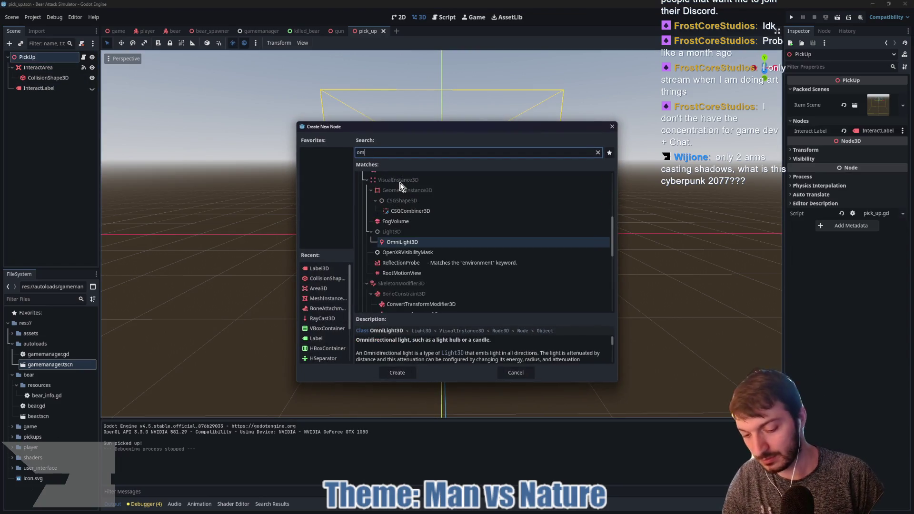
key(Return)
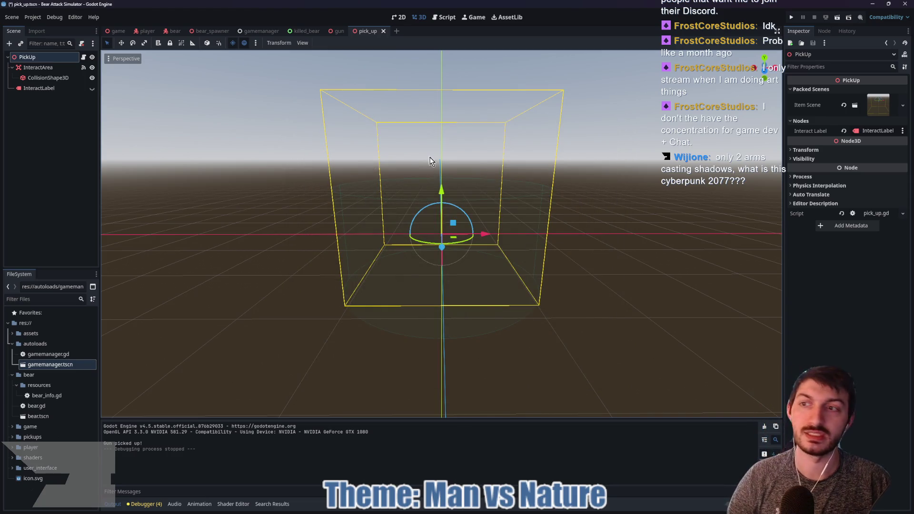
click(805, 89)
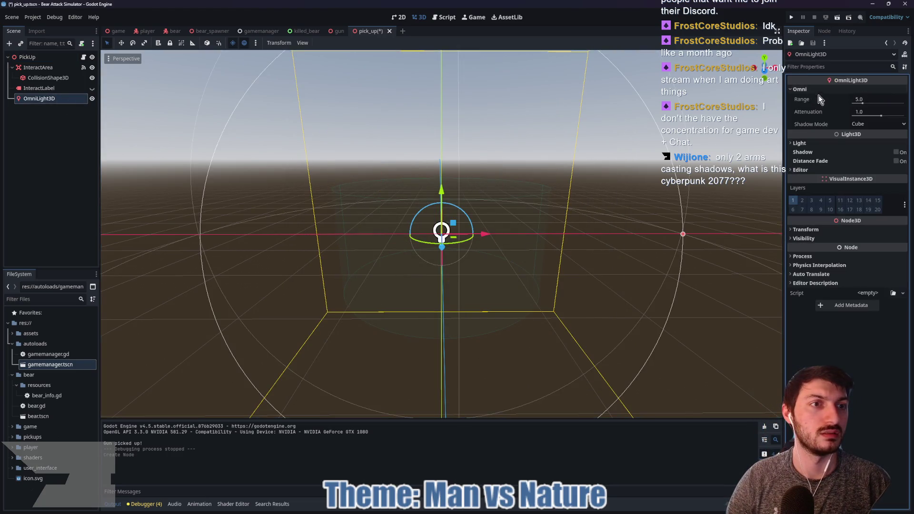
drag(863, 102, 845, 103)
click(863, 143)
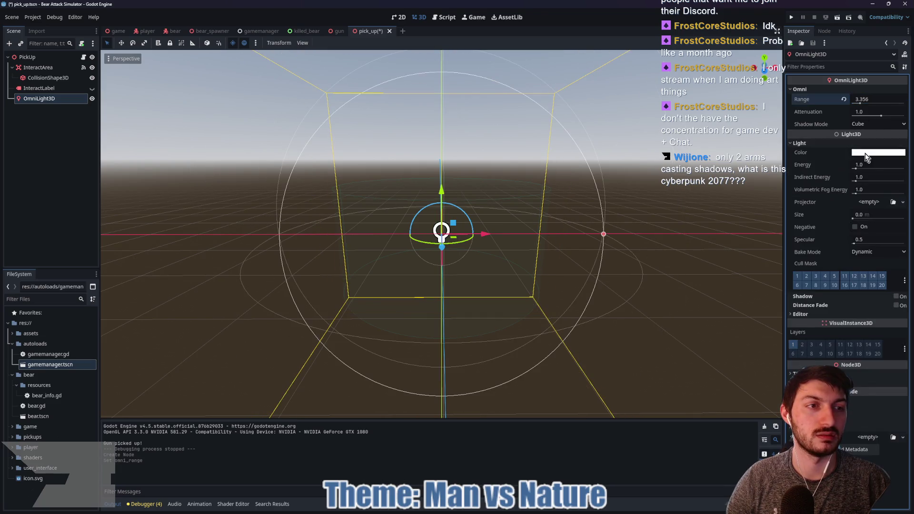
drag(865, 165, 870, 167)
- Make the light full yellow, save pick_up, and run the game from the game scene
click(865, 155)
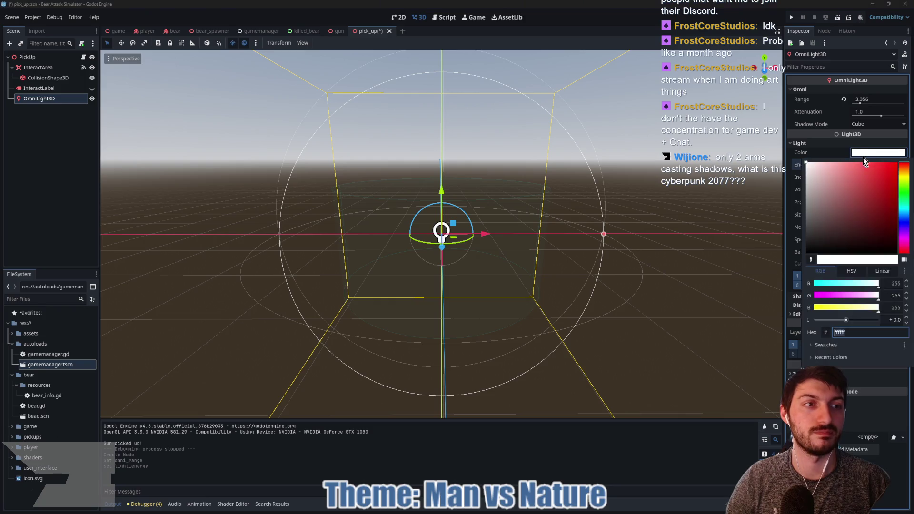
click(905, 180)
click(885, 167)
click(874, 154)
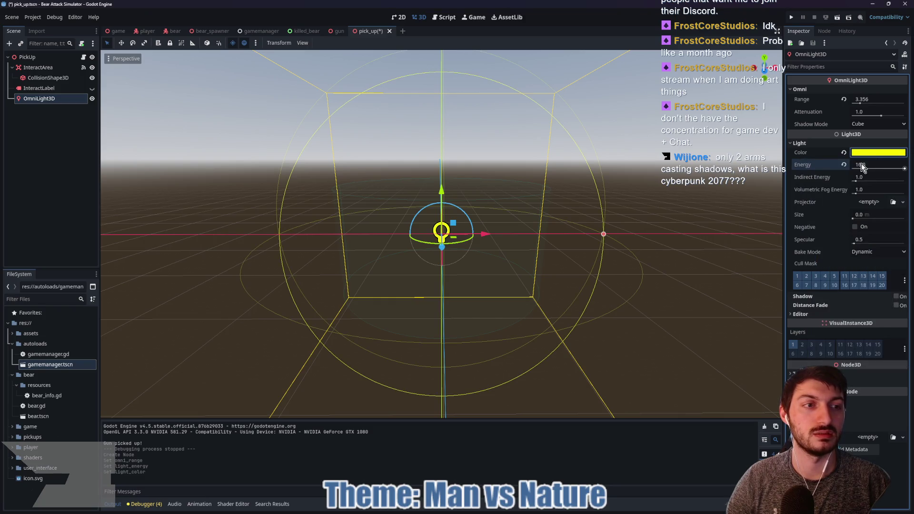
key(ctrl+s)
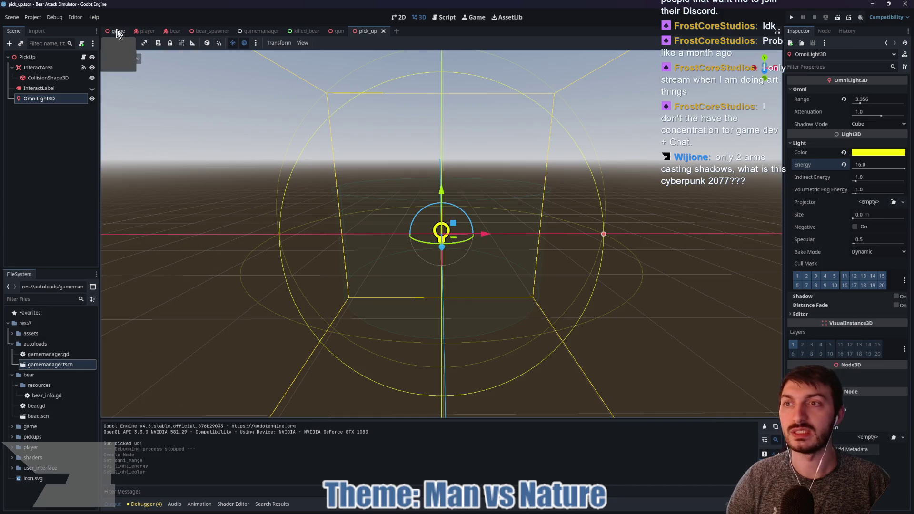
click(118, 31)
key(F5)
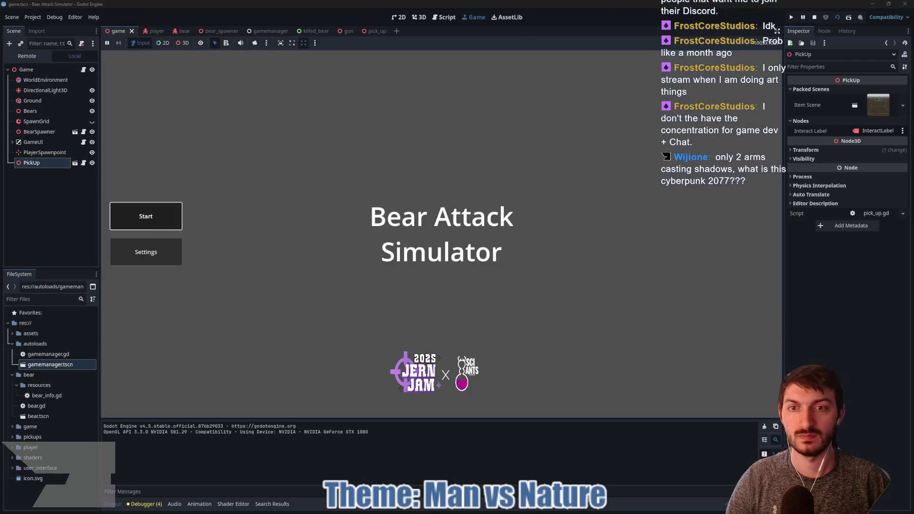
- Start a round, pick up the gun with E, fire two 'Pew!' shots, then stop the game
click(146, 216)
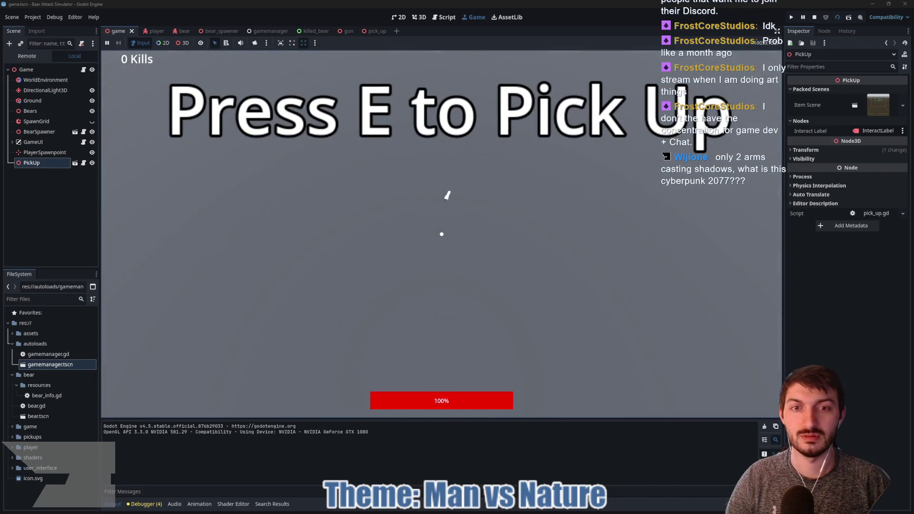
key(e)
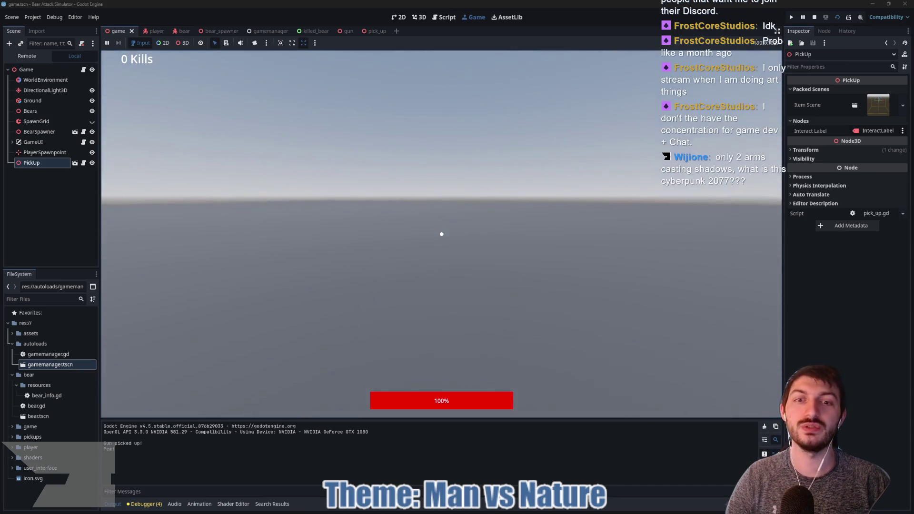
click(442, 234)
click(442, 234)
click(442, 233)
click(442, 234)
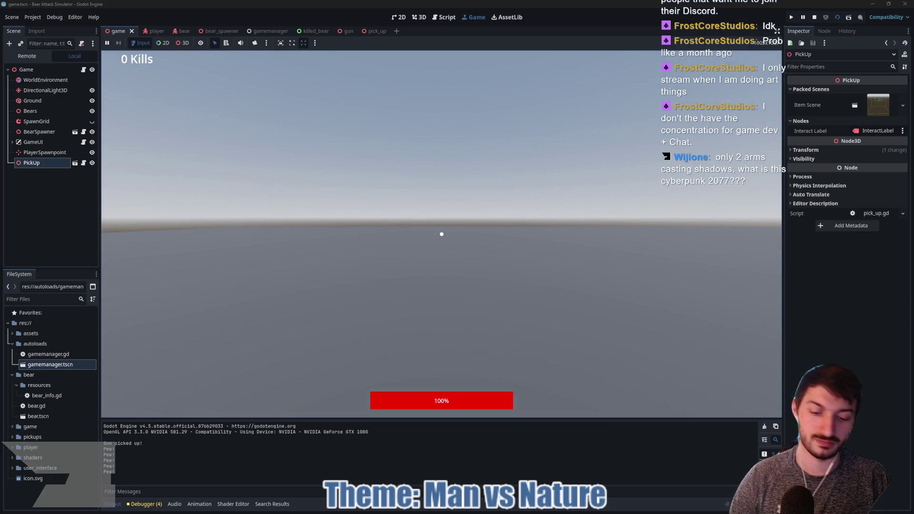
key(F8)
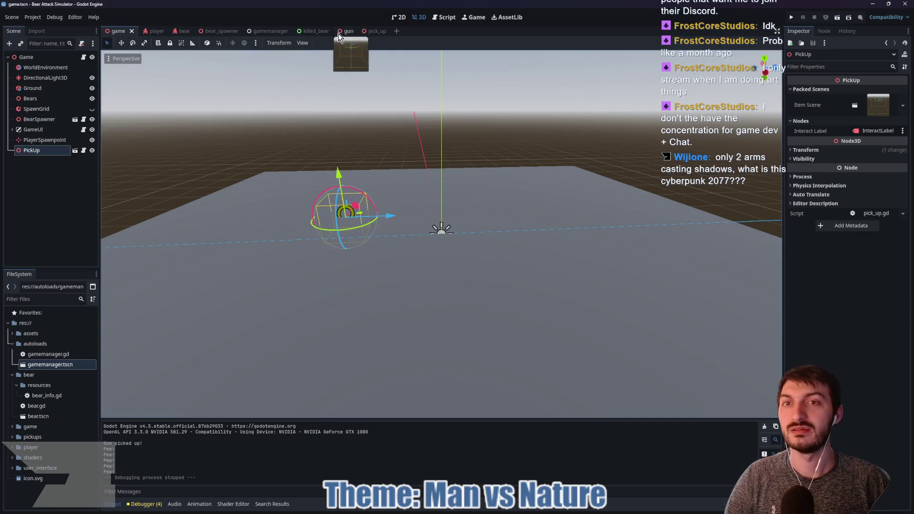
click(374, 31)
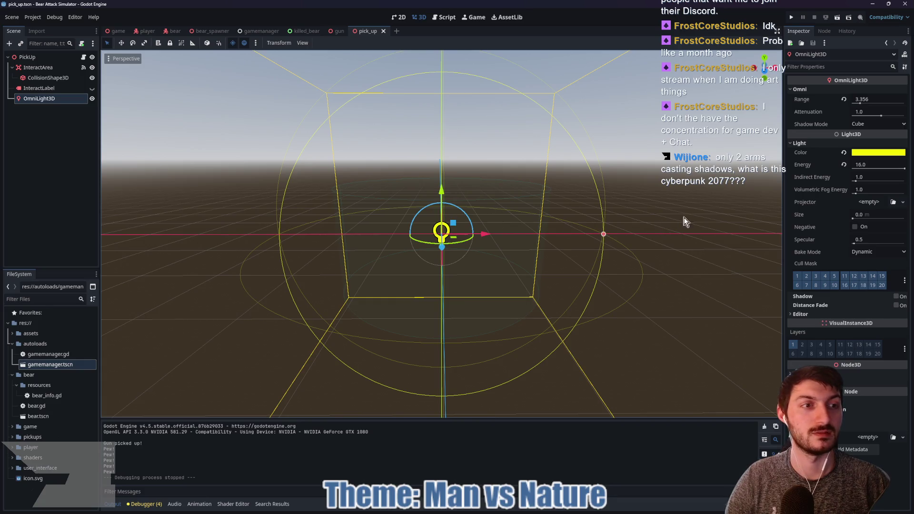
- Widen the omni light's Range to 10.631, save pick_up, and raise the light higher
scroll(521, 241, up, 5)
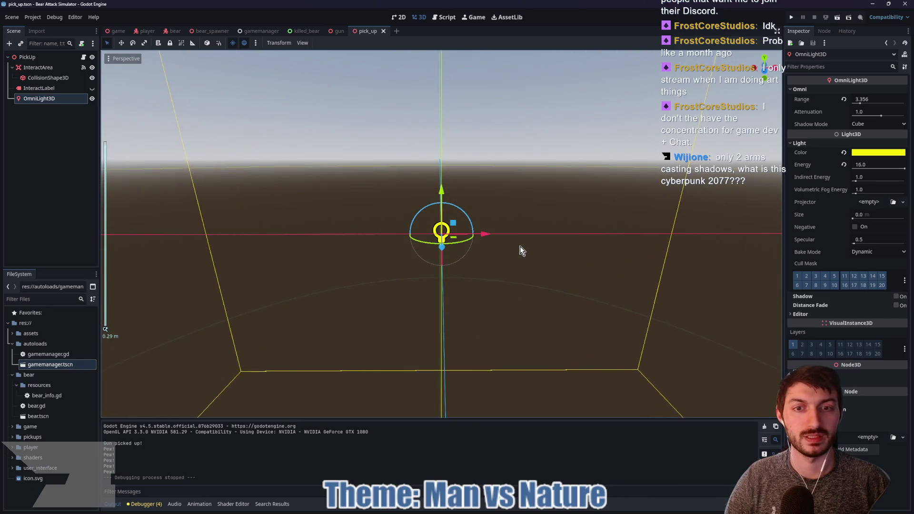
scroll(520, 247, down, 5)
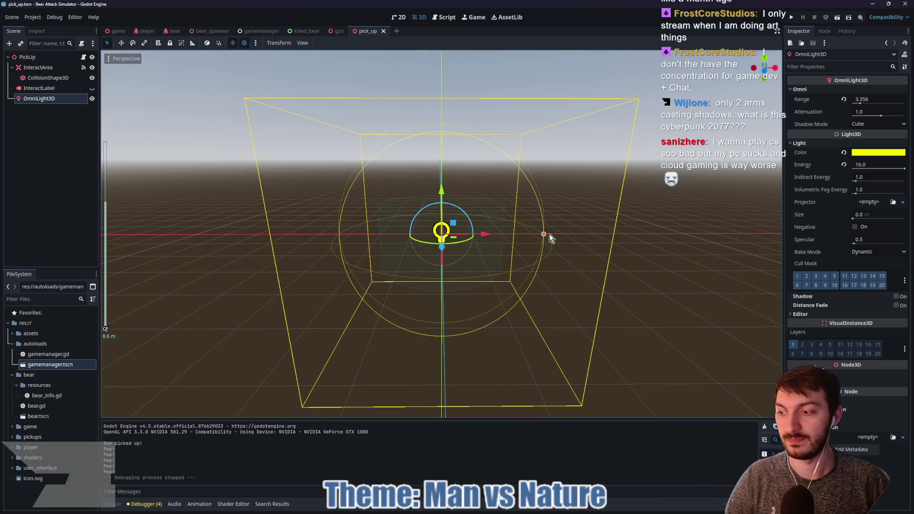
drag(546, 236, 767, 247)
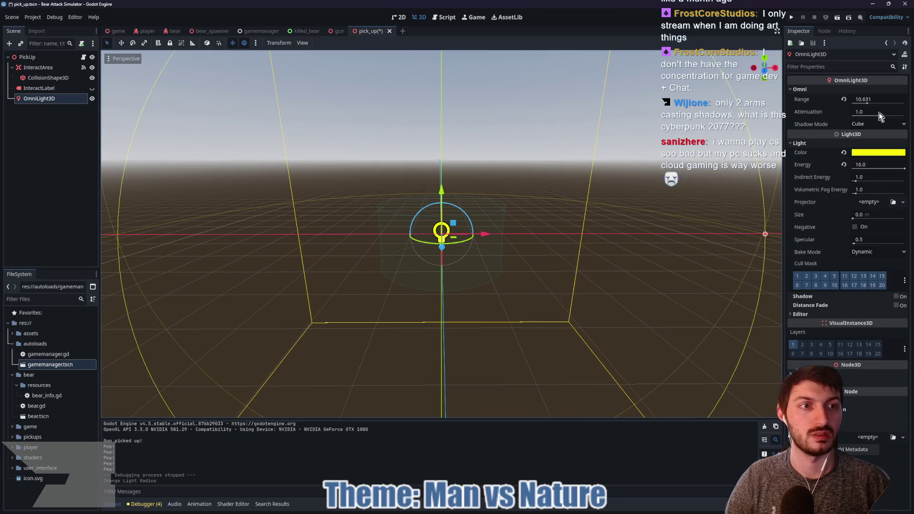
click(886, 158)
key(ctrl+s)
scroll(570, 184, down, 3)
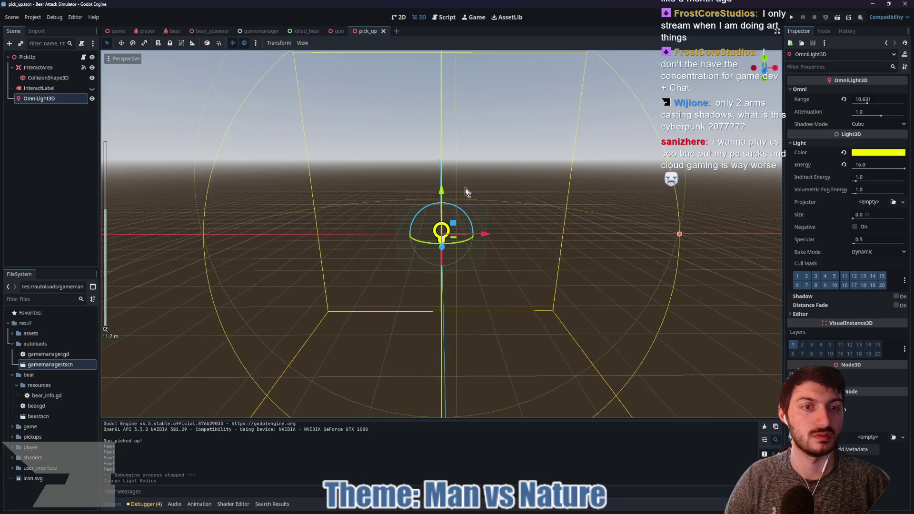
drag(442, 191, 457, 184)
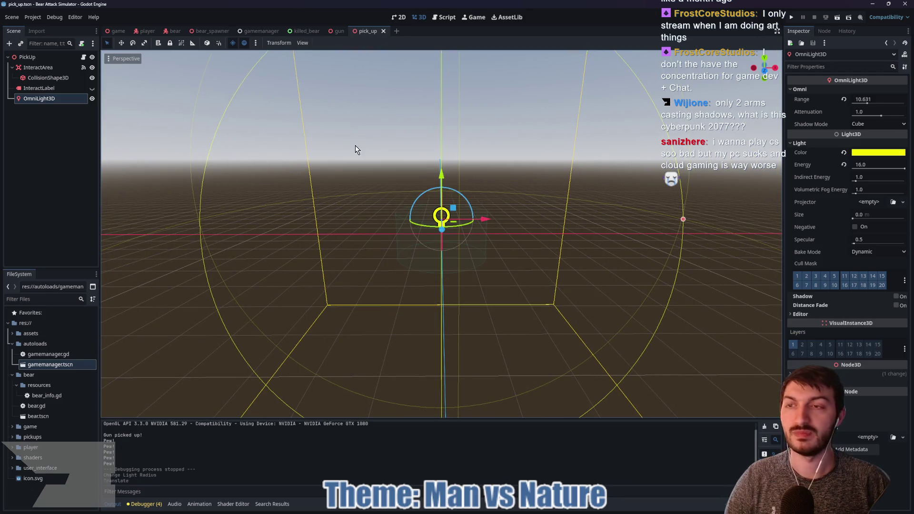
click(116, 31)
- Adjust the PickUp's height in the game scene using the move gizmo's vertical axis
mouse_move(490, 207)
mouse_down()
mouse_move(457, 208)
mouse_move(525, 211)
mouse_move(613, 190)
mouse_move(413, 209)
mouse_up()
key(w)
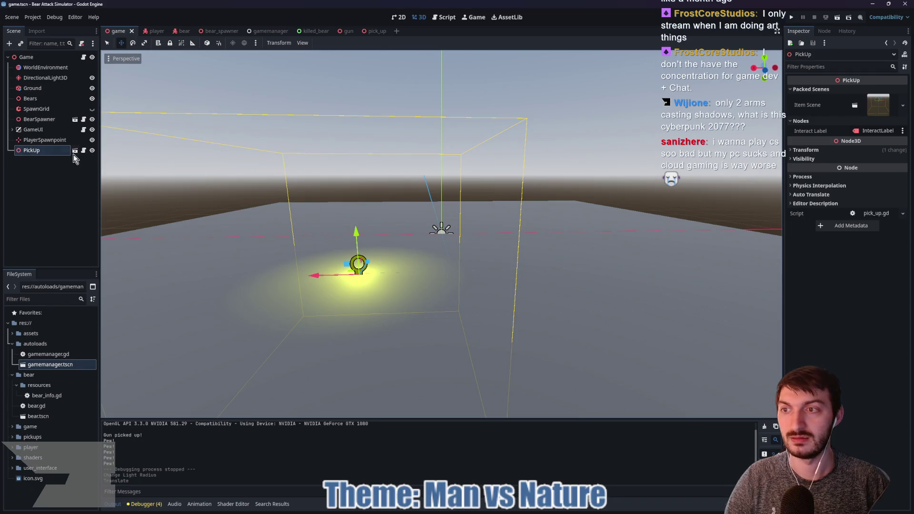
mouse_move(358, 231)
mouse_down()
mouse_move(357, 220)
mouse_move(358, 229)
mouse_up()
key(f)
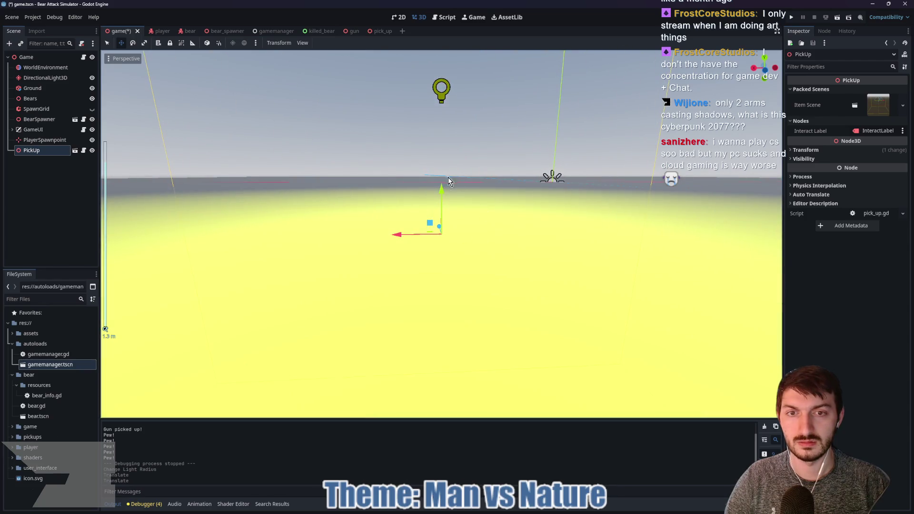
drag(442, 189, 440, 182)
mouse_move(447, 123)
mouse_down()
mouse_move(445, 90)
mouse_move(455, 182)
mouse_up()
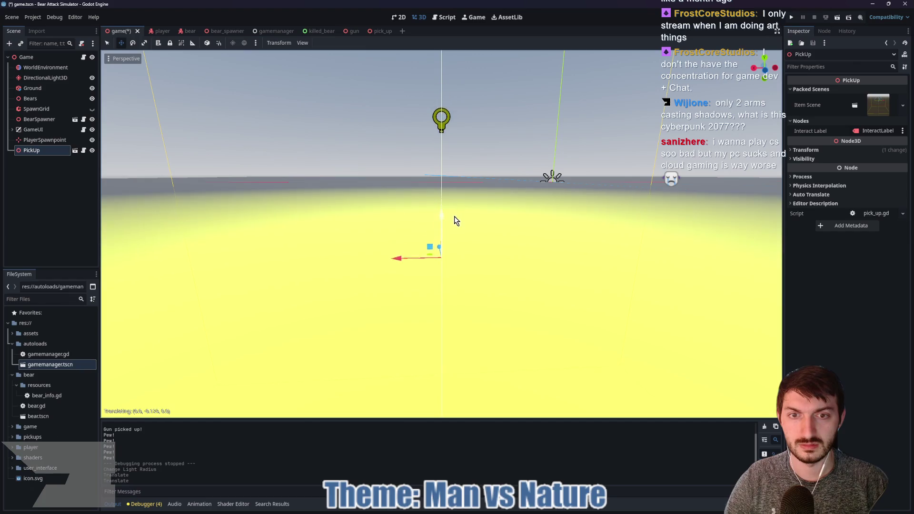
mouse_move(459, 267)
mouse_down()
mouse_move(470, 354)
mouse_move(469, 216)
mouse_move(547, 198)
mouse_move(441, 218)
mouse_up()
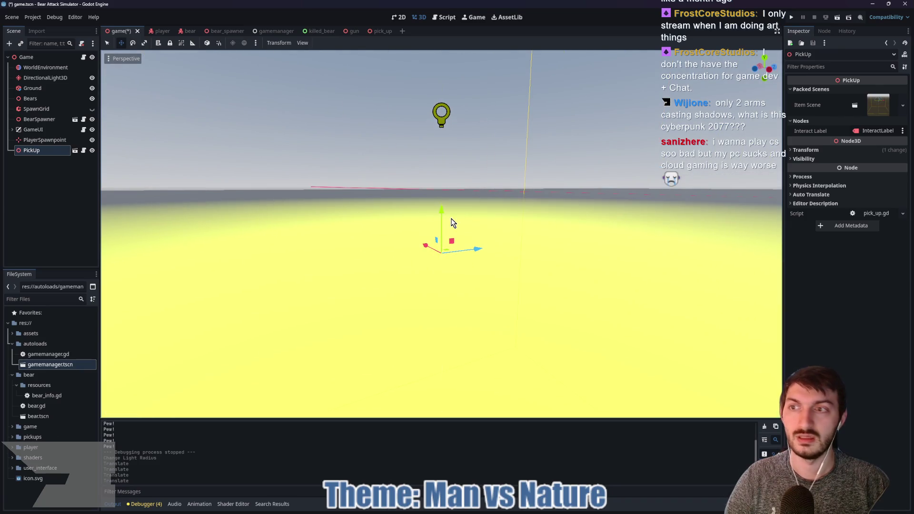
- Set the BearSpawner's Spawn Count to 1 and run the game with F5
click(28, 119)
click(864, 112)
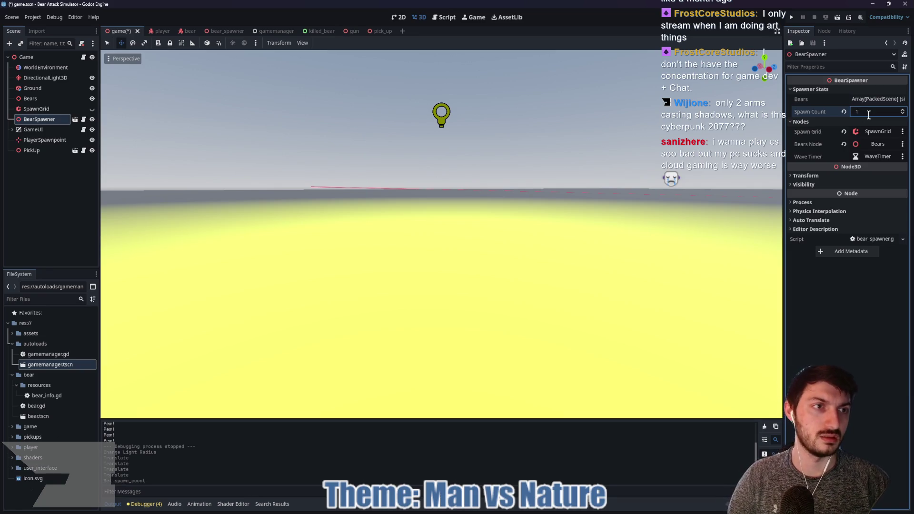
key(F5)
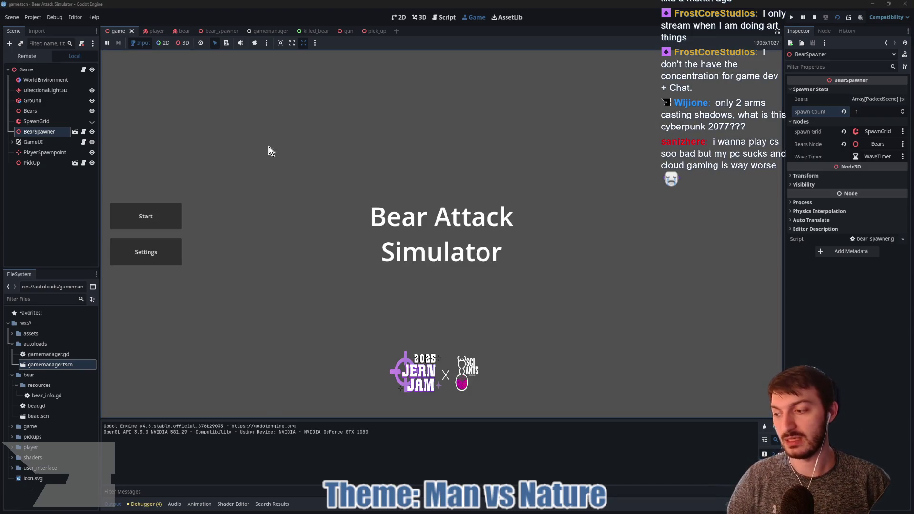
- Start the game, pick up the gun with E, fire five shots at the bear, then stop and open the gun scene
click(146, 216)
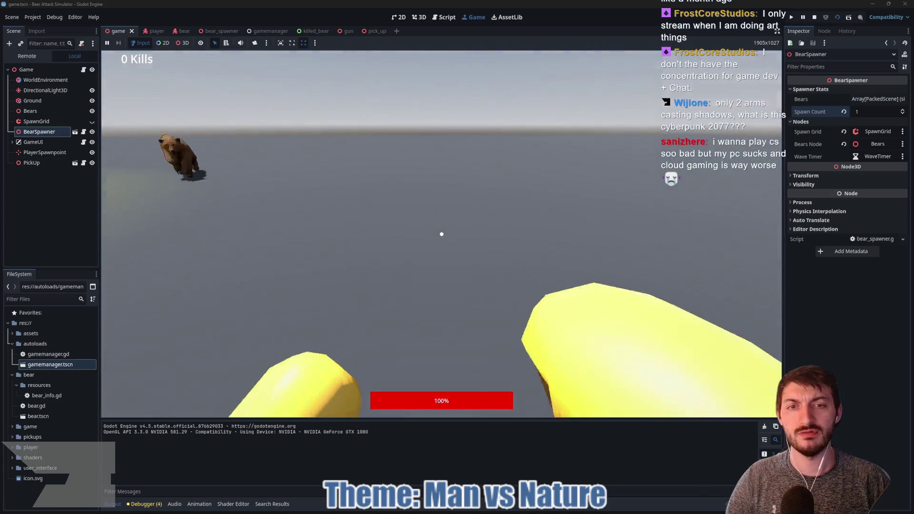
key(e)
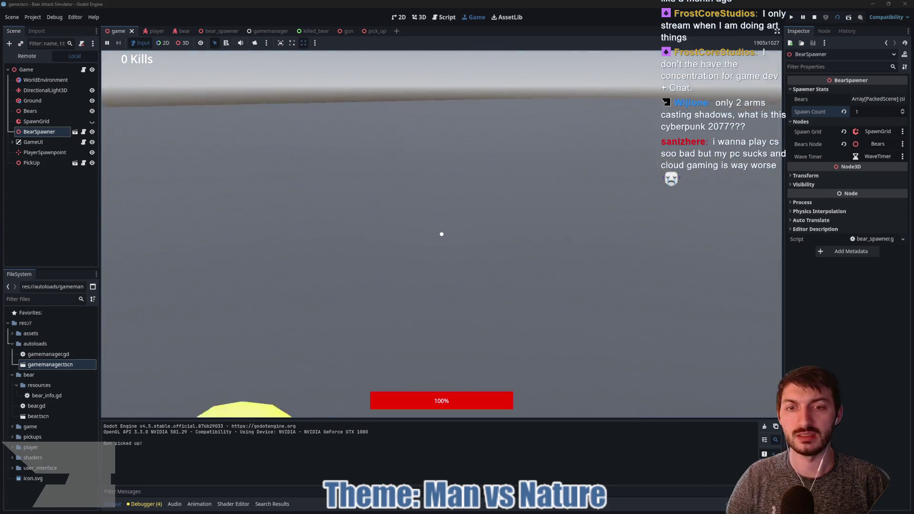
click(441, 234)
click(442, 234)
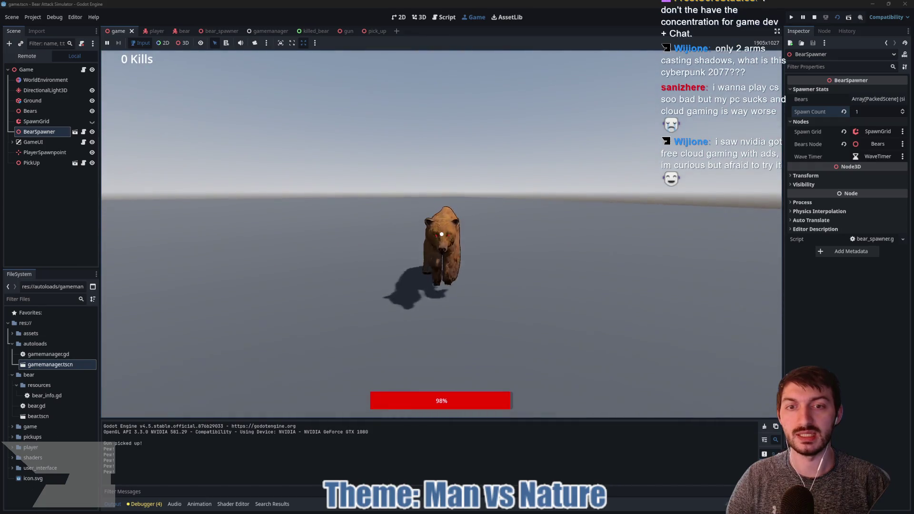
click(442, 235)
click(442, 235)
click(442, 235)
click(442, 234)
click(442, 234)
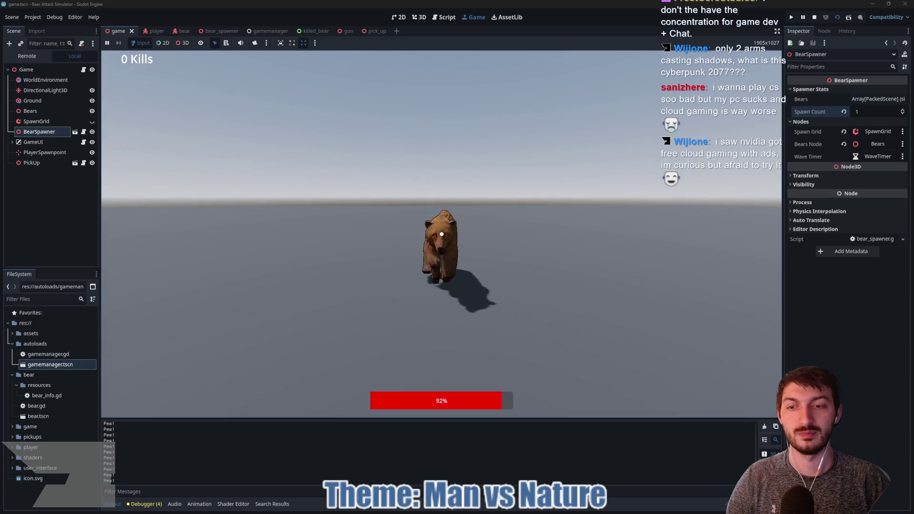
key(F8)
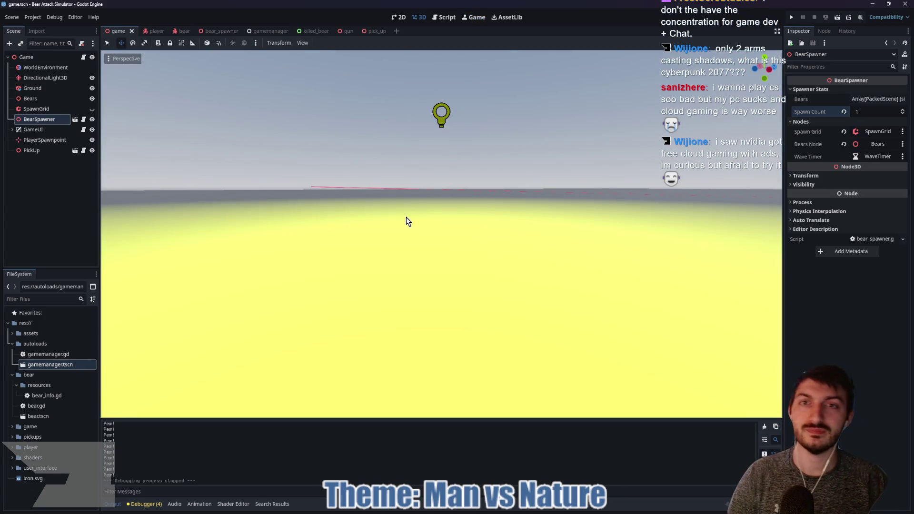
click(348, 31)
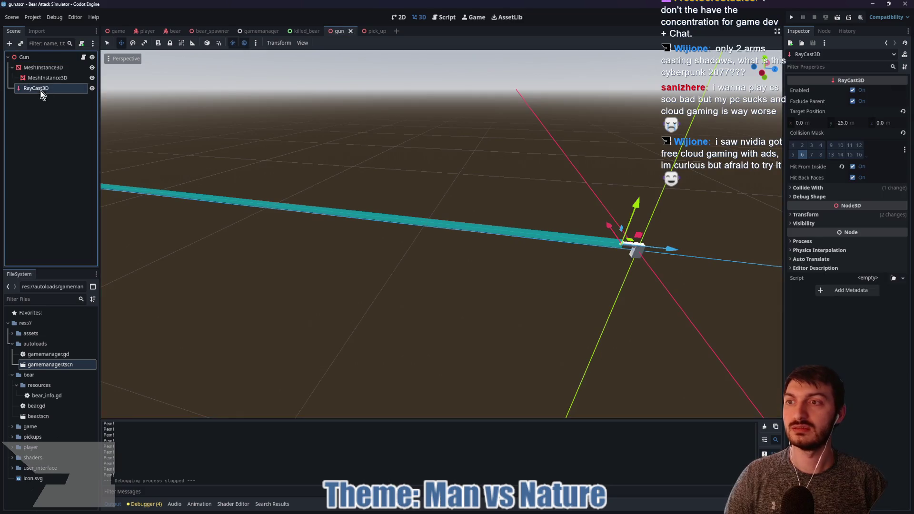